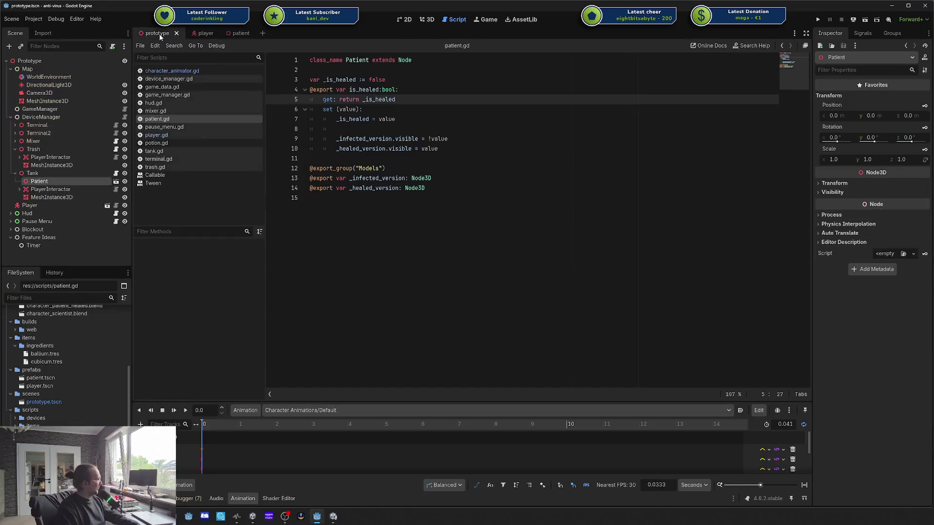
Step: Switch to the 3D view and delete the old Patient node under Tank
click(432, 19)
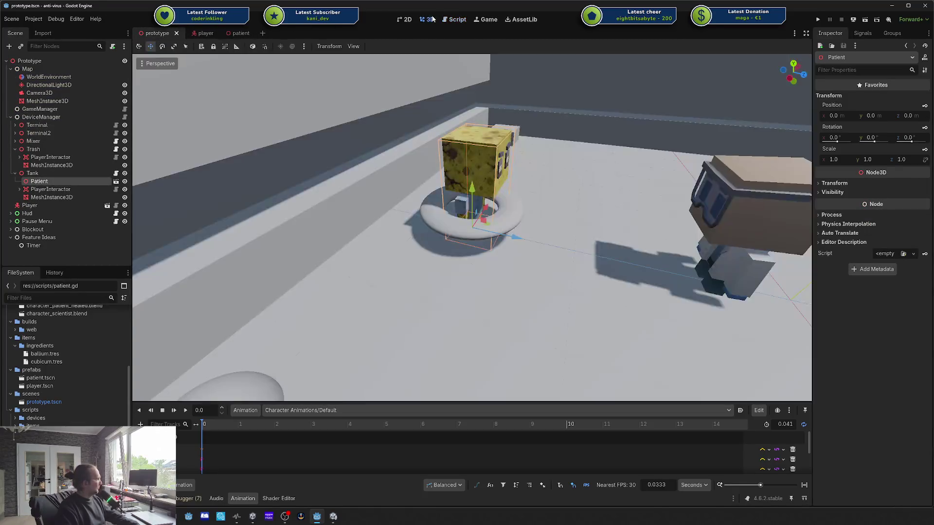
click(57, 188)
click(50, 182)
key(Delete)
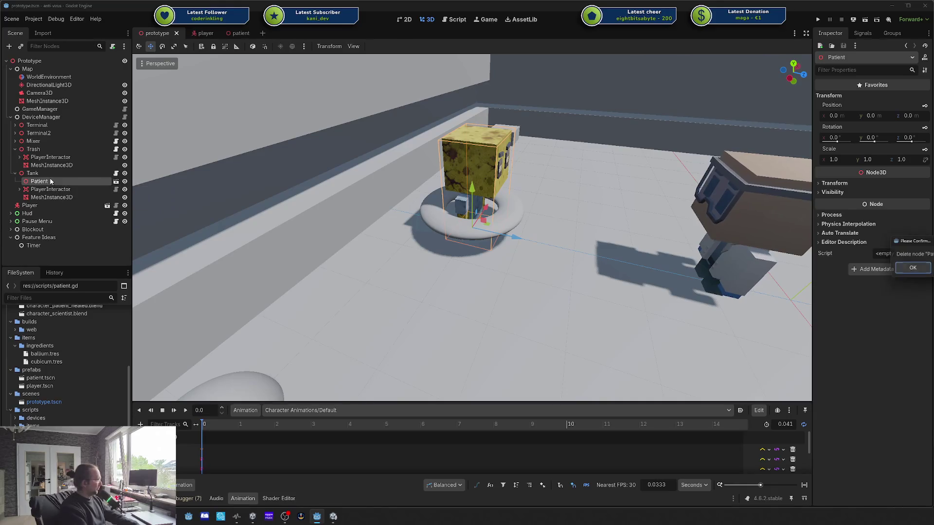
key(Return)
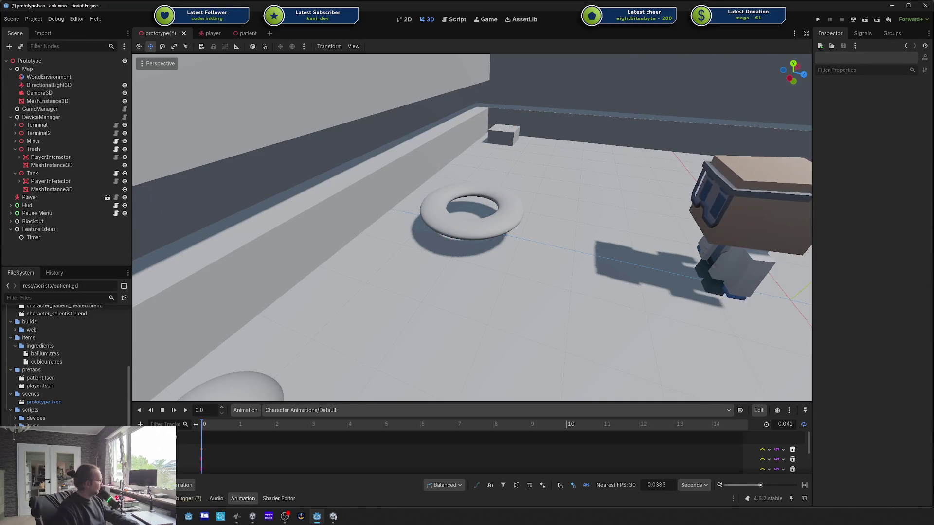
Step: Drag a patient.tscn instance under Tank and save the prototype scene
scroll(45, 389, up, 2)
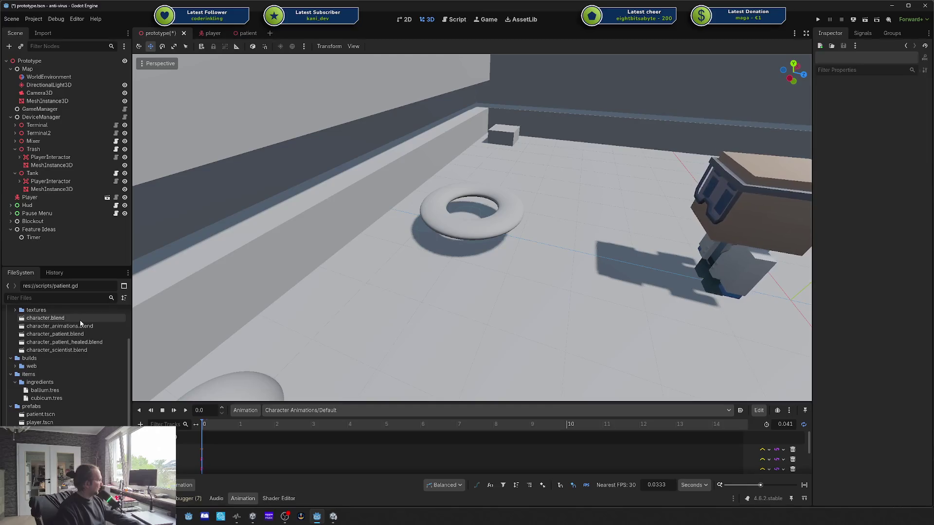
mouse_move(40, 414)
mouse_down()
mouse_move(146, 365)
mouse_move(530, 244)
mouse_move(475, 218)
mouse_move(422, 222)
mouse_up()
drag(196, 196, 57, 177)
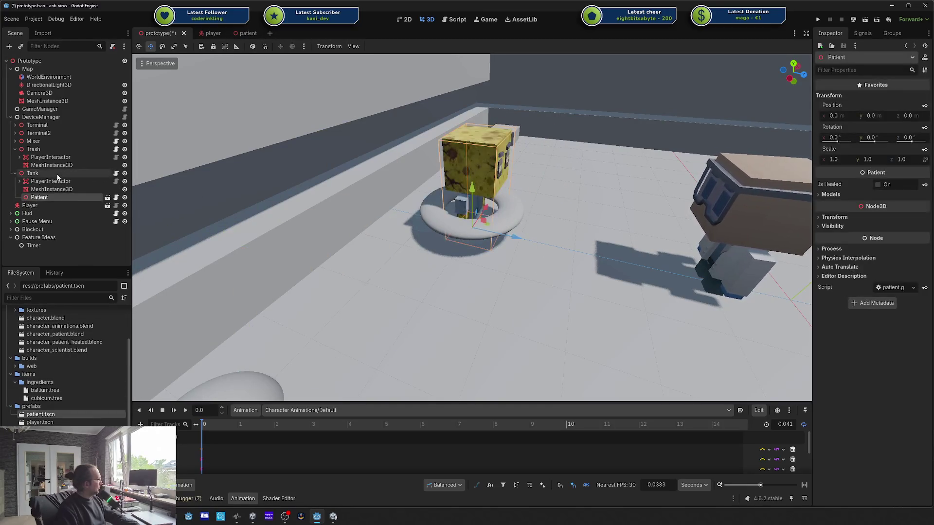
key(ctrl+s)
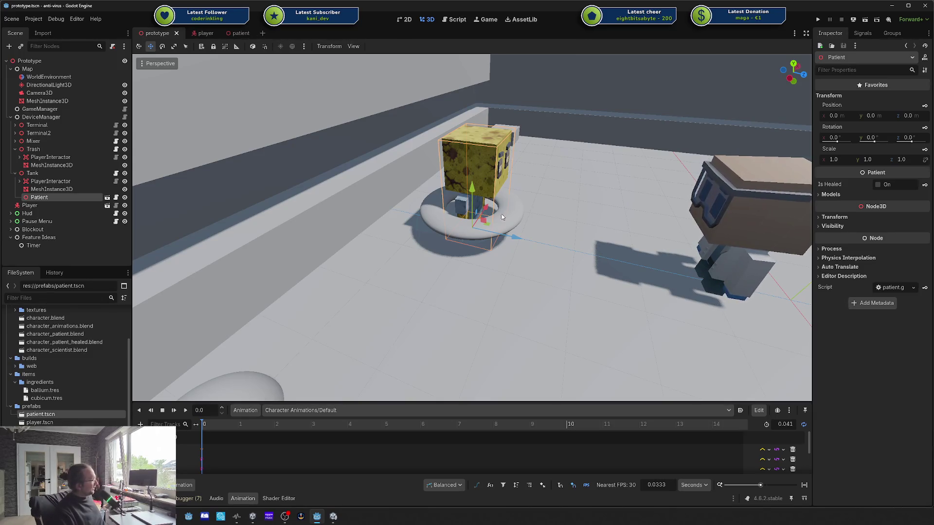
Step: Check the Data autoload in Project Settings > Globals > Autoload, then show patient.gd in the script editor
click(44, 20)
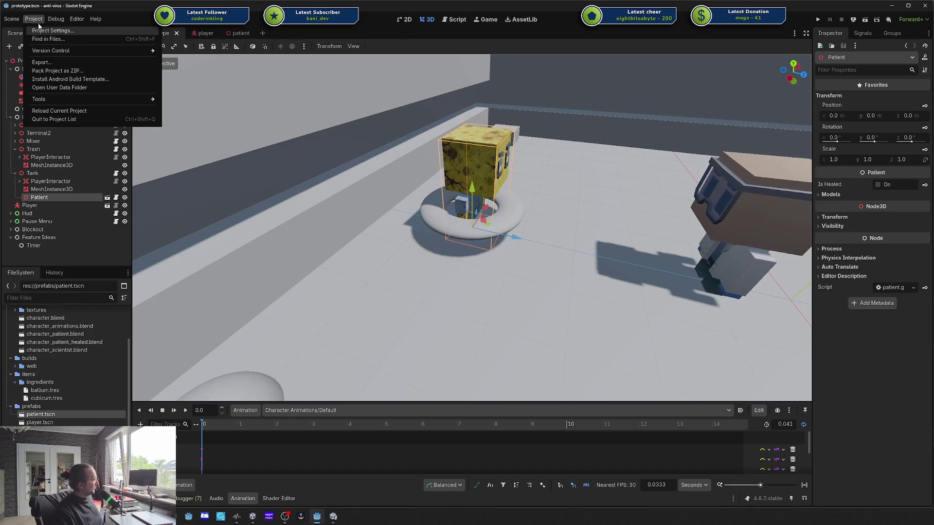
click(37, 21)
click(35, 22)
click(36, 30)
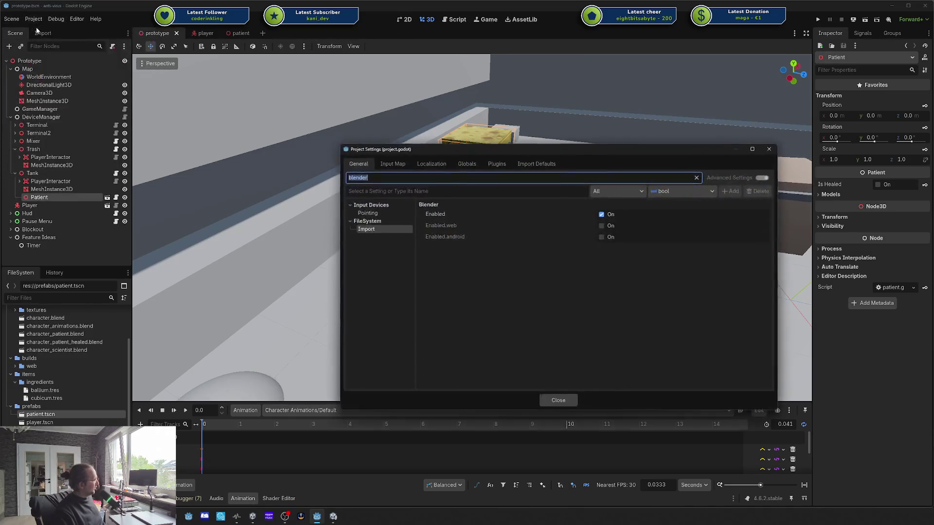
click(466, 165)
drag(478, 155, 432, 78)
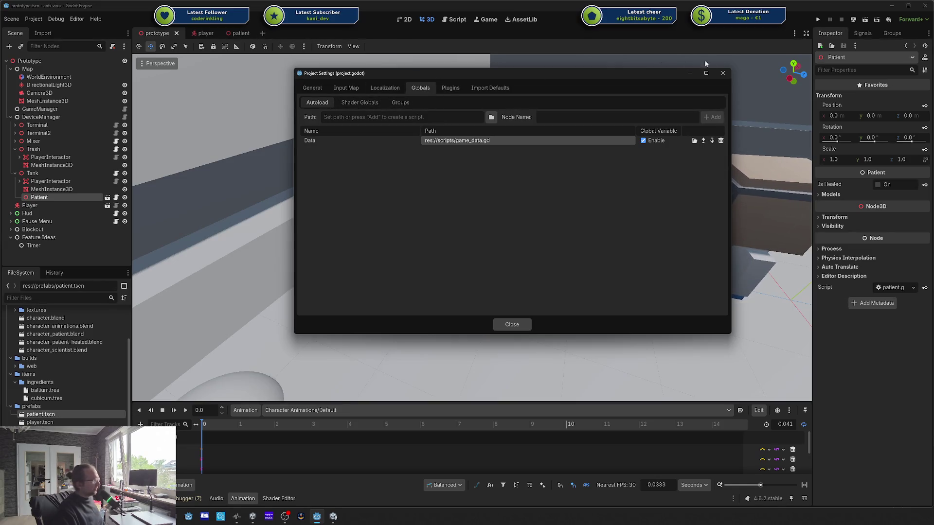
click(723, 73)
click(455, 19)
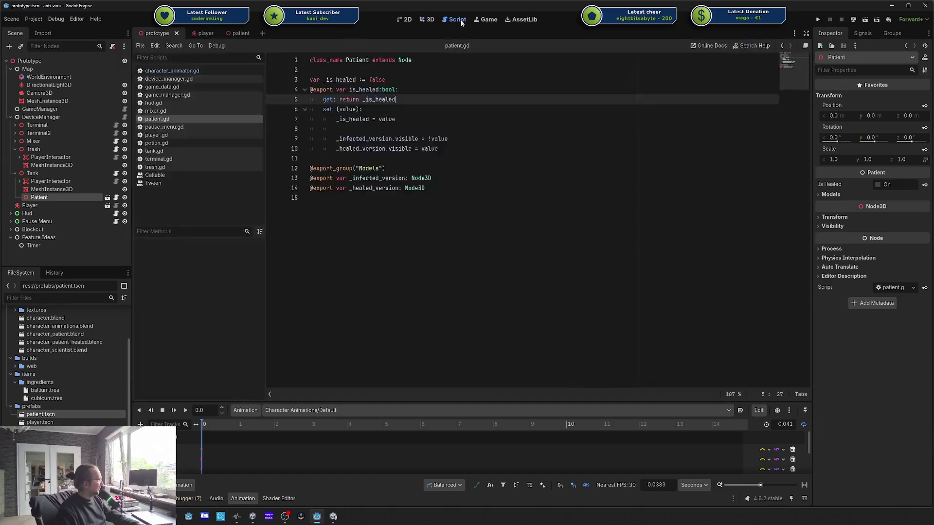
click(348, 70)
key(Return)
text(@)
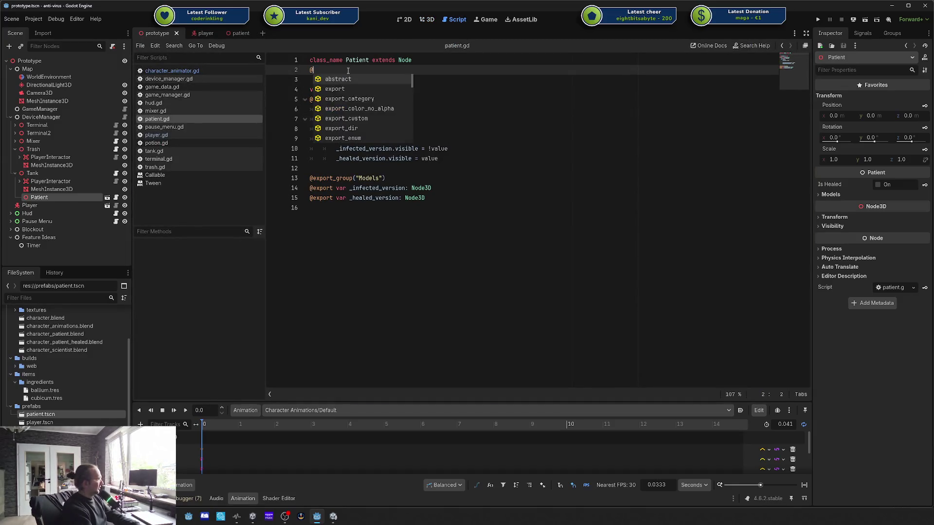
text(global)
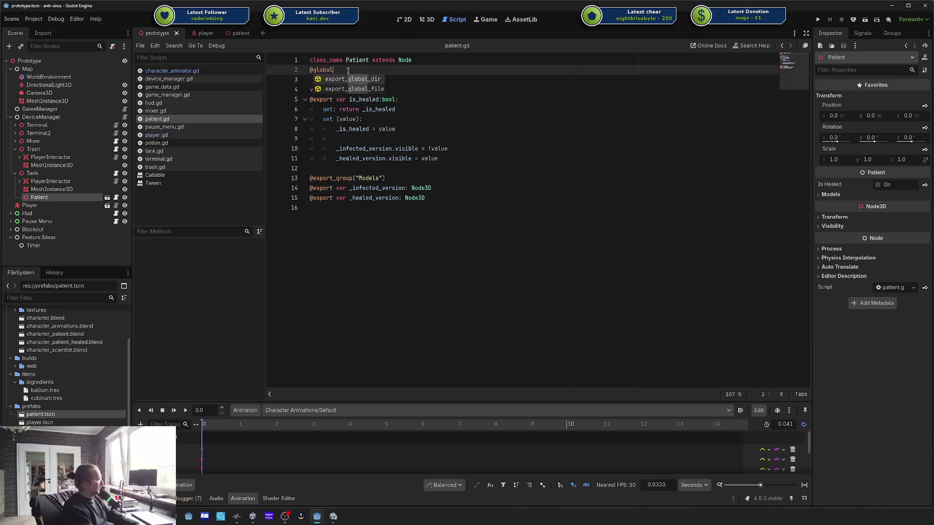
key(BackSpace)
key(BackSpace)
key(BackSpace)
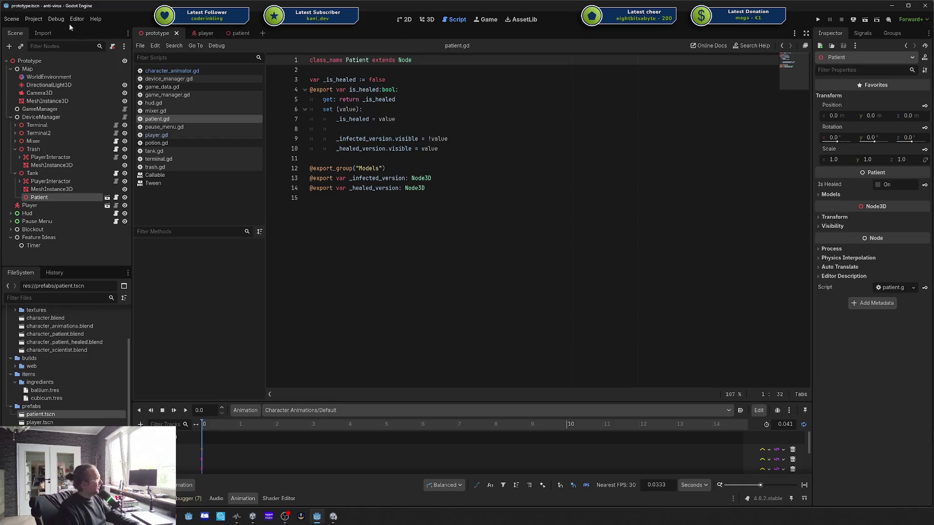
click(34, 19)
click(39, 30)
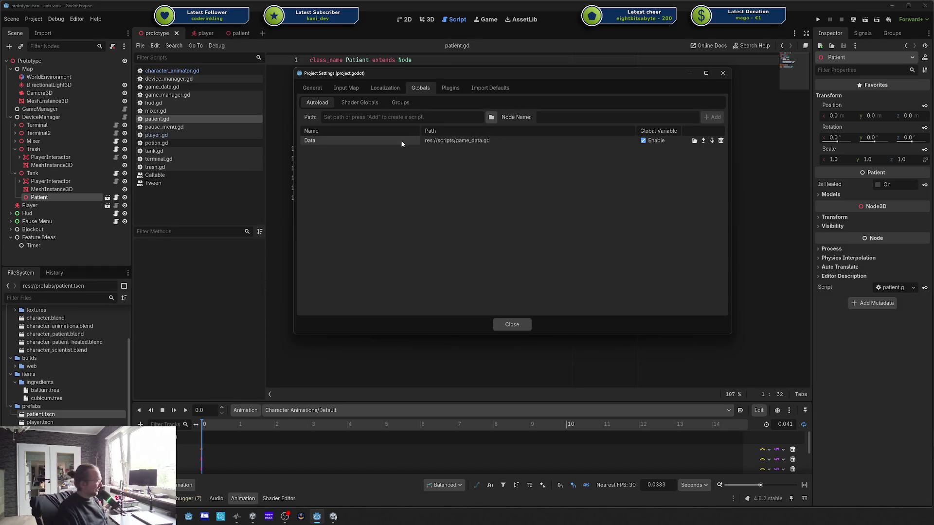
click(449, 144)
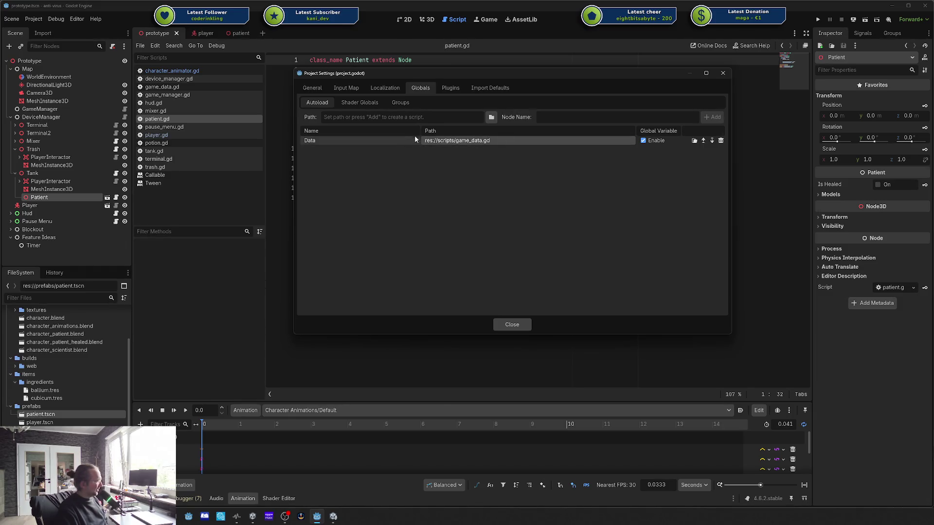
click(385, 141)
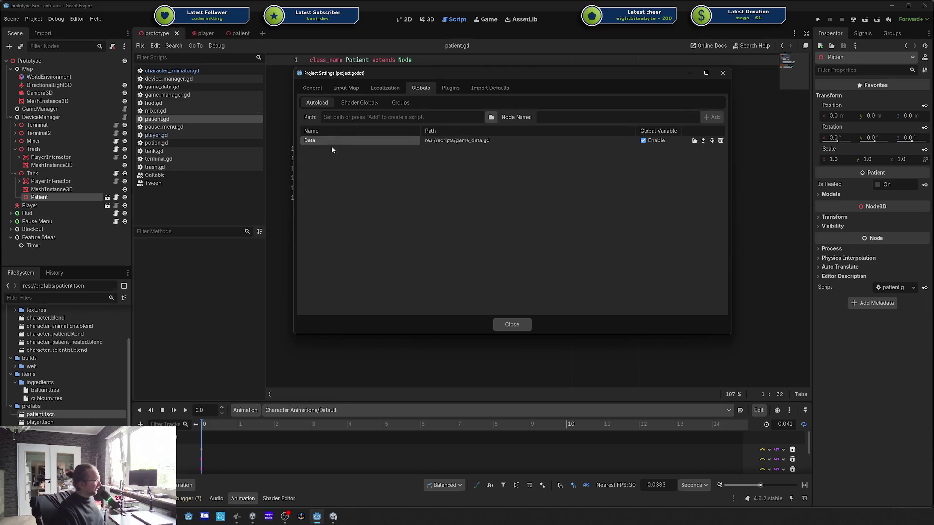
key(super+shift+Right)
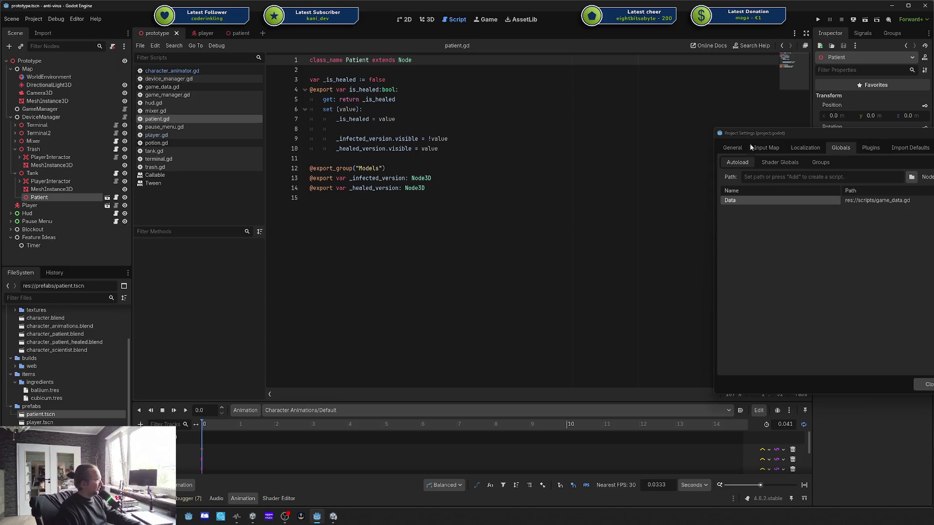
key(super+shift+Left)
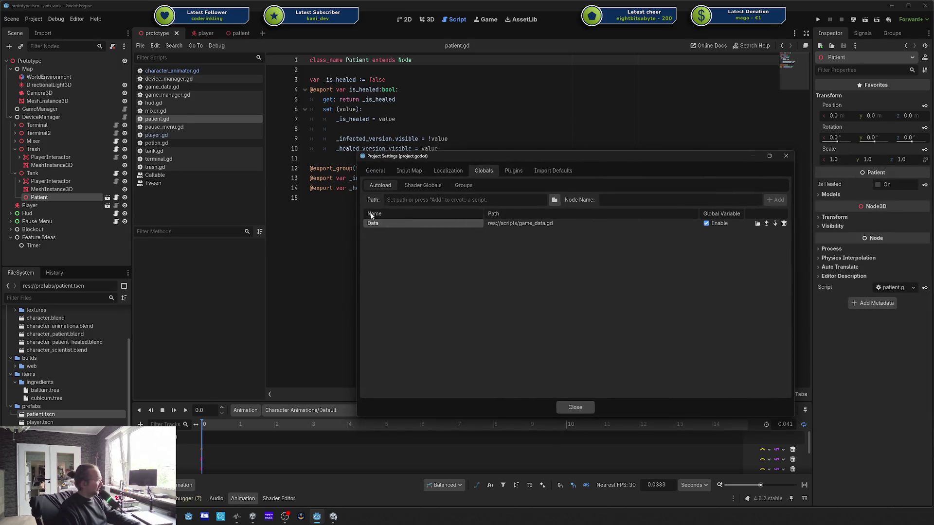
Step: Close Project Settings, then try and remove a Data. reference on line 8 of patient.gd
click(787, 156)
click(478, 130)
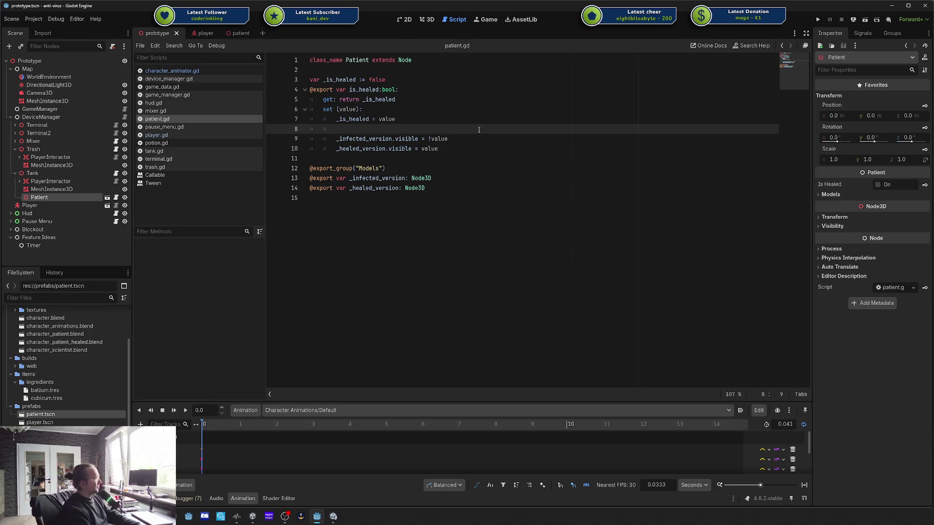
text(Data.)
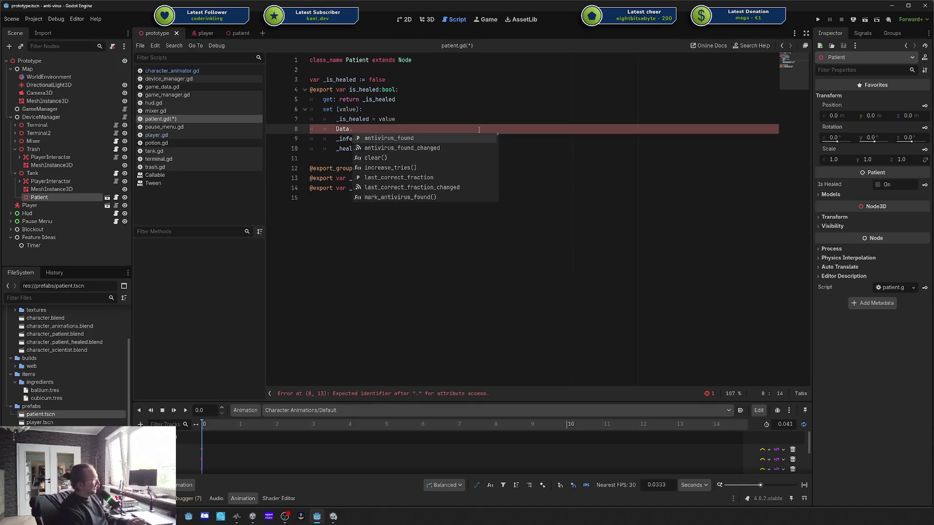
key(Down)
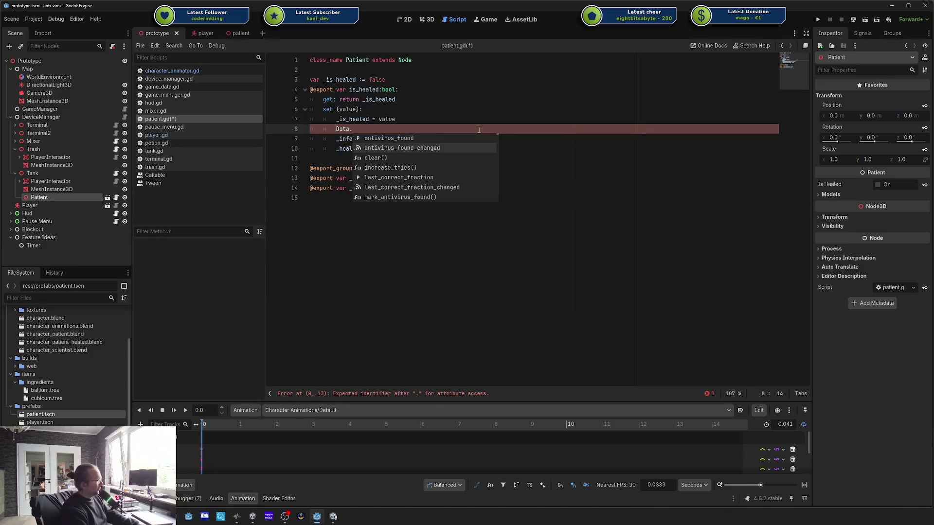
key(BackSpace)
key(BackSpace)
key(BackSpace)
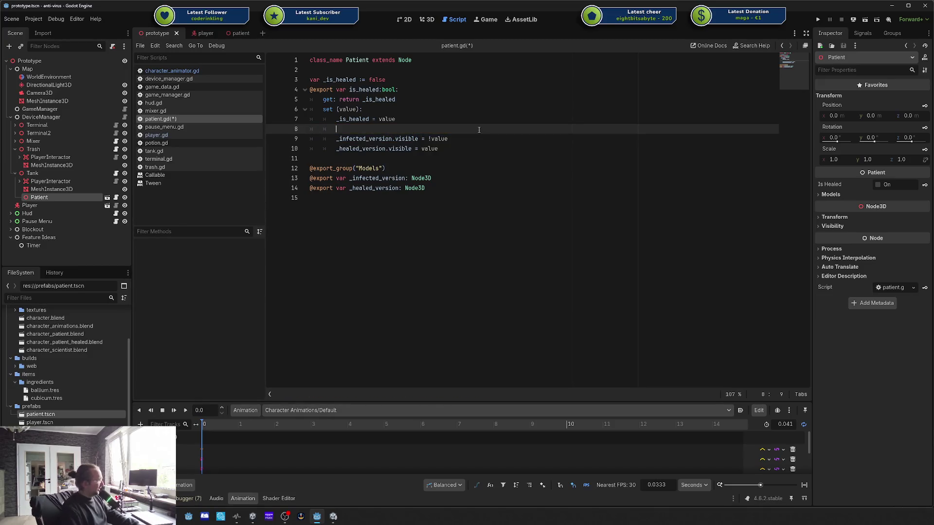
Step: Open game_data.gd and inspect its tries and antivirus_found declarations
scroll(73, 407, down, 3)
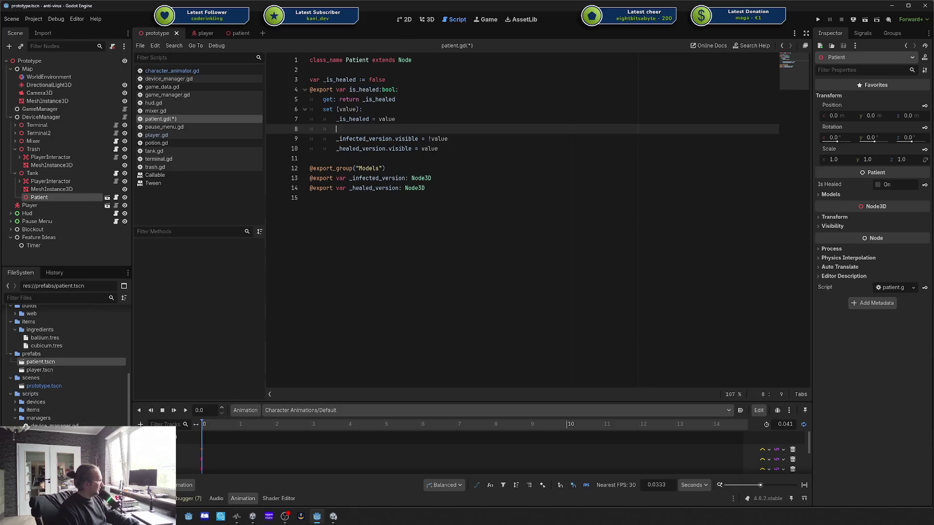
click(162, 87)
click(400, 168)
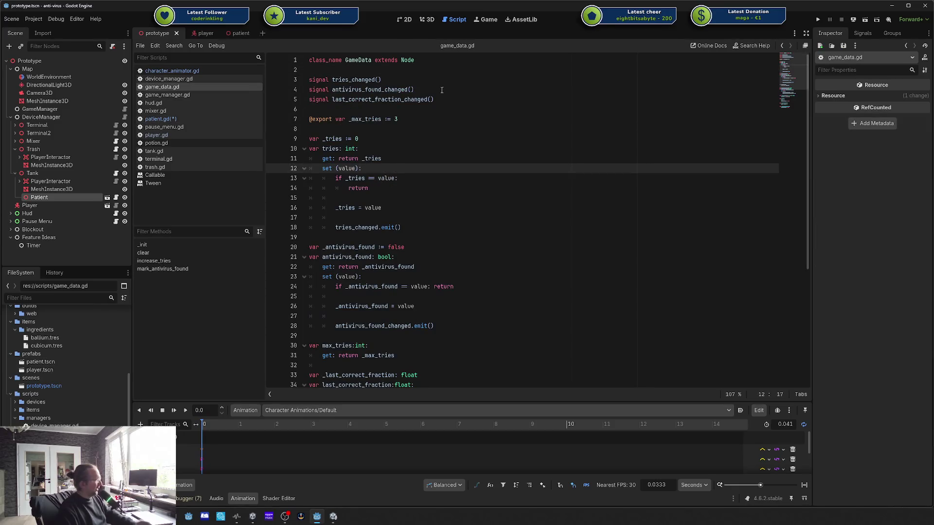
drag(339, 139, 347, 149)
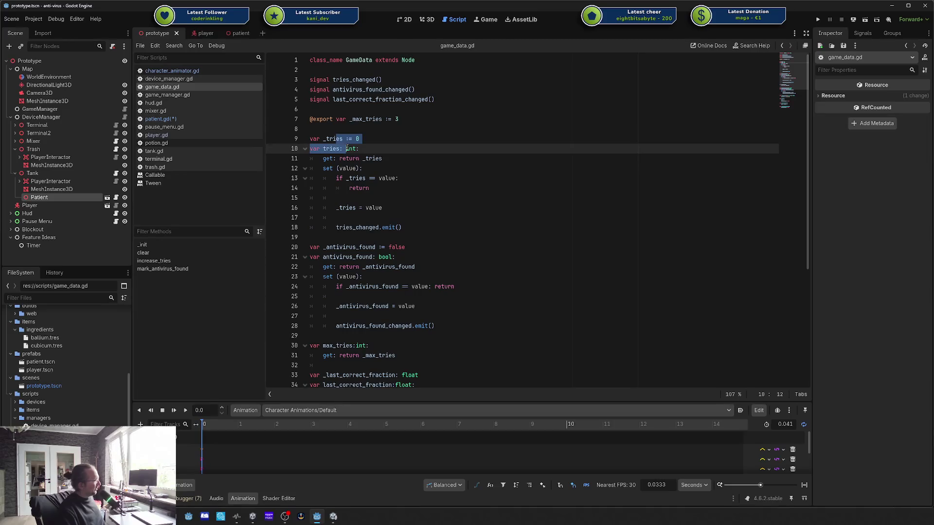
double_click(331, 149)
scroll(331, 149, down, 2)
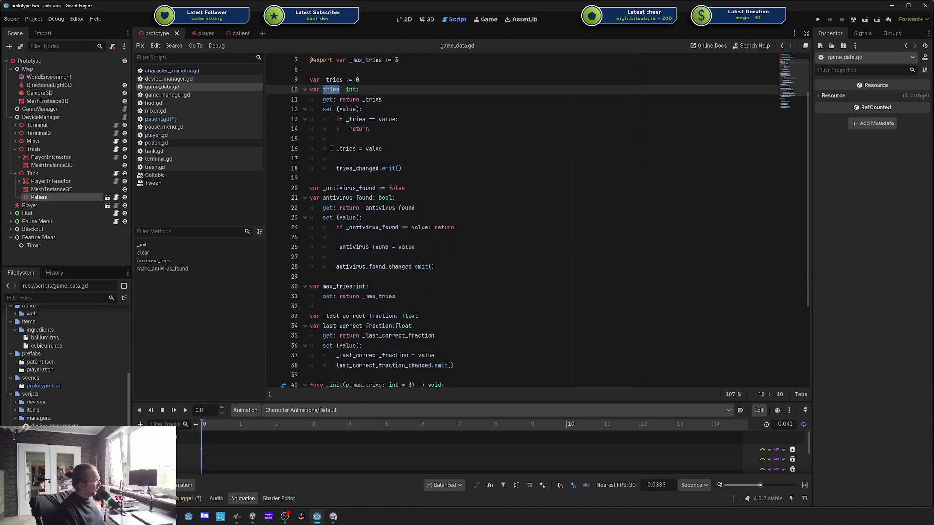
double_click(346, 199)
Step: Review max_tries and last_correct_fraction in game_data.gd, then switch to the patient scene
scroll(343, 214, down, 2)
click(339, 228)
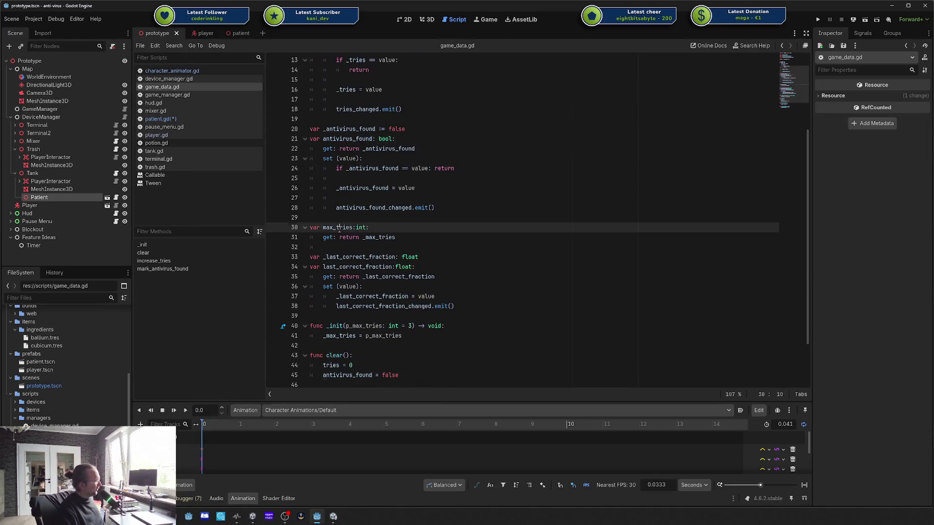
double_click(339, 228)
scroll(340, 229, down, 1)
double_click(343, 238)
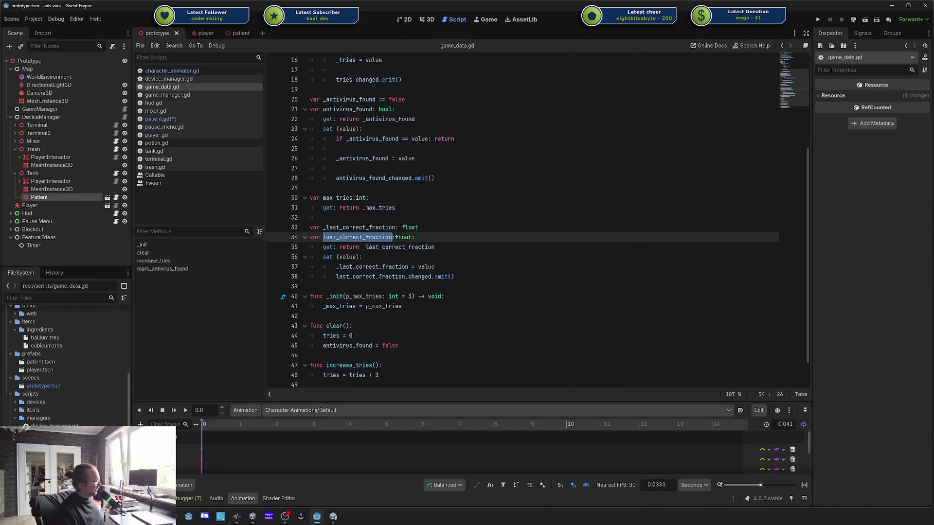
scroll(343, 238, down, 1)
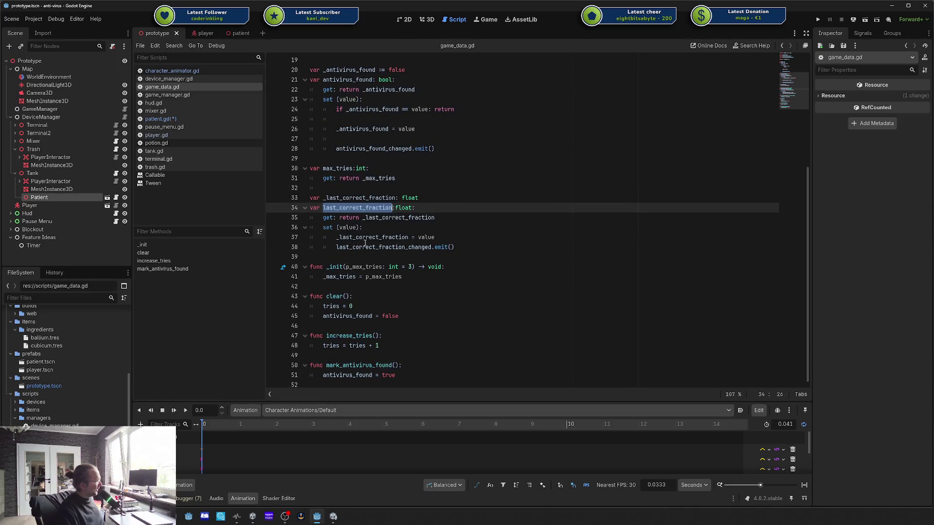
click(233, 32)
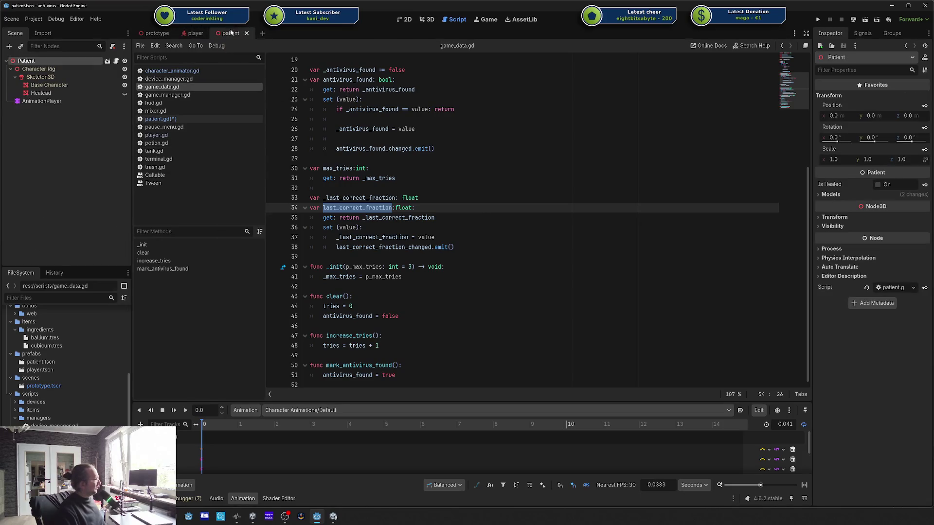
Step: Switch to the player scene and browse character_animator.gd and patient.gd
click(195, 33)
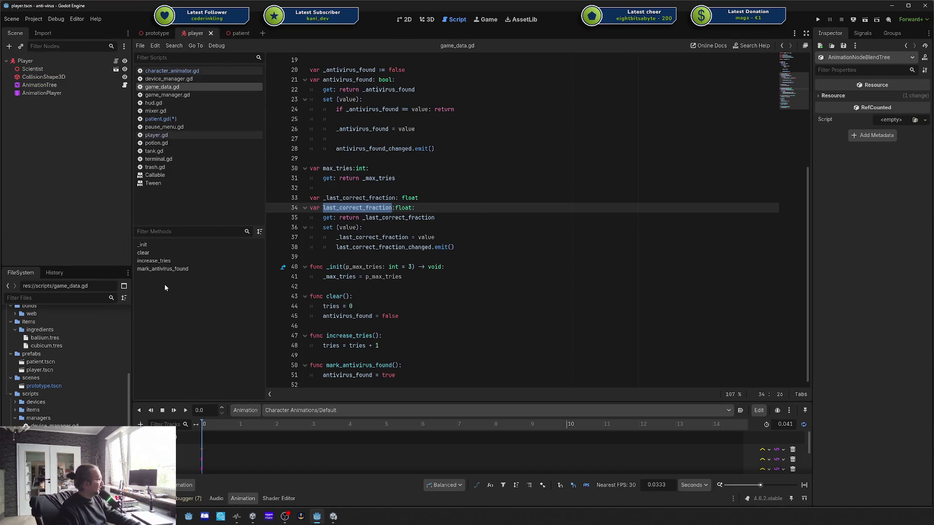
click(171, 71)
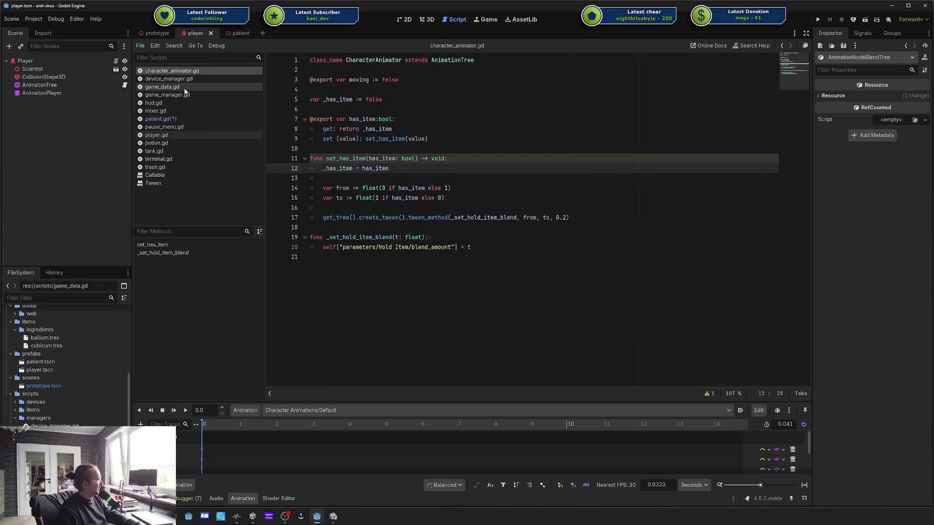
click(177, 119)
Step: Try a Data.antivirus_found line below is_healed in patient.gd, then erase it
key(Return)
key(Return)
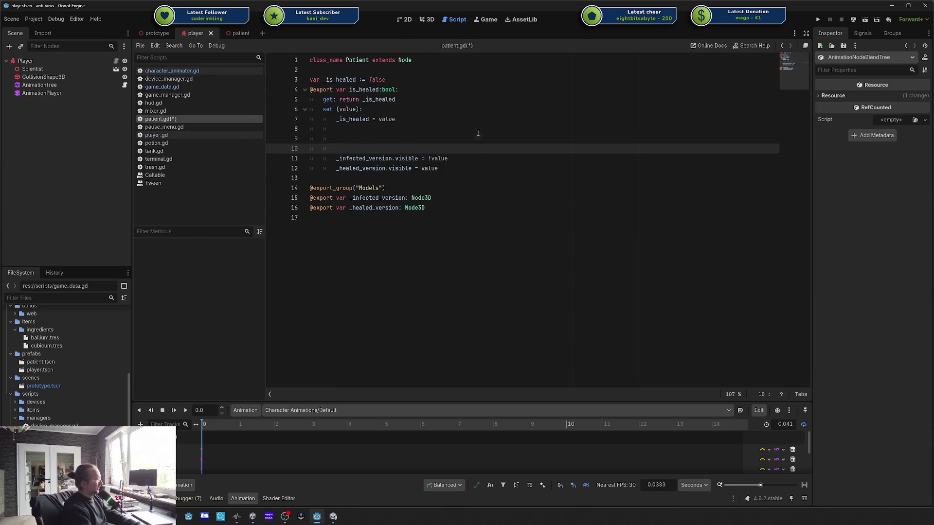
key(Up)
text(Data.)
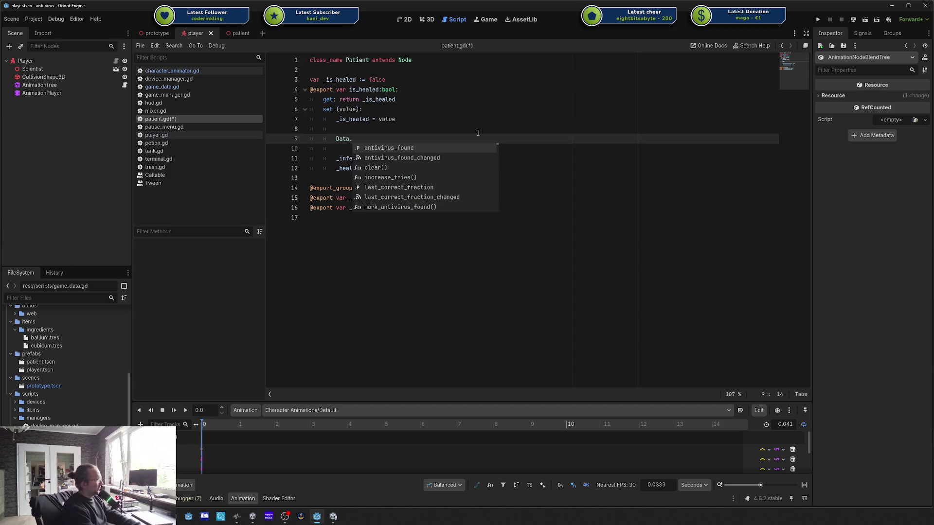
key(Return)
key(ctrl+BackSpace)
key(ctrl+BackSpace)
key(ctrl+BackSpace)
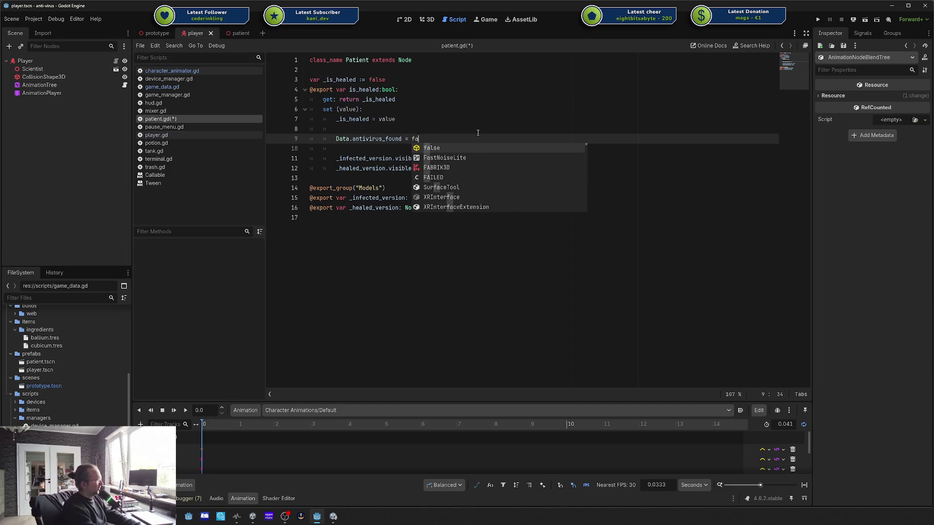
key(BackSpace)
key(BackSpace)
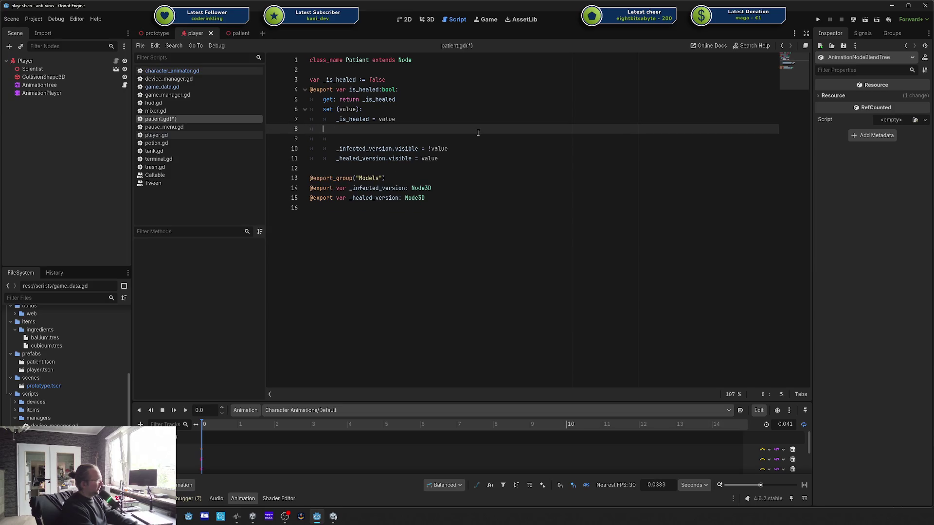
key(BackSpace)
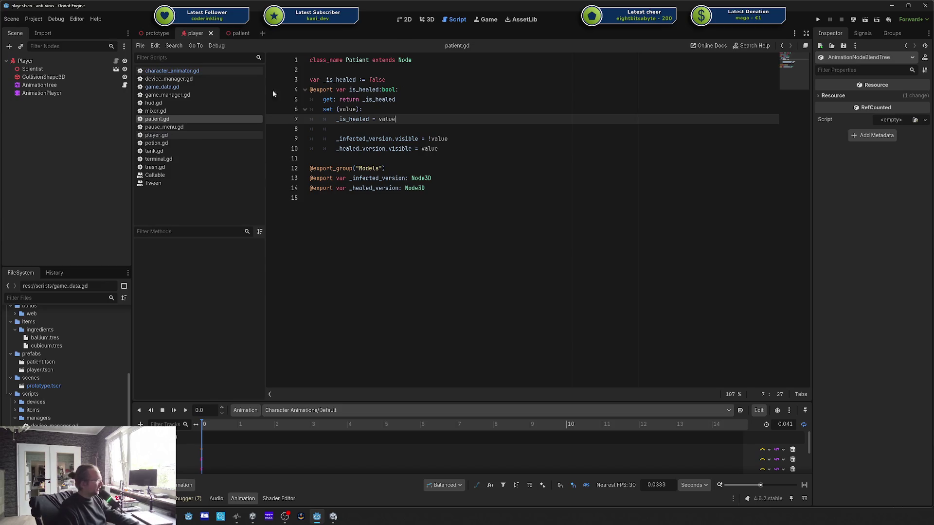
Step: Start a Data. line inside the is_healed setter, then undo it and remove the blank line
click(418, 126)
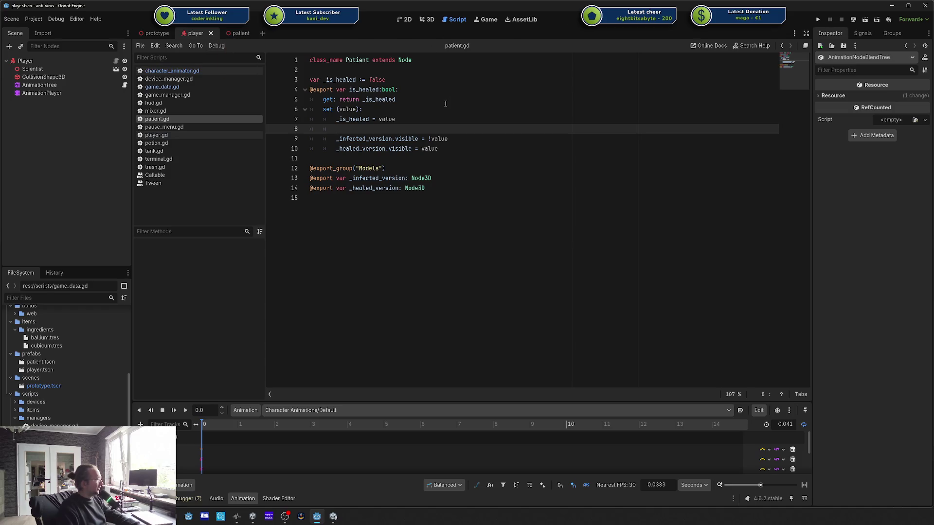
key(Return)
key(Return)
key(Up)
text(Data.)
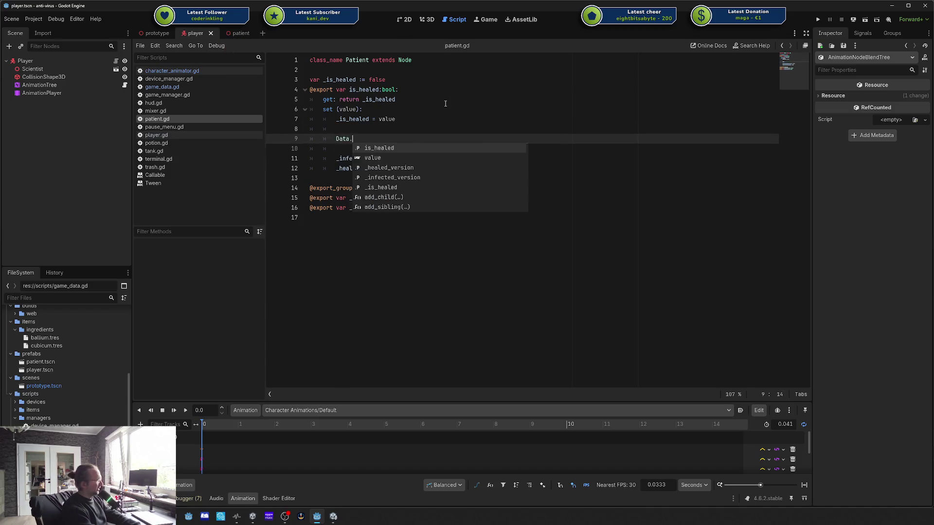
key(ctrl+z)
key(ctrl+z)
key(ctrl+z)
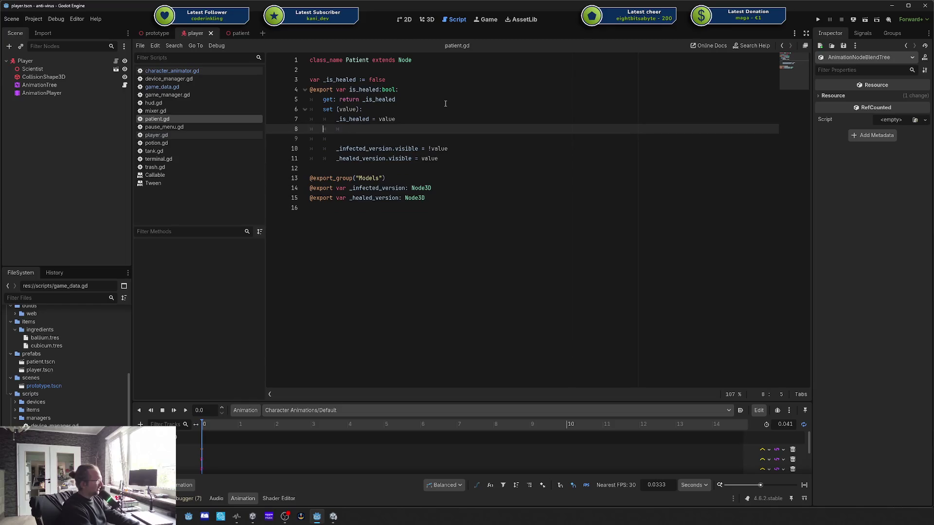
key(BackSpace)
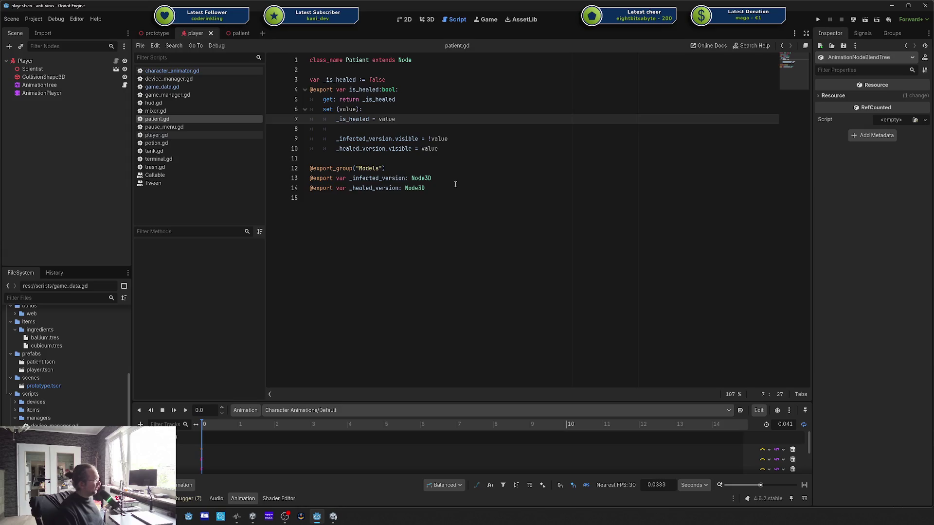
Step: Highlight the is_healed property code, then open game_manager.gd from the player scene
drag(456, 184, 345, 90)
click(421, 81)
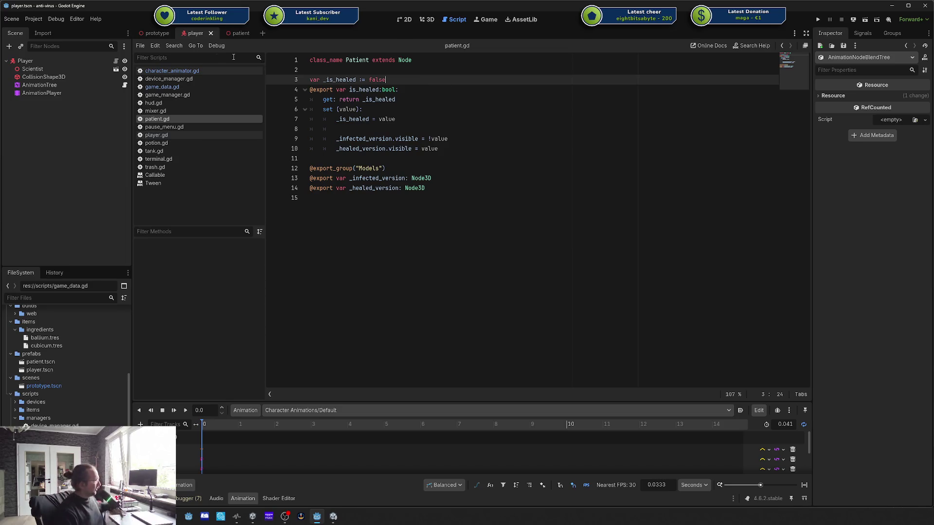
click(156, 33)
click(203, 33)
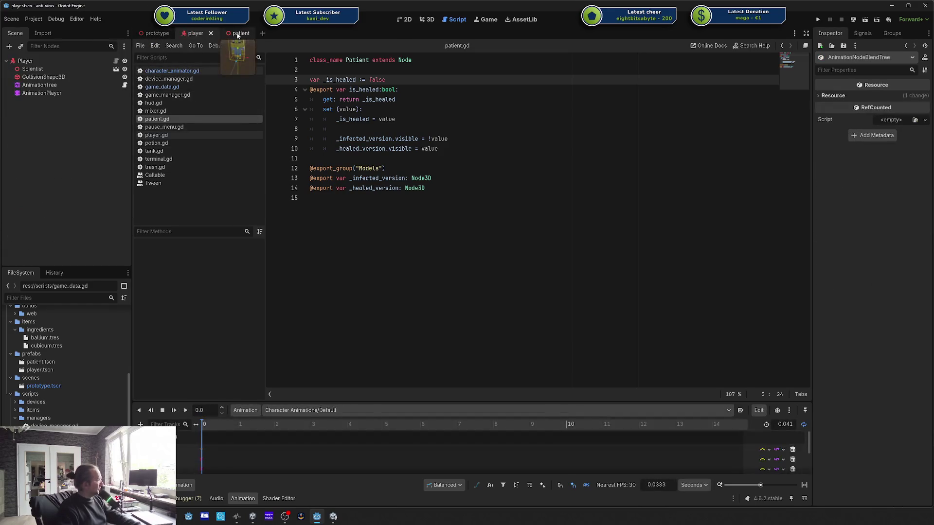
click(171, 95)
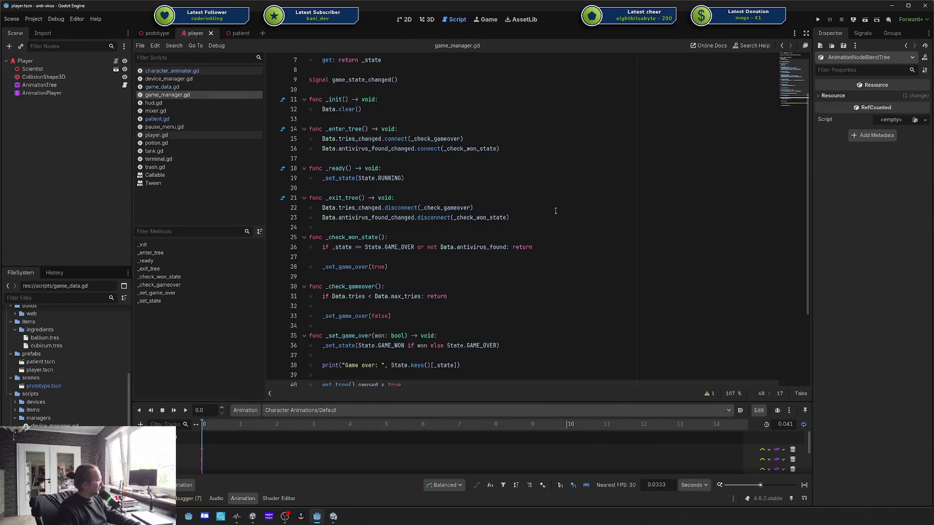
Step: Add print("Last tries were: ", Data.tries) above Data.clear() in _init and run the project
scroll(395, 186, down, 1)
scroll(407, 148, up, 2)
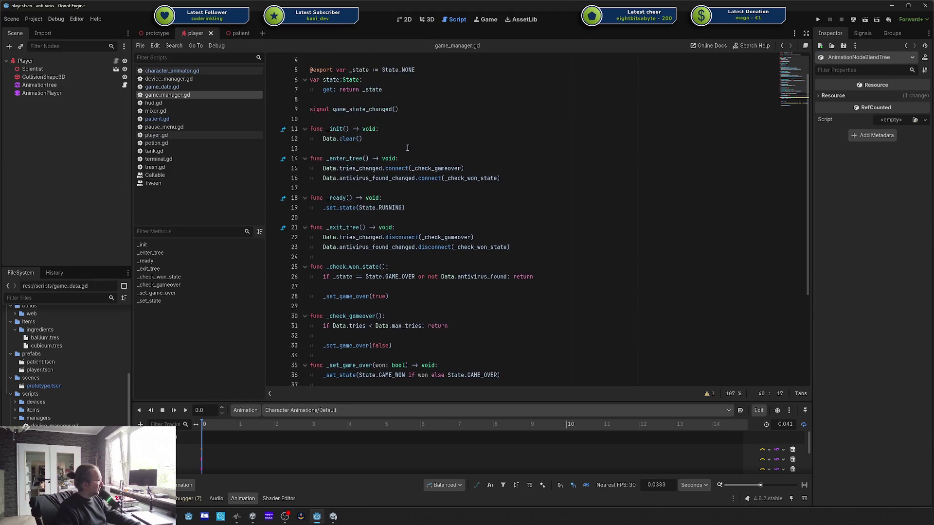
click(388, 122)
click(400, 128)
key(Return)
key(Up)
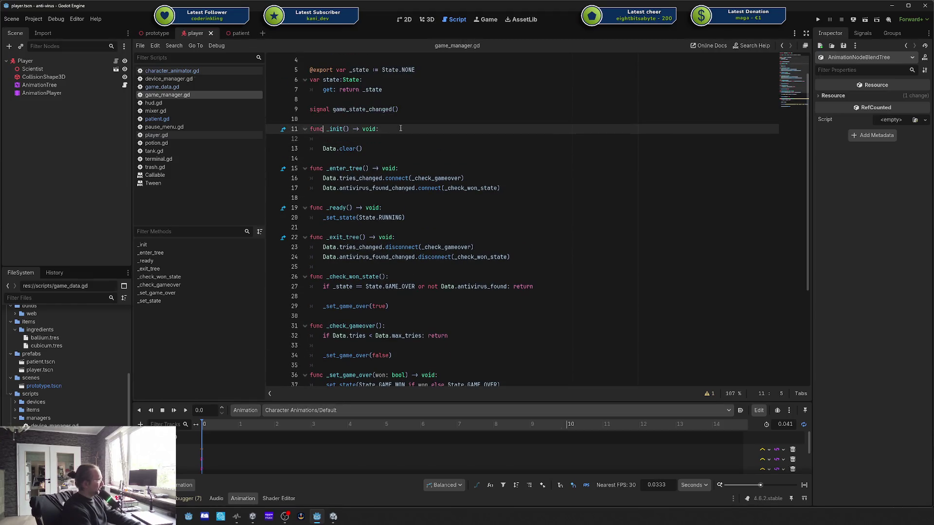
click(401, 128)
key(Return)
text(int(")
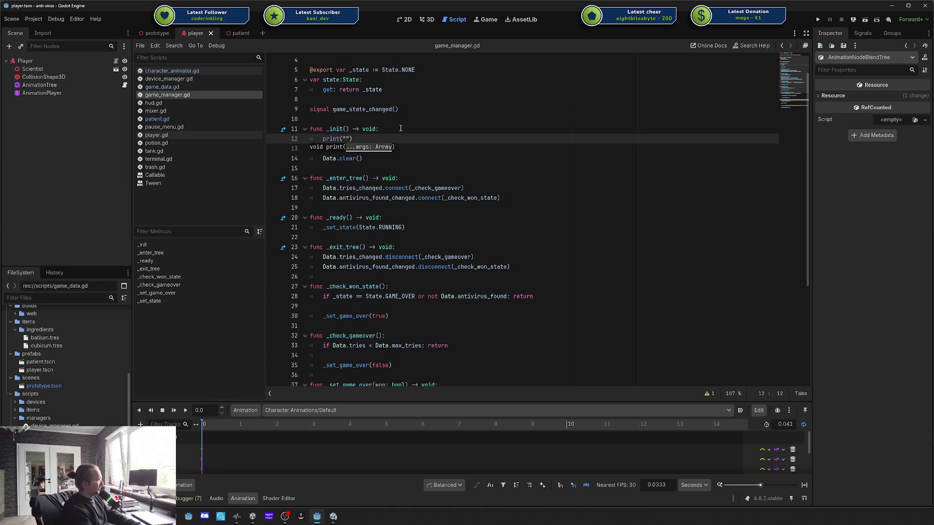
text(Last tries )
text(were: ", D)
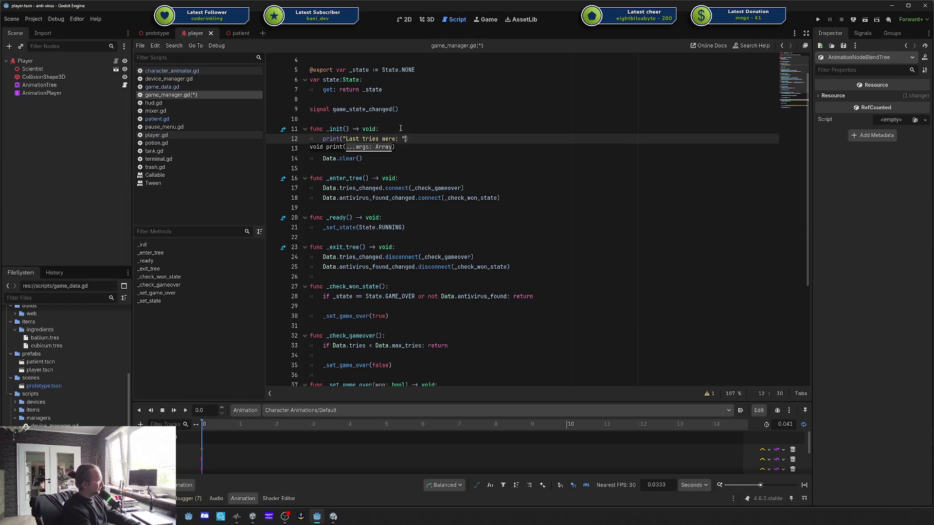
text(ata.tries)
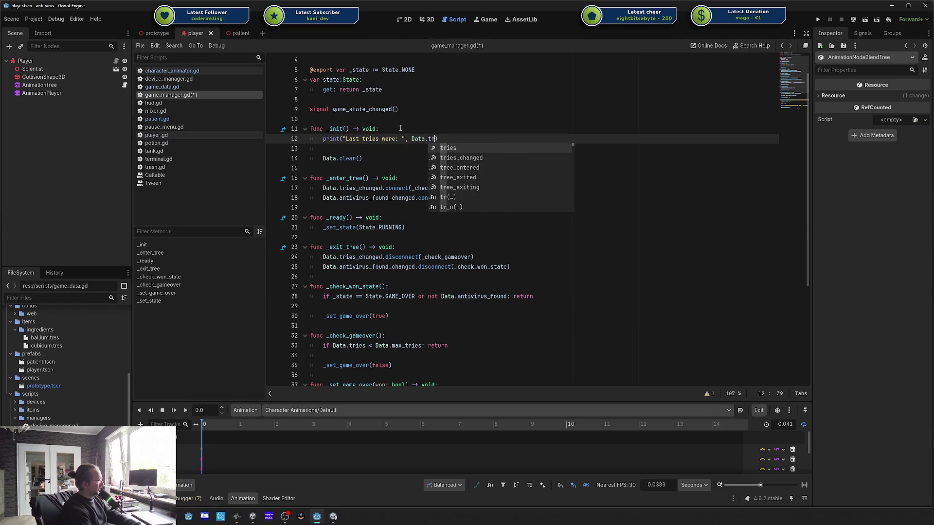
click(818, 19)
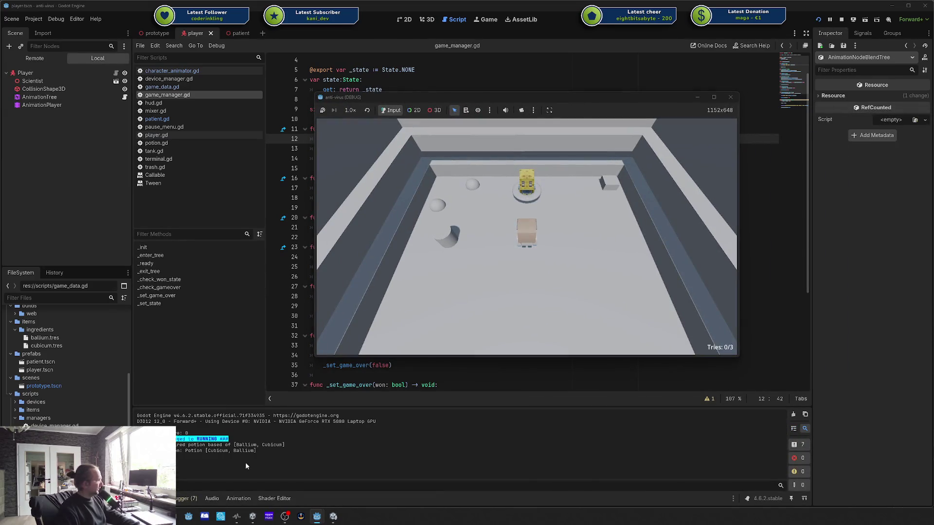
Step: Walk the scientist around the room to the corner box with WASD
key(w)
key(a)
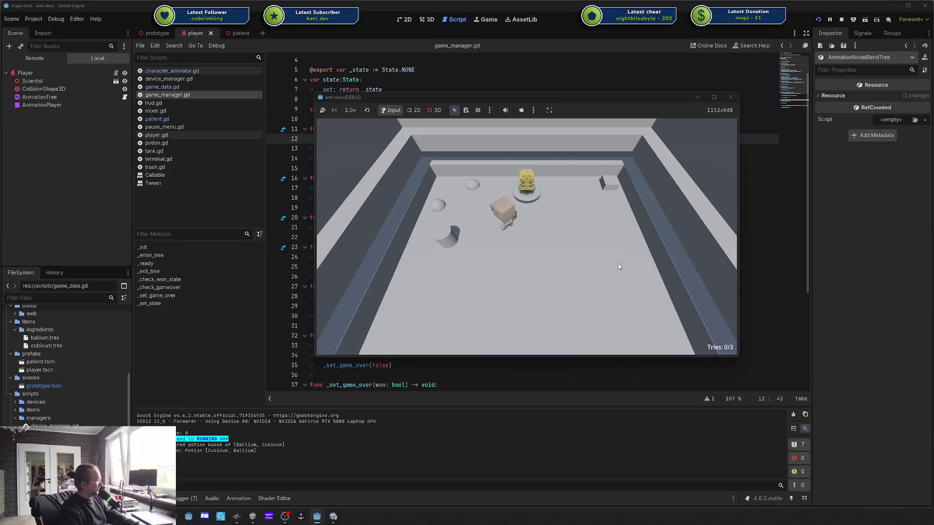
key(a)
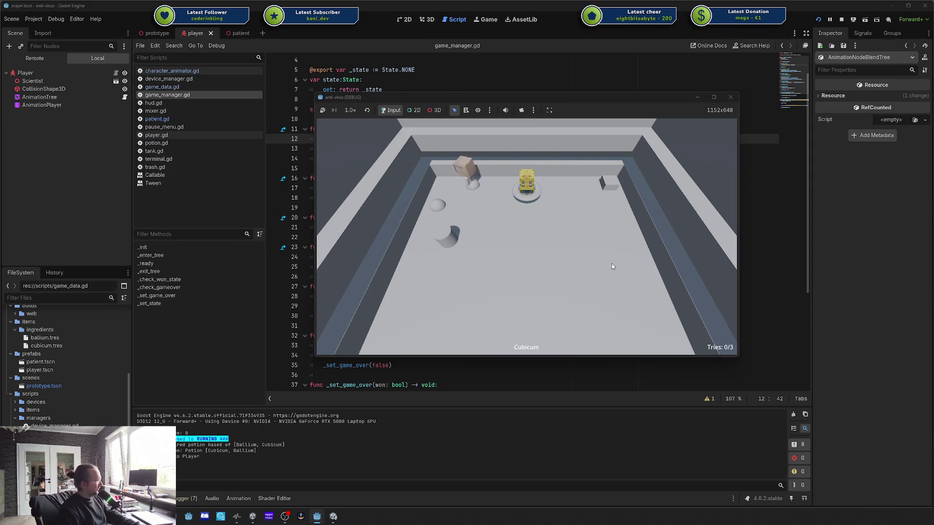
key(s)
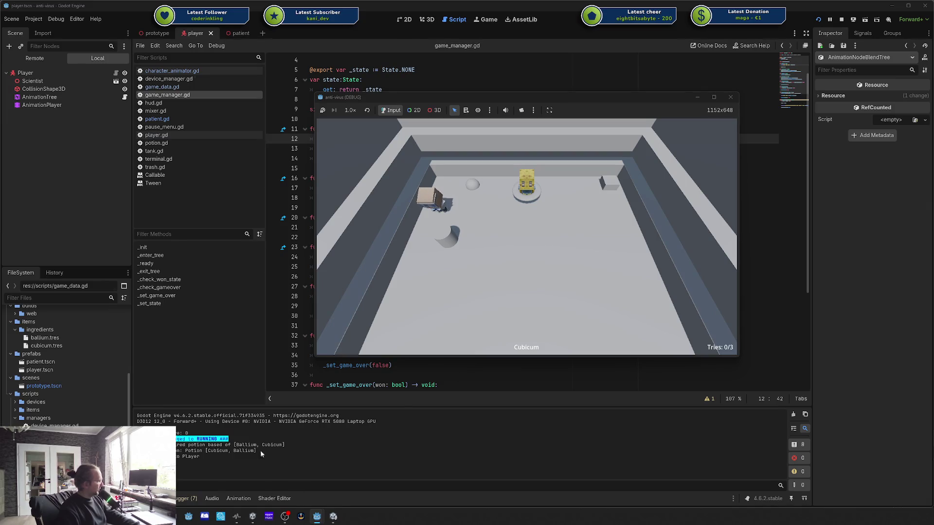
key(d)
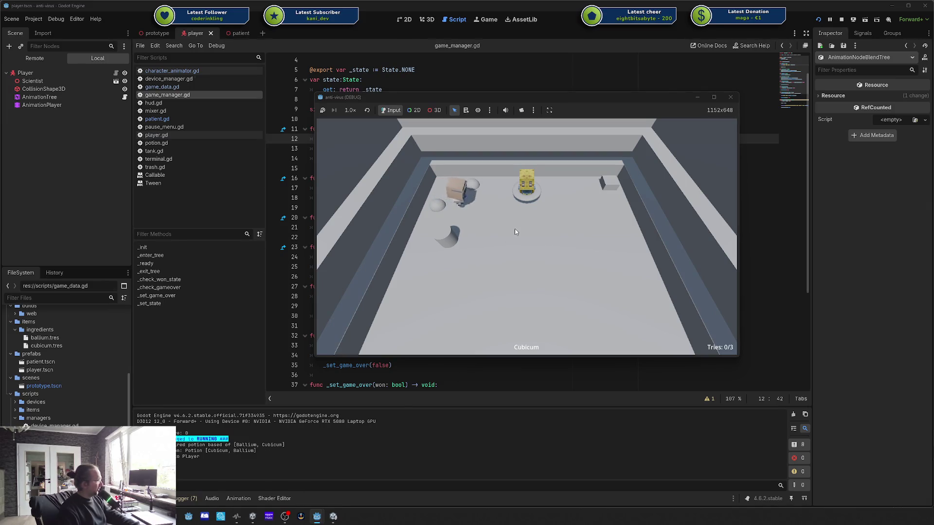
key(d)
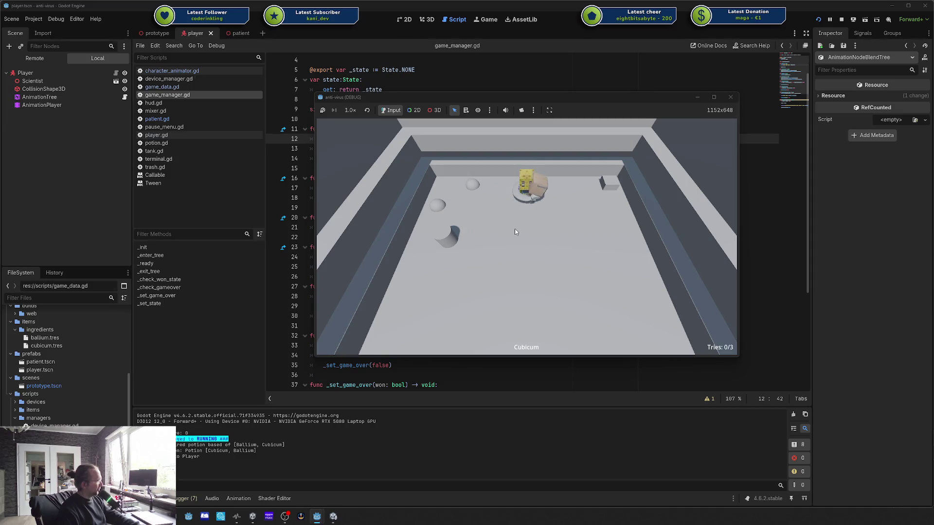
key(w)
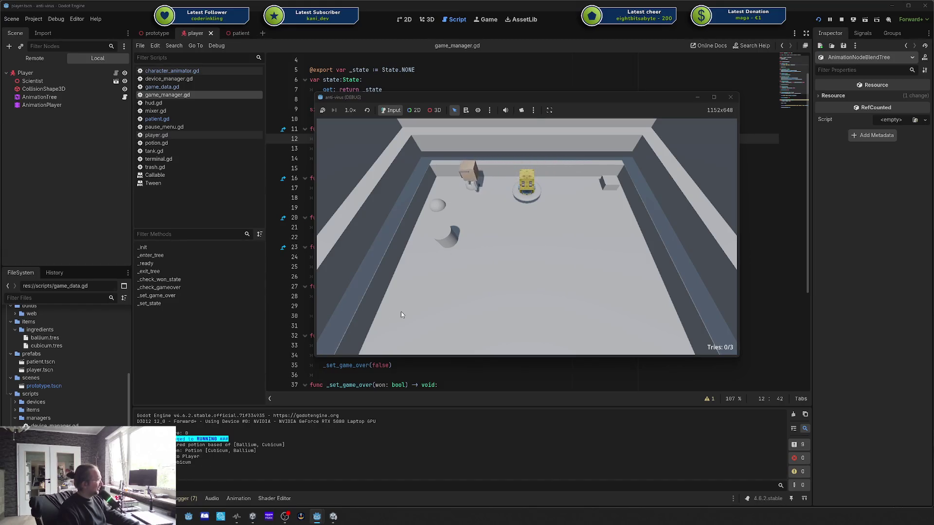
Step: Pick up the Cubicum ball, submit the potion using one try, then start a New Game
click(472, 185)
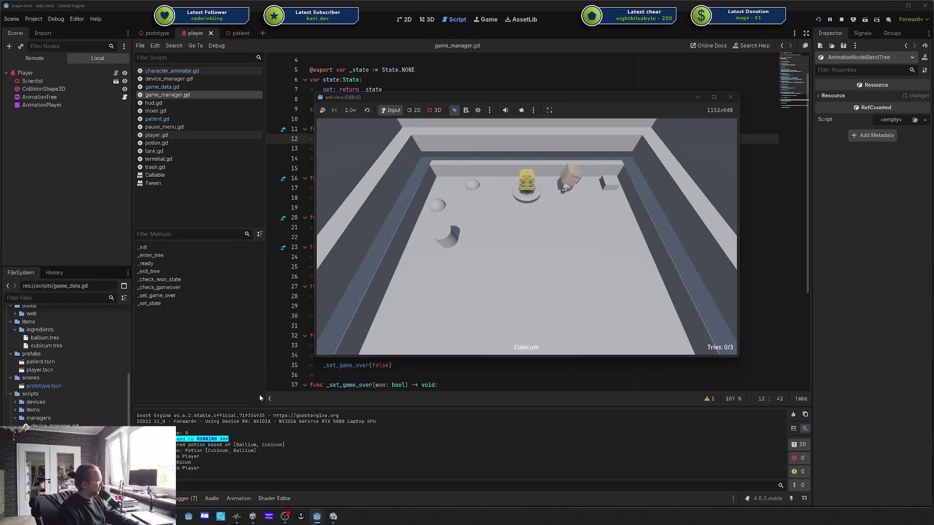
click(434, 205)
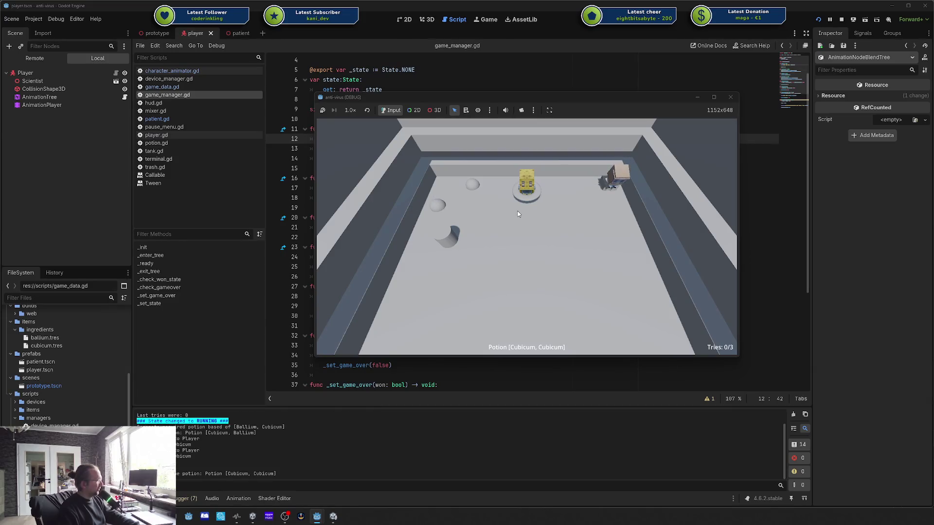
click(541, 200)
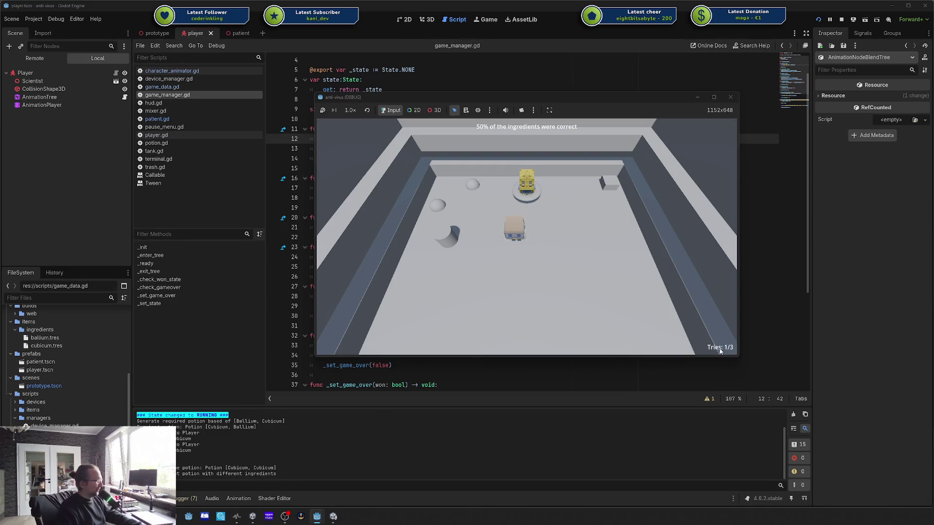
key(Escape)
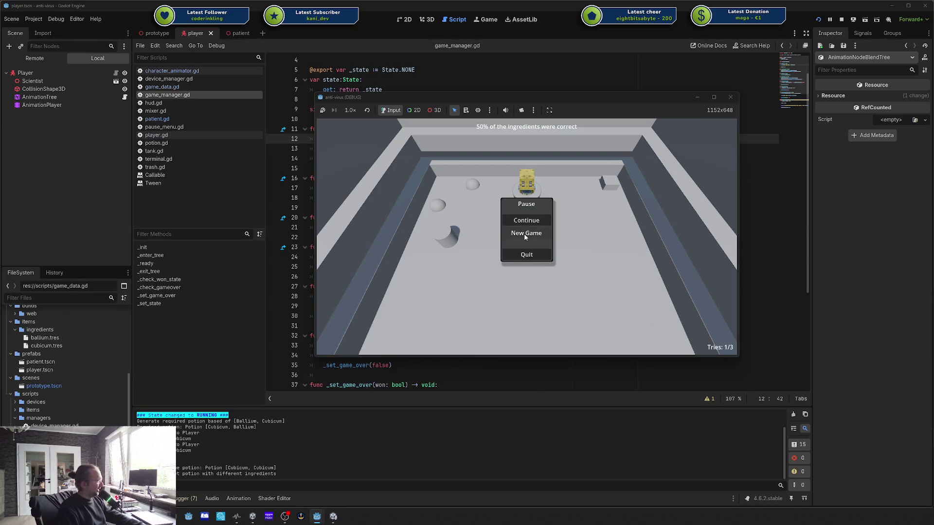
click(525, 234)
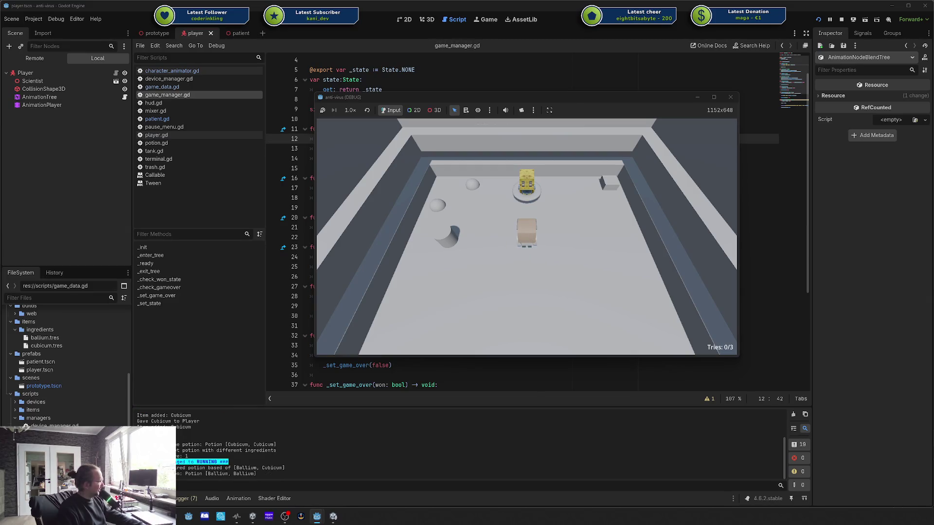
Step: Quit the running game from its pause menu and select the last-tries print line
key(alt+Tab)
mouse_move(323, 517)
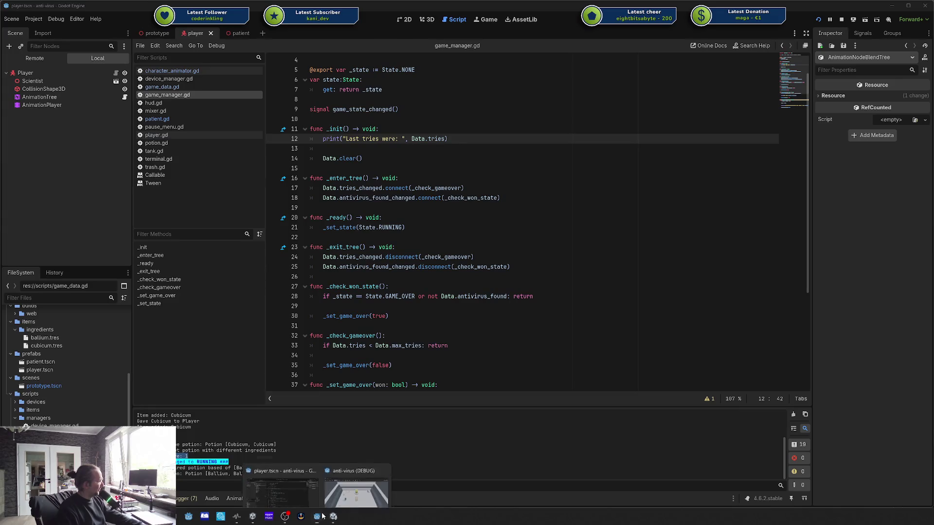
click(360, 467)
key(Escape)
click(525, 241)
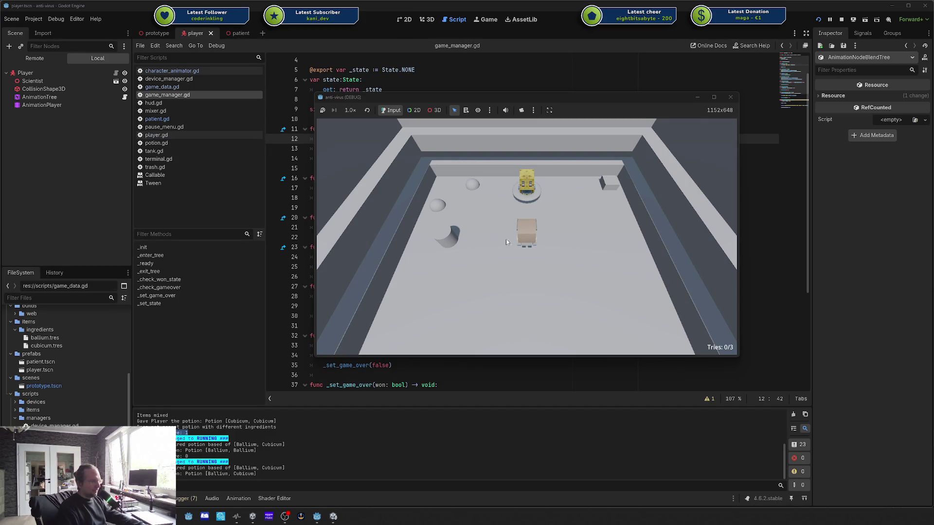
key(Escape)
click(531, 257)
drag(452, 129, 441, 151)
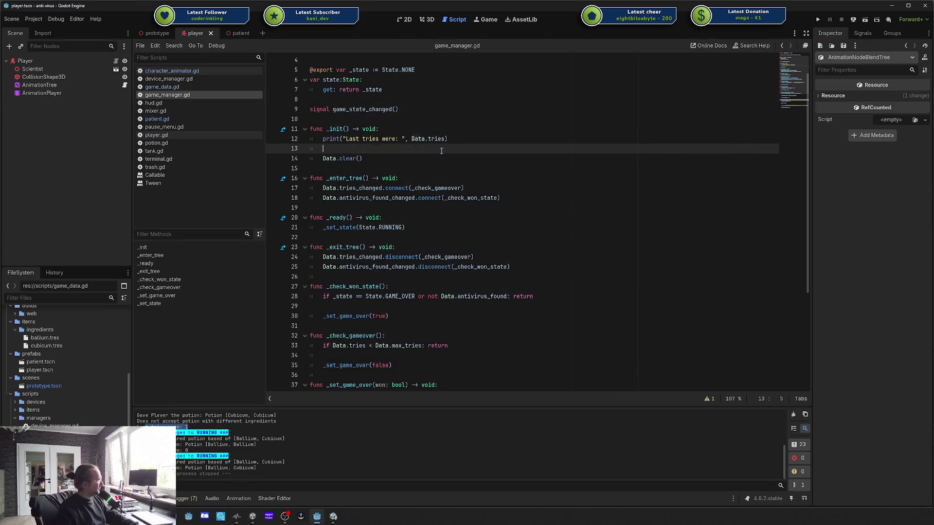
Step: Delete the last-tries print line from _init in game_manager.gd
key(BackSpace)
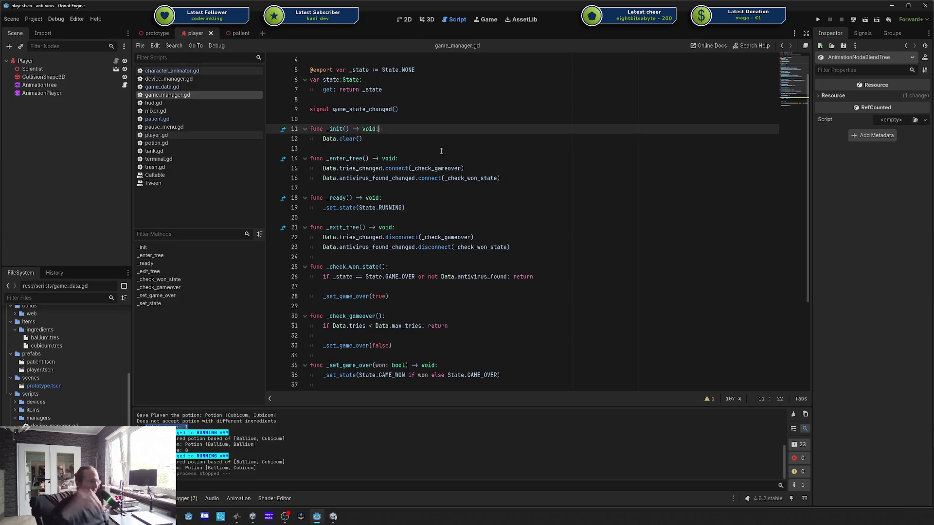
click(450, 122)
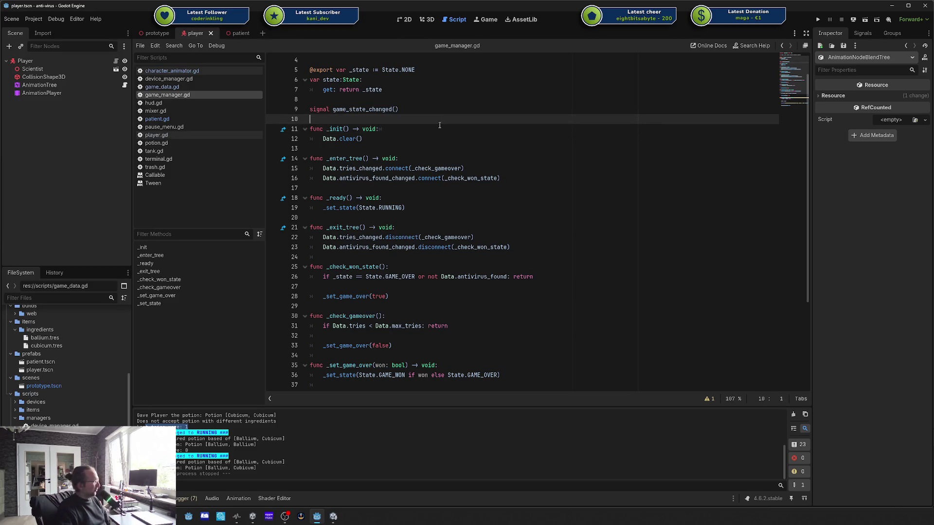
scroll(435, 126, down, 4)
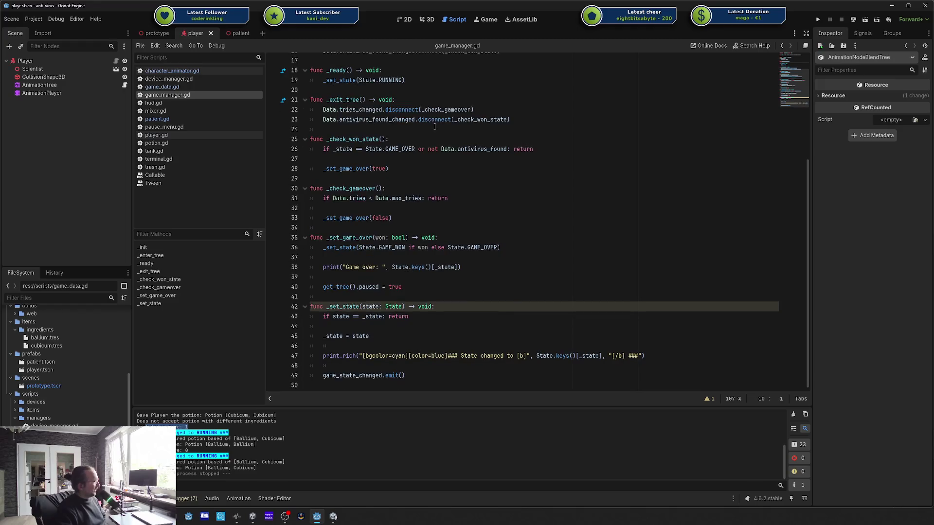
scroll(434, 126, up, 5)
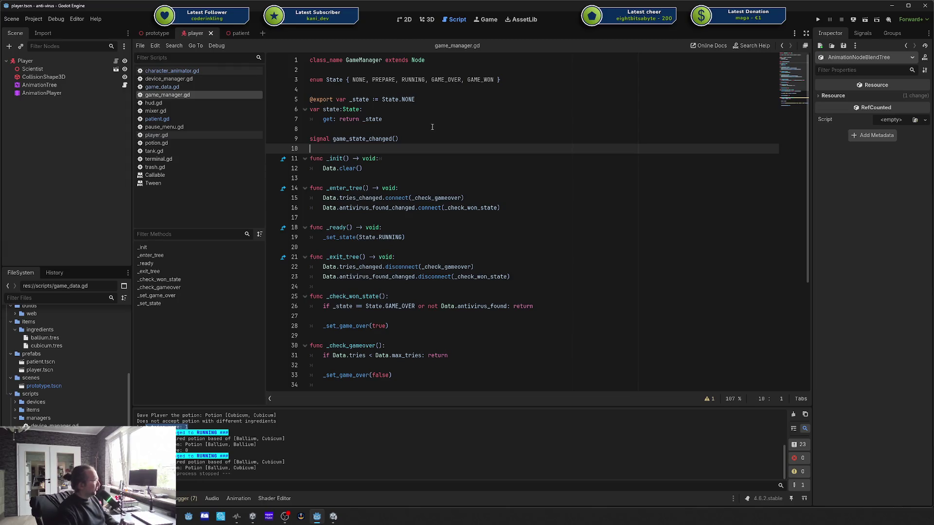
click(434, 129)
Step: Review the Data.tries_changed connection and the state property, then open game_data.gd
double_click(333, 199)
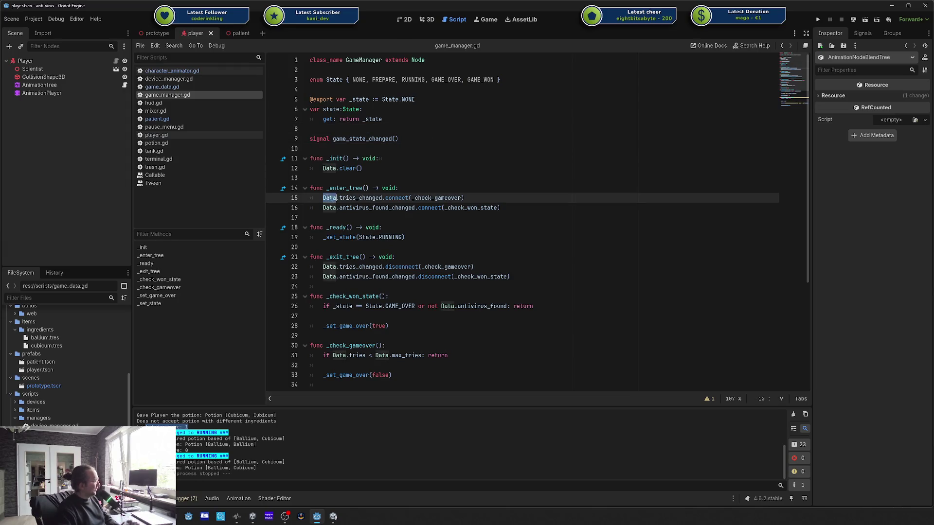
double_click(360, 198)
click(349, 207)
drag(322, 198, 500, 208)
click(513, 203)
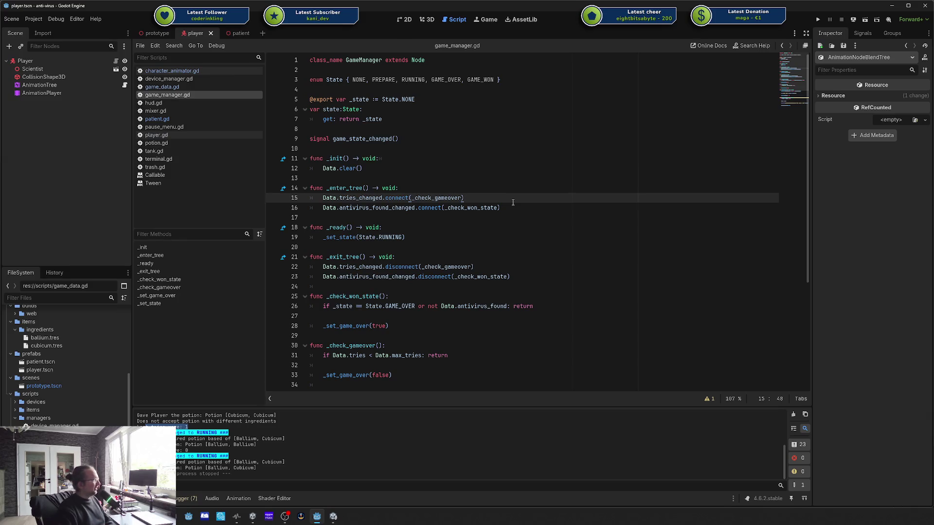
double_click(329, 110)
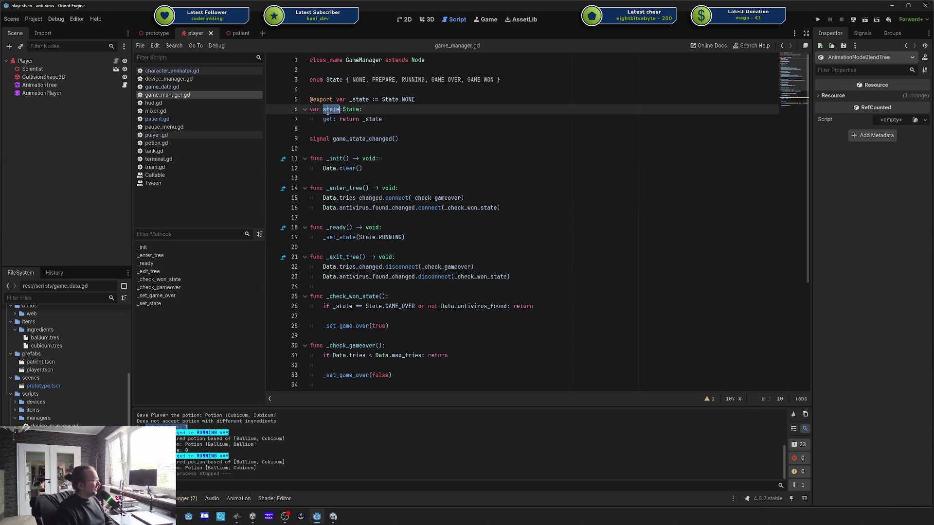
click(382, 120)
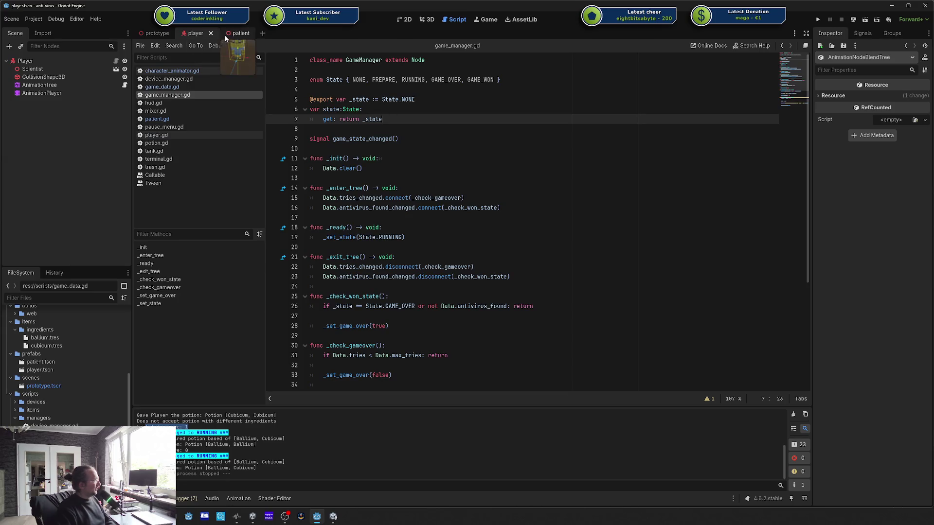
click(170, 87)
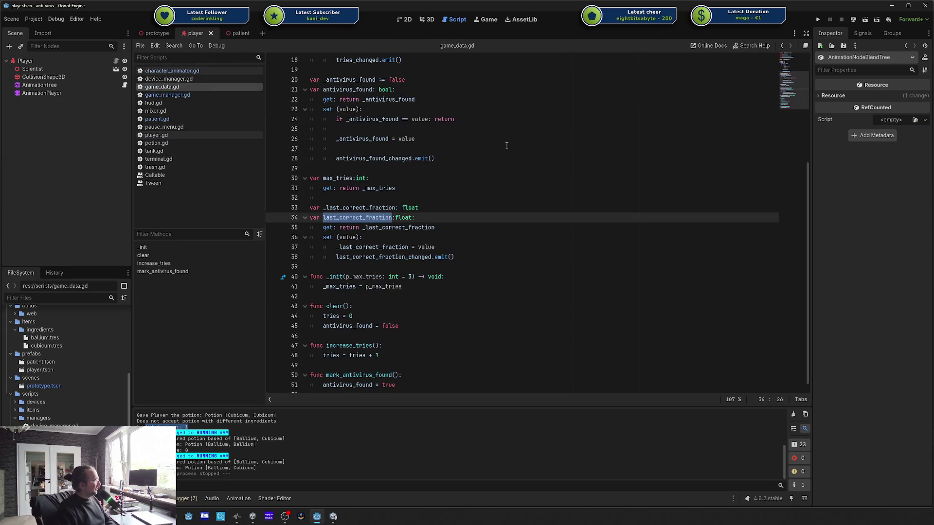
click(489, 149)
scroll(490, 160, up, 5)
drag(586, 195, 484, 107)
click(484, 105)
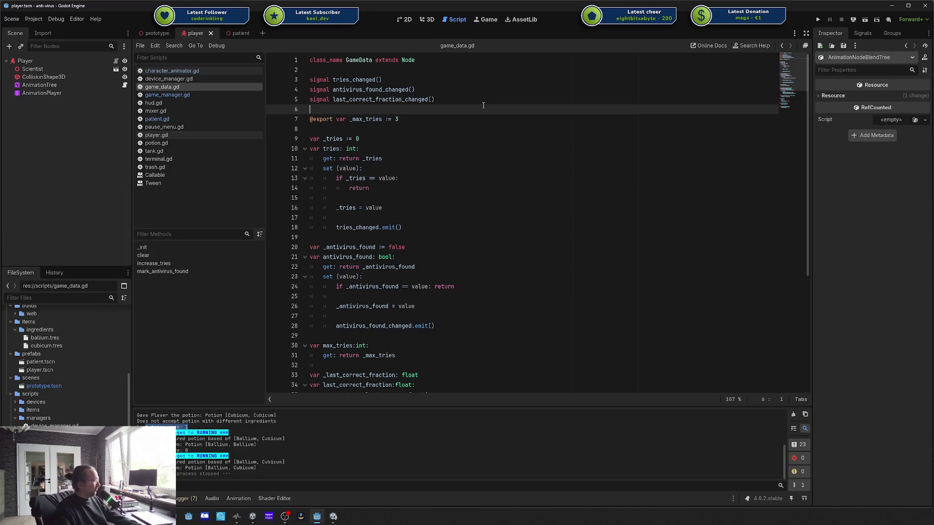
click(433, 163)
scroll(433, 163, down, 4)
scroll(433, 163, up, 4)
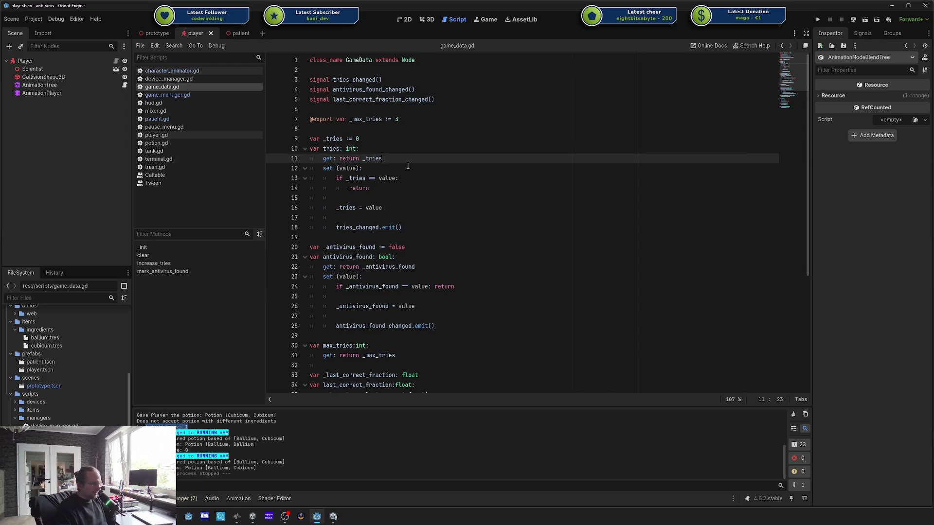
click(424, 168)
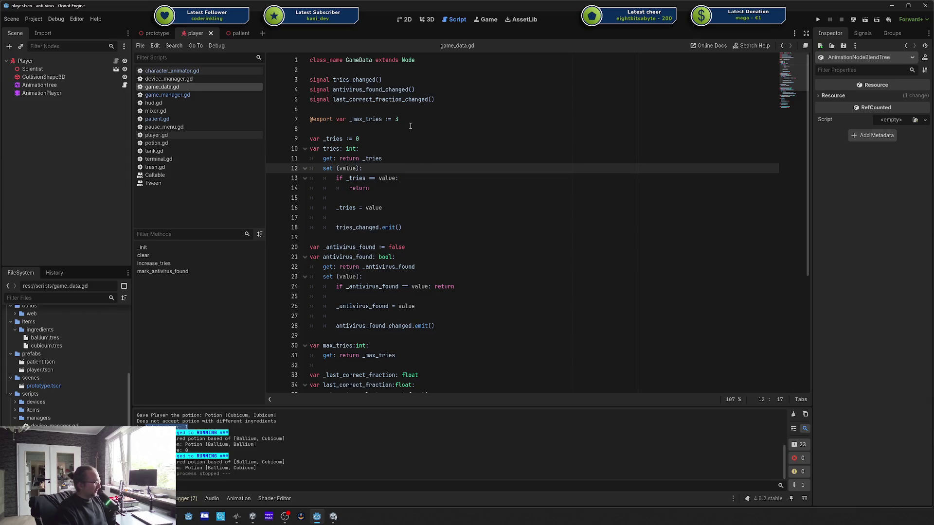
click(388, 69)
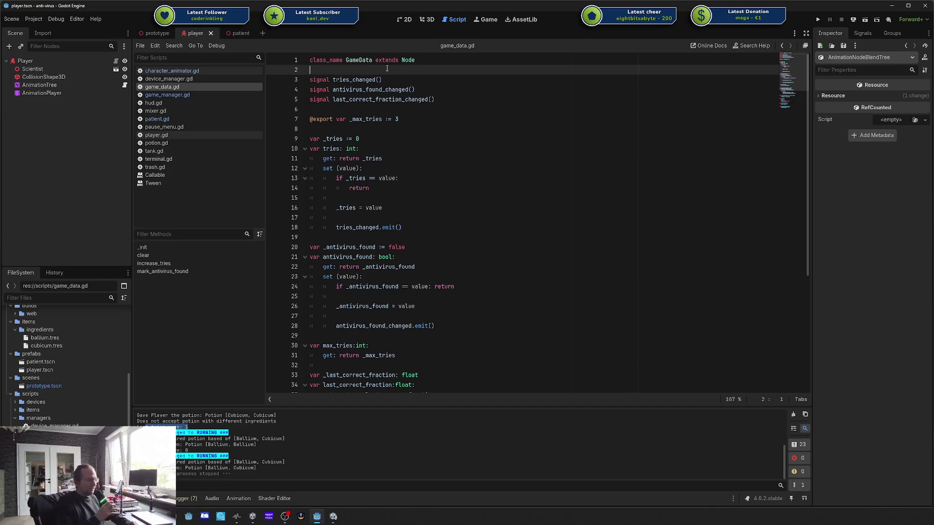
click(35, 19)
Step: Inspect the Data autoload entry in Project Settings, then close it
click(40, 31)
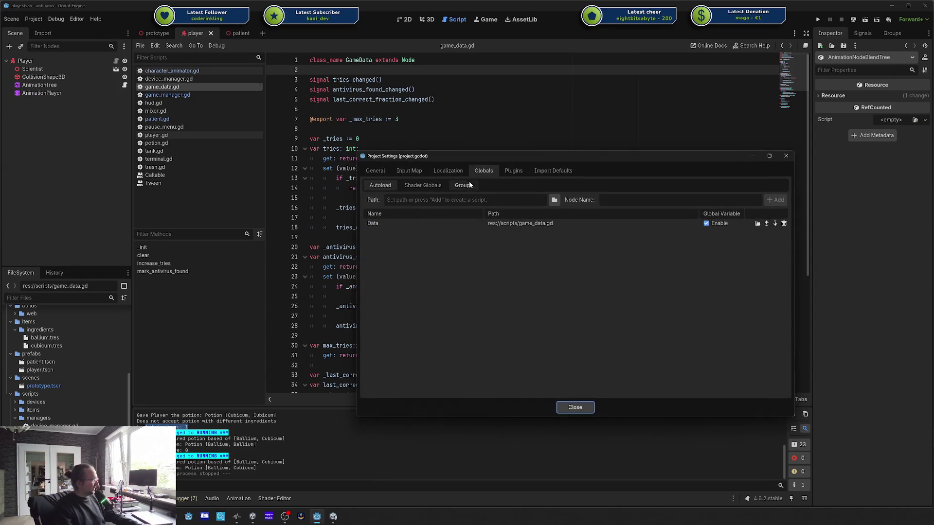
click(420, 221)
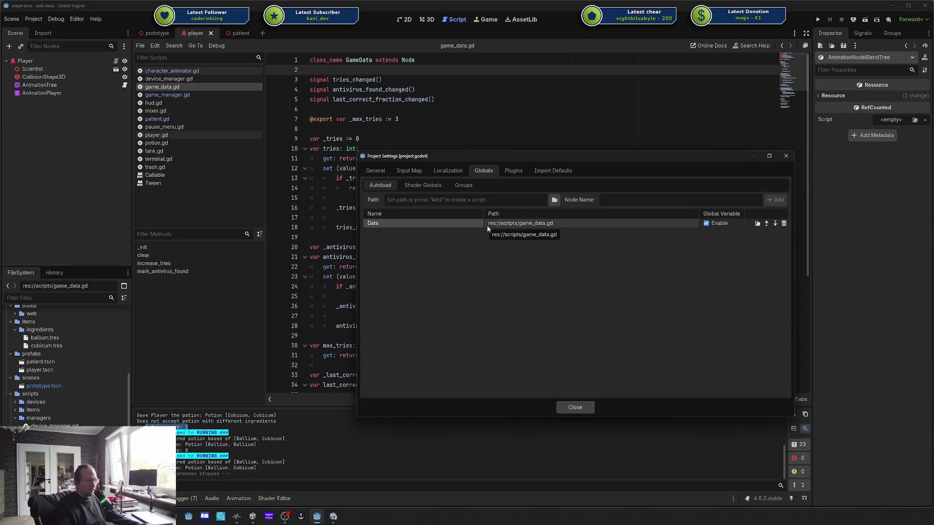
click(787, 158)
Step: Insert two blank lines below class_name GameData in game_data.gd
click(488, 155)
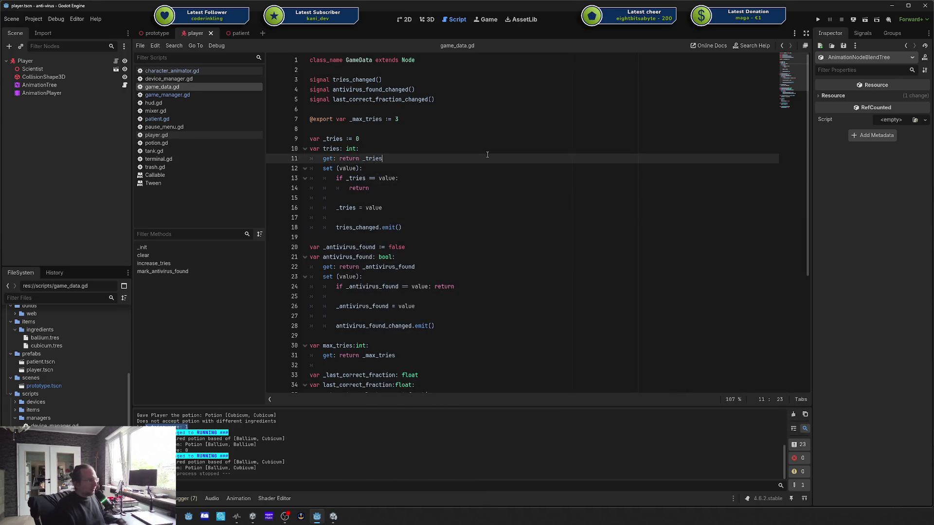
click(423, 97)
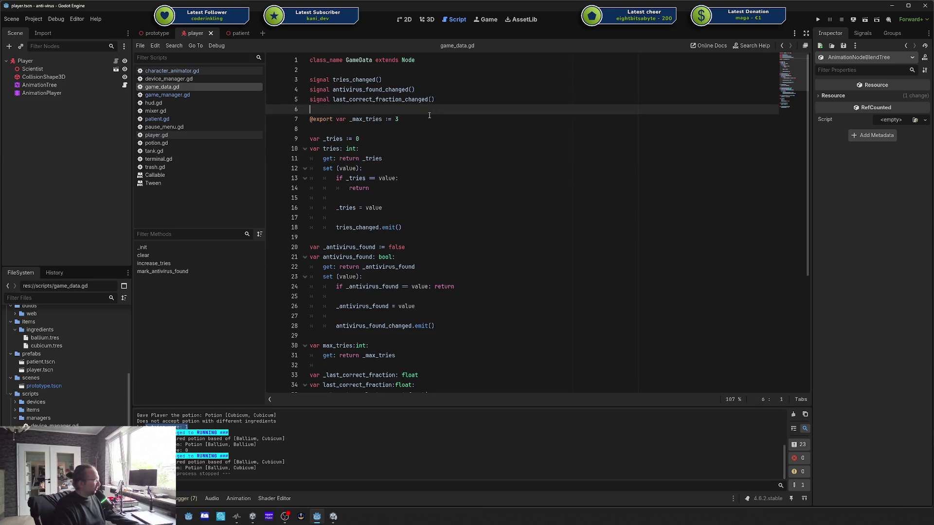
click(429, 71)
key(Return)
key(Up)
key(Return)
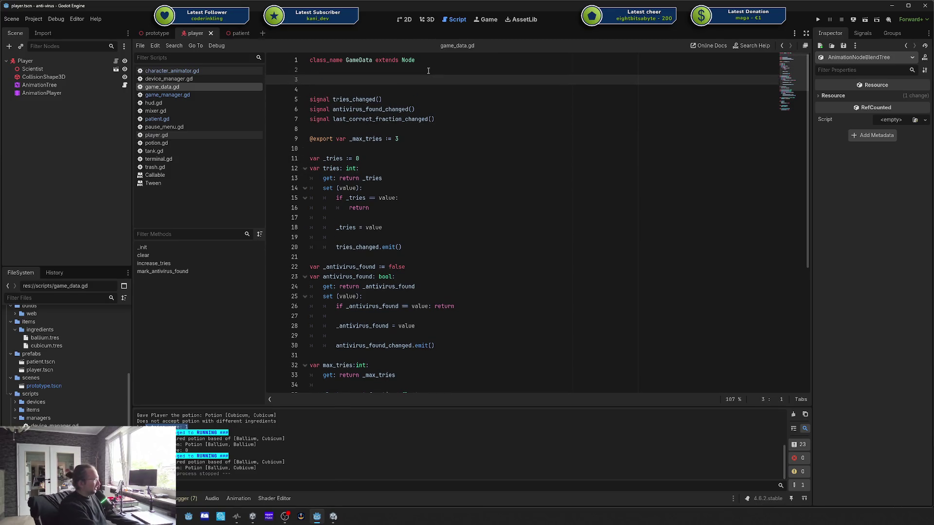
Step: Declare 'static var instance: GameData' on line 3 with blank lines below it
text(static)
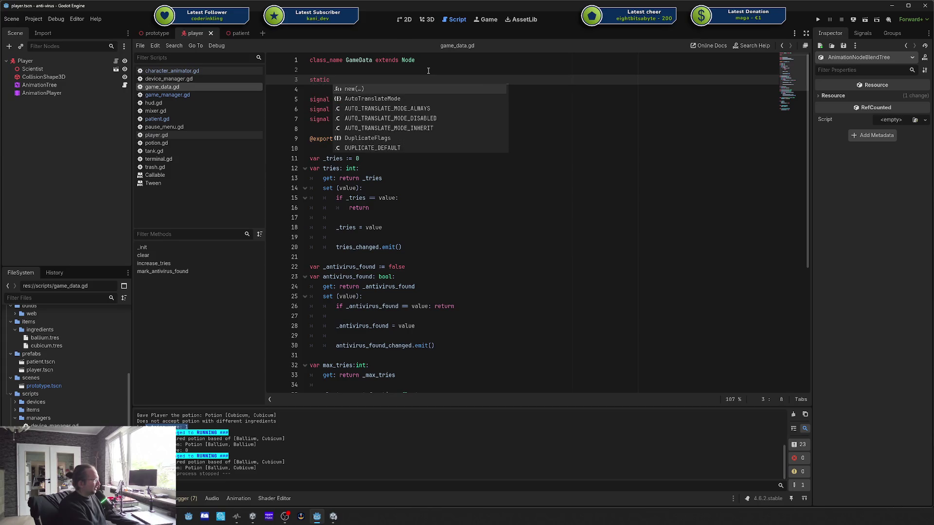
text( var )
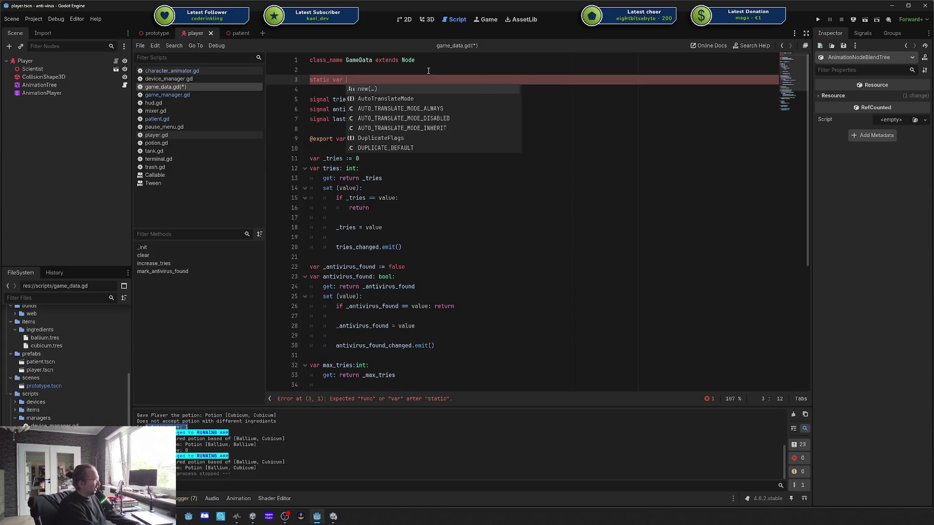
text(instance: GameData)
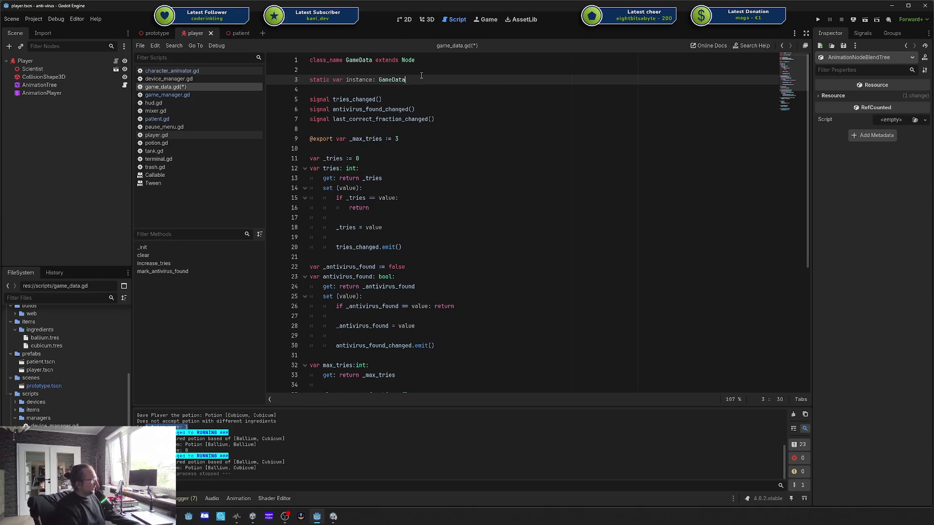
key(shift+Home)
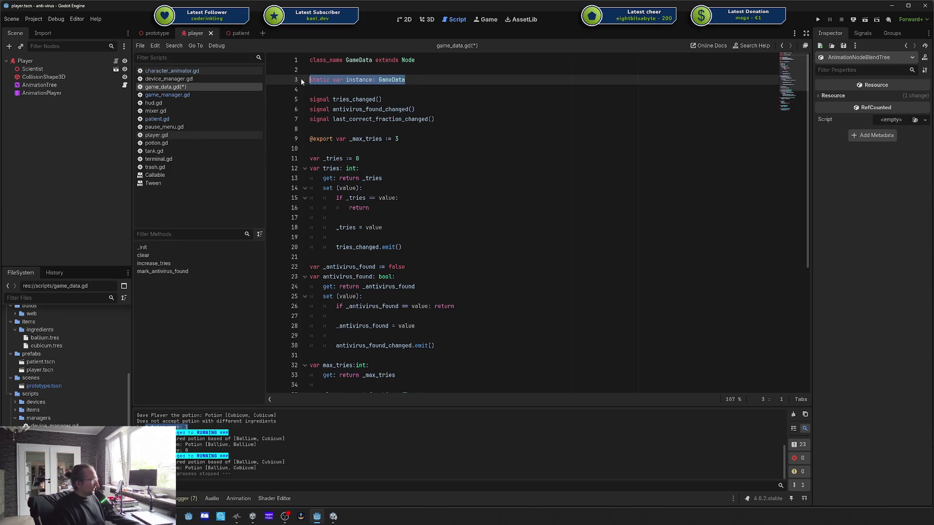
click(356, 79)
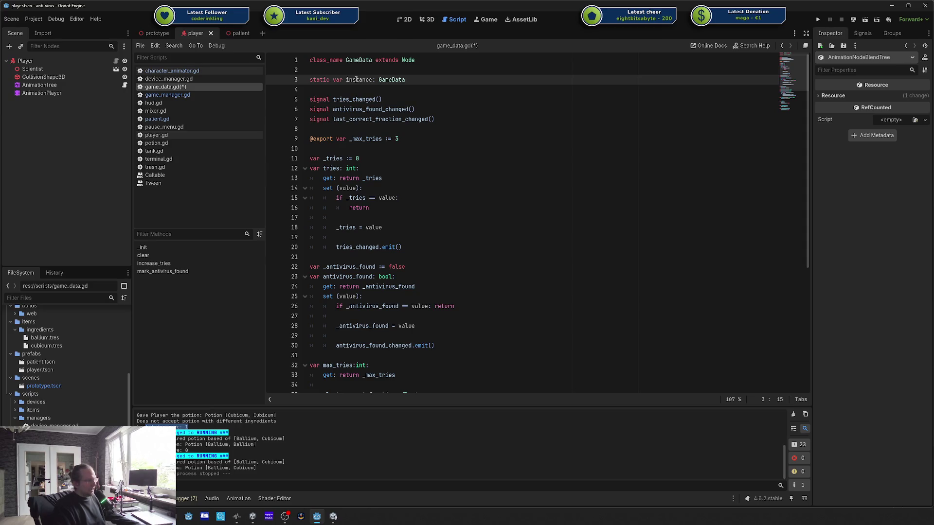
key(End)
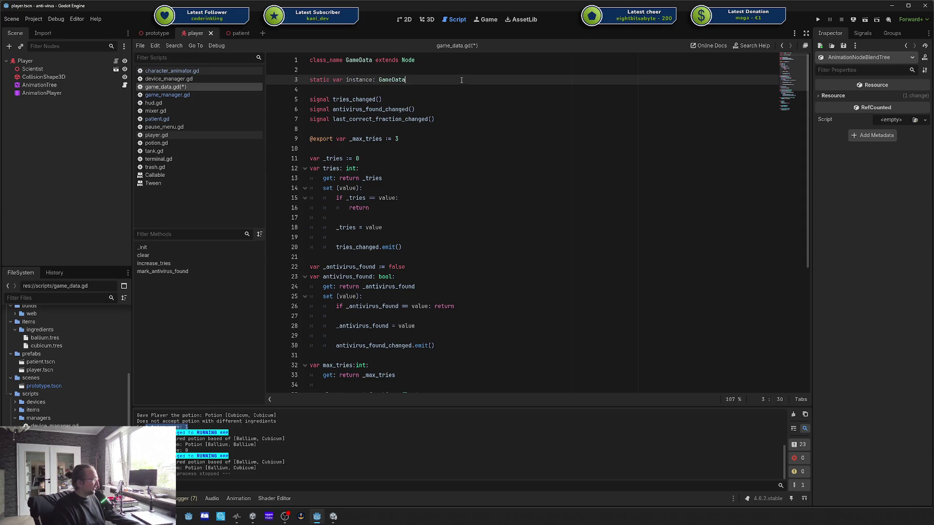
key(shift+Home)
drag(408, 79, 312, 80)
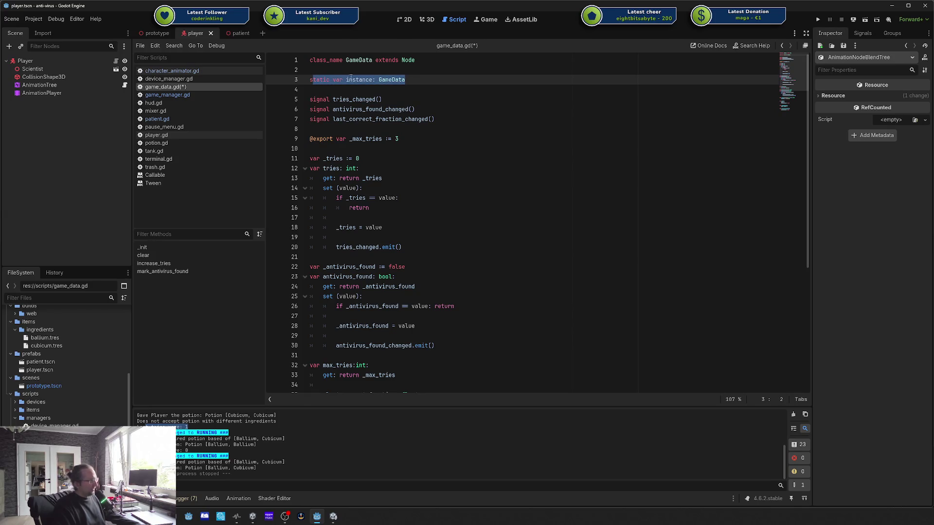
click(402, 81)
key(Down)
key(Return)
key(Return)
key(Up)
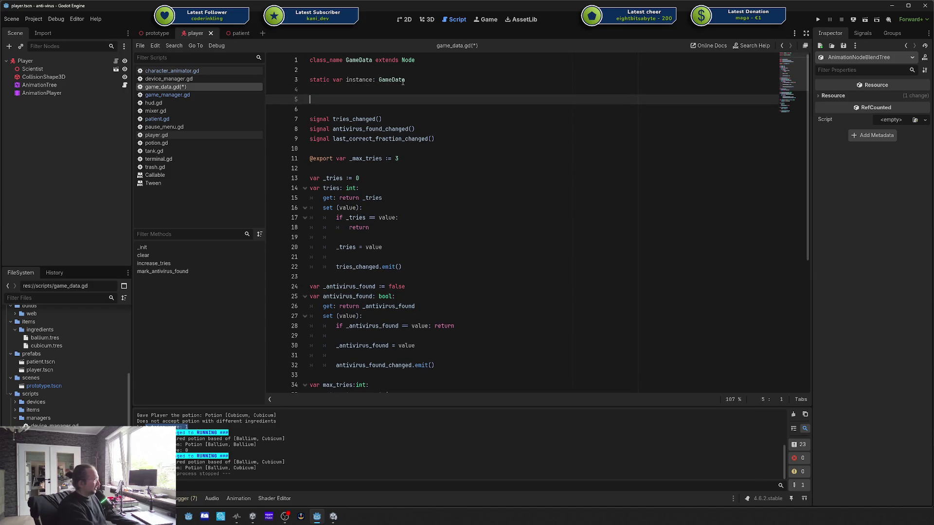
Step: Write func _ready() whose 'if instance != null' branch calls queue_free() and returns
text(func _ready()
text():)
key(Return)
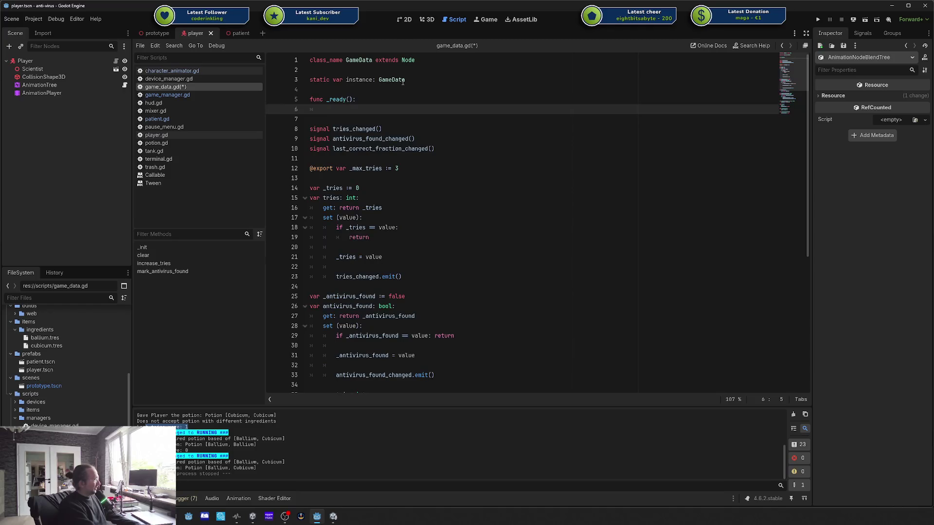
text(if i)
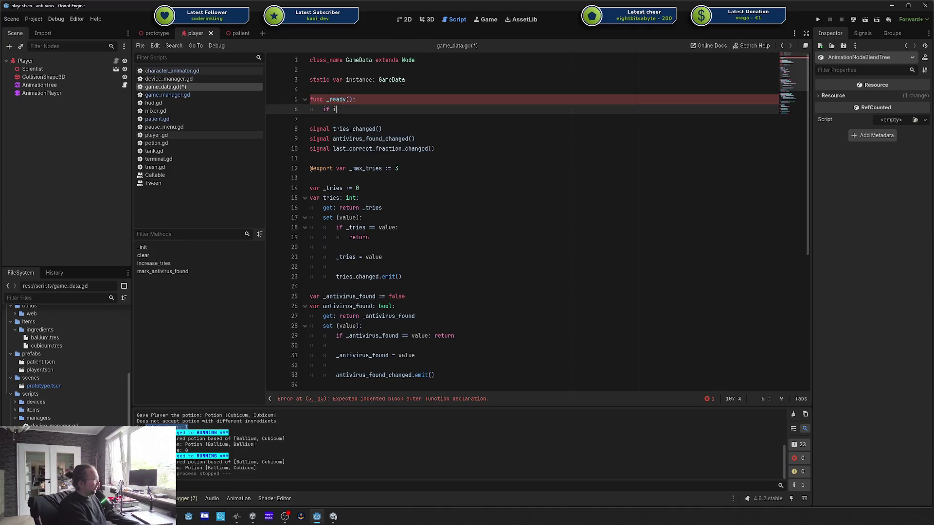
text(nstance != null9)
text(:)
key(Return)
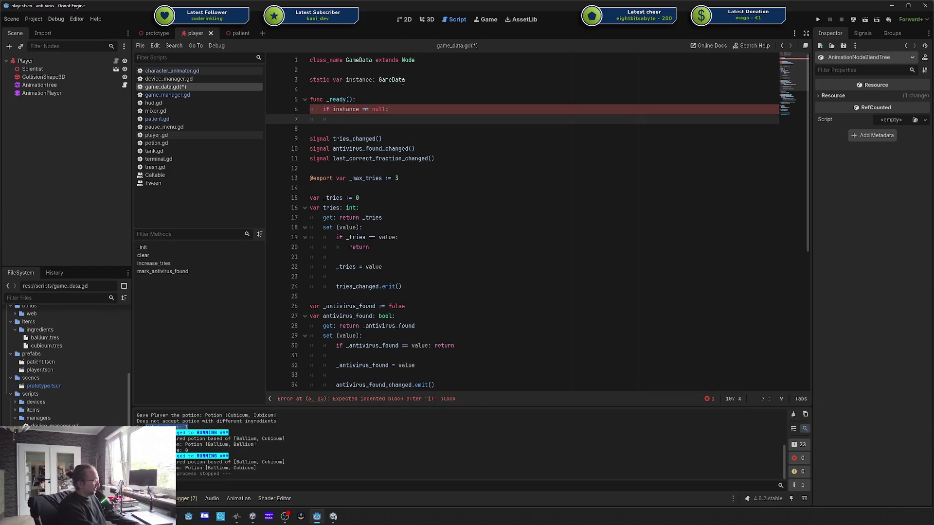
text(que)
key(Down)
key(Return)
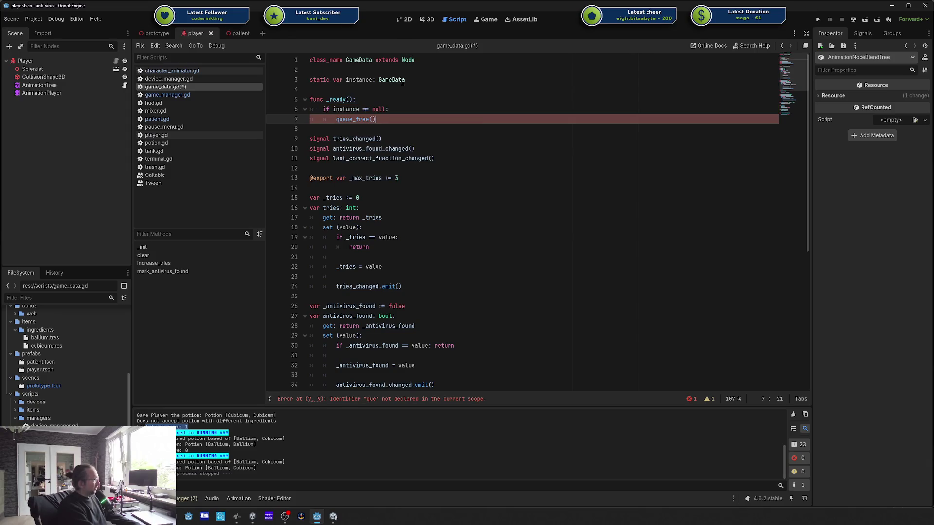
key(Return)
text(return)
key(Return)
Step: Add 'instance = self' at the end of _ready and begin an _exit_tree function
key(Return)
key(BackSpace)
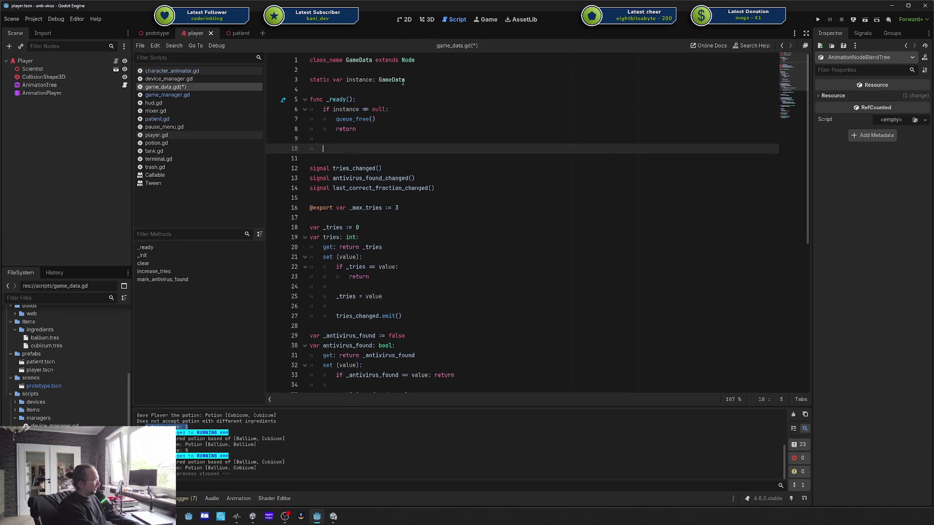
text(instance = s)
text(elf)
key(Return)
key(BackSpace)
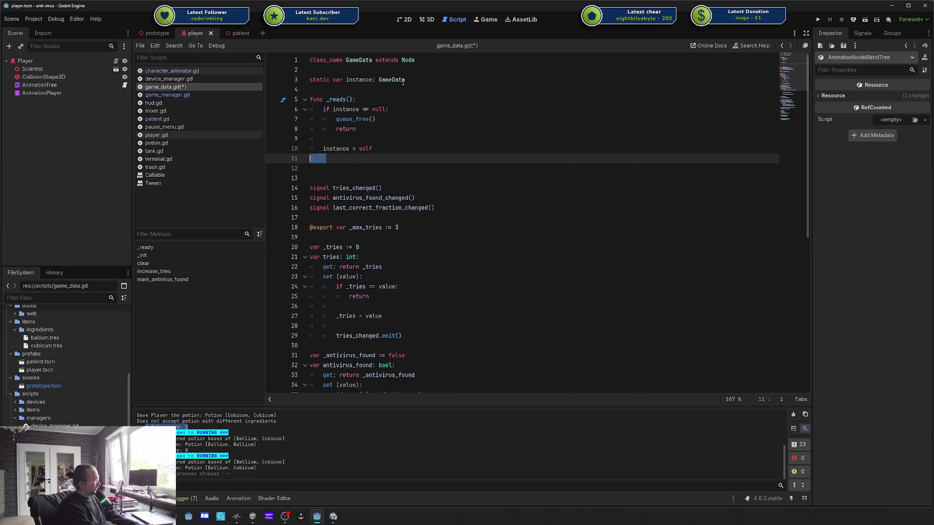
key(Return)
text(_un)
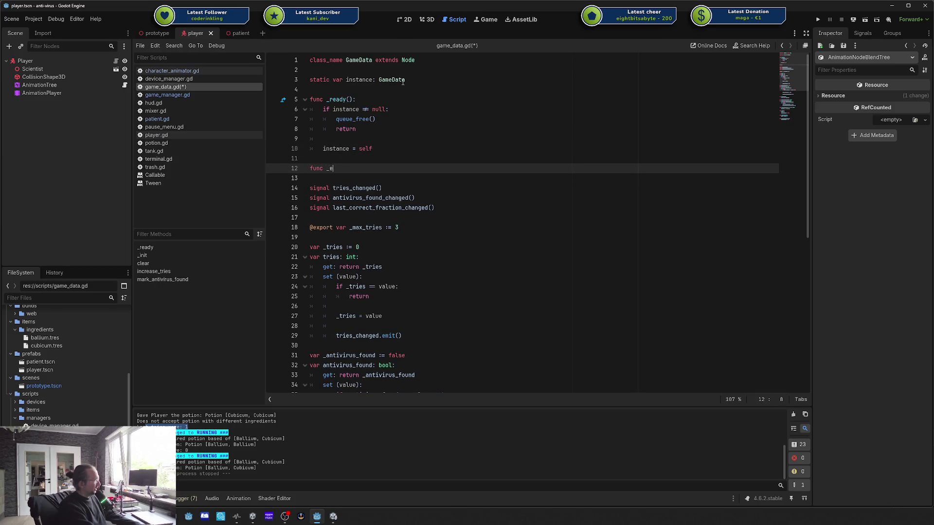
text(xit)
Step: Write _exit_tree with 'if instance == self:' setting instance = null, and save game_data.gd
key(Return)
key(Return)
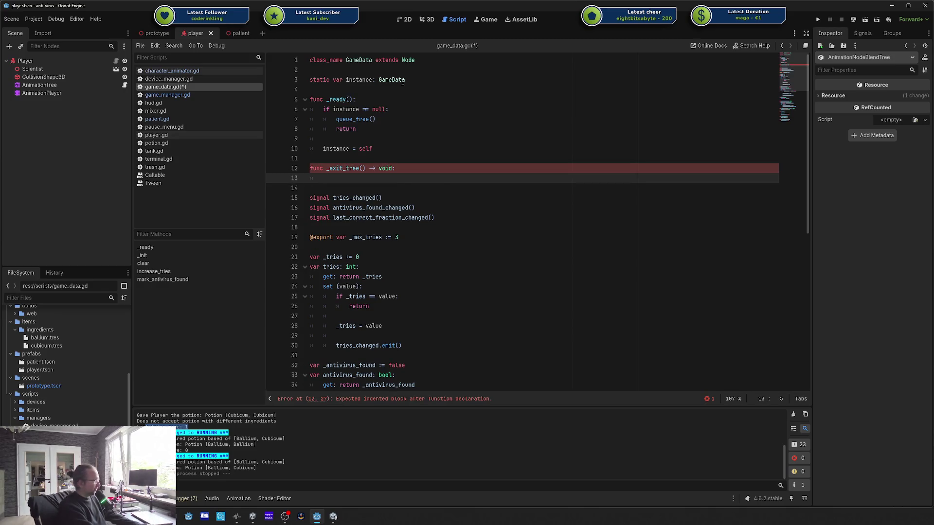
text(instance = n)
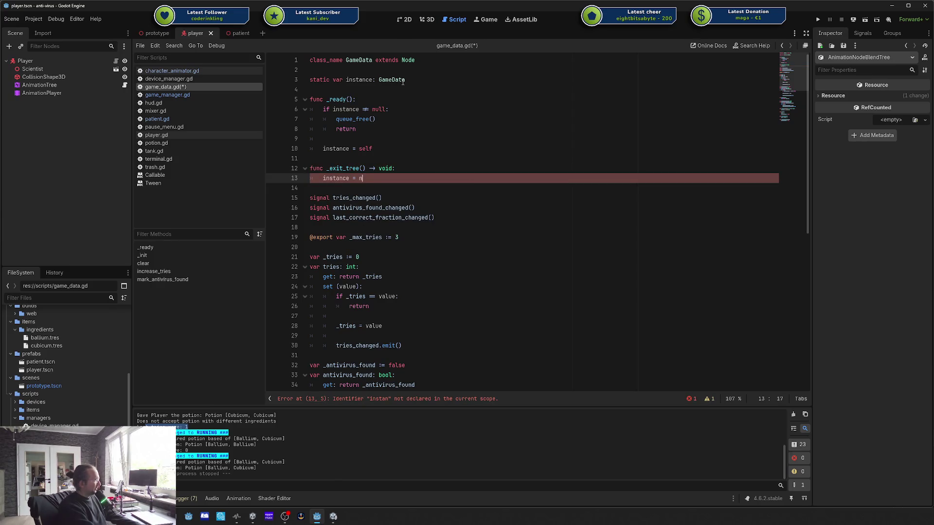
text(ull)
drag(374, 178, 312, 169)
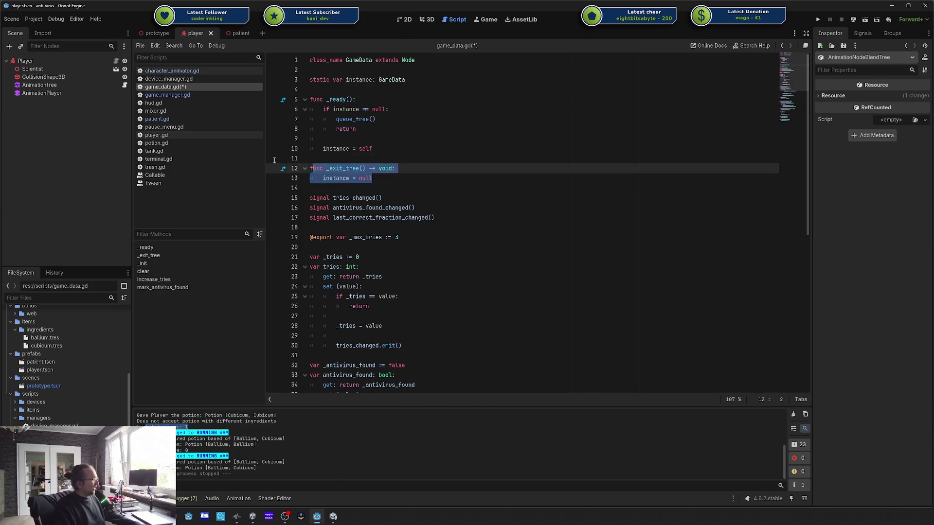
click(435, 171)
key(Return)
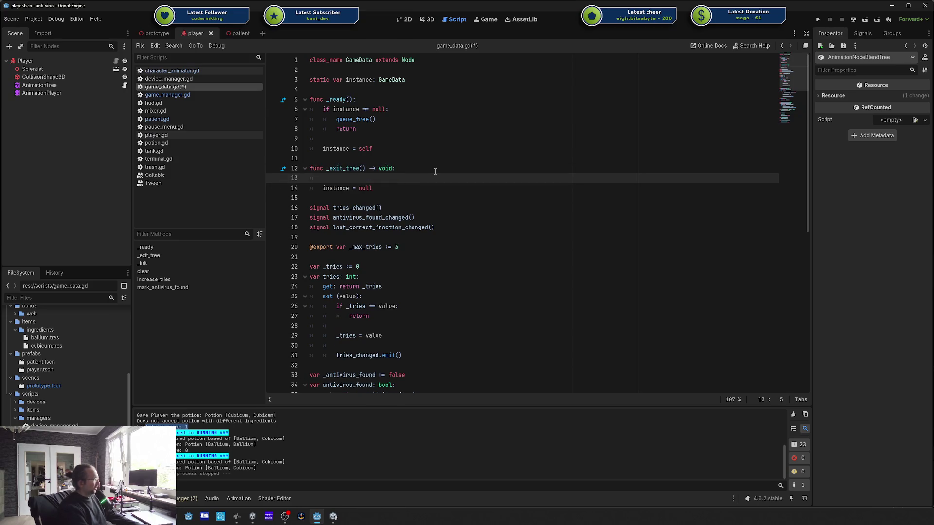
text(if inst)
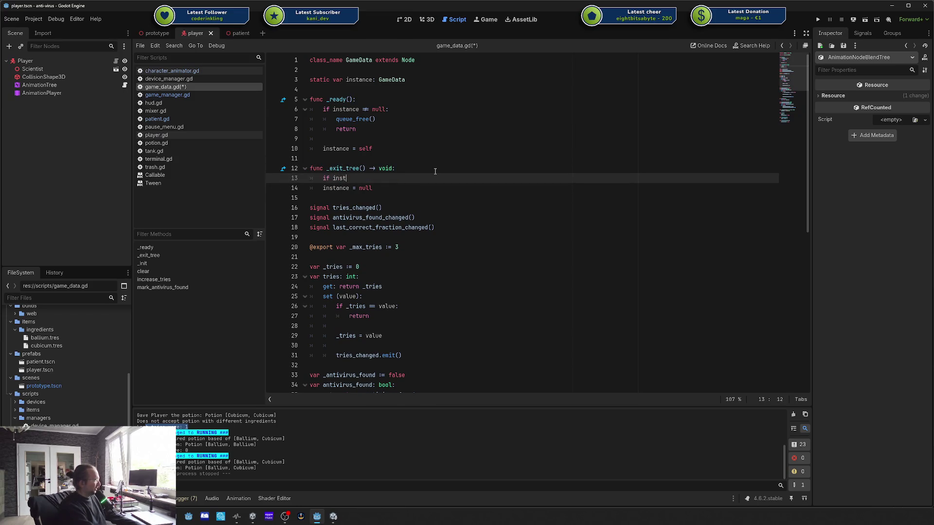
text(ance == self:)
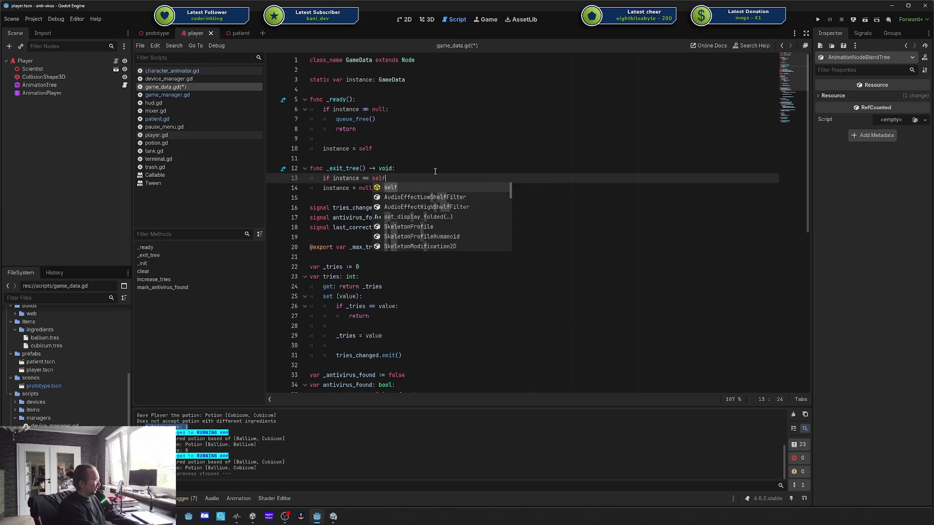
key(Down)
key(Home)
key(Tab)
key(ctrl+s)
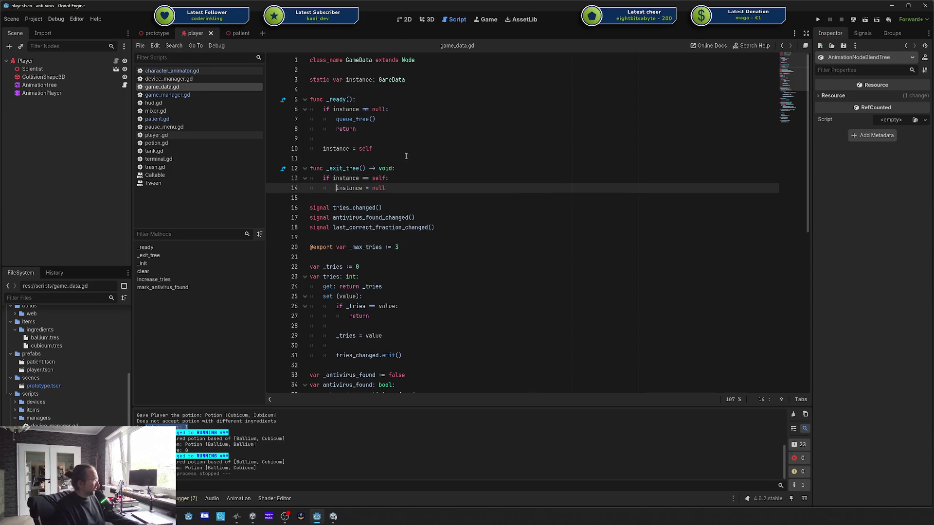
Step: Review the _ready check, the _exit_tree function and the static instance declaration
click(343, 119)
click(370, 179)
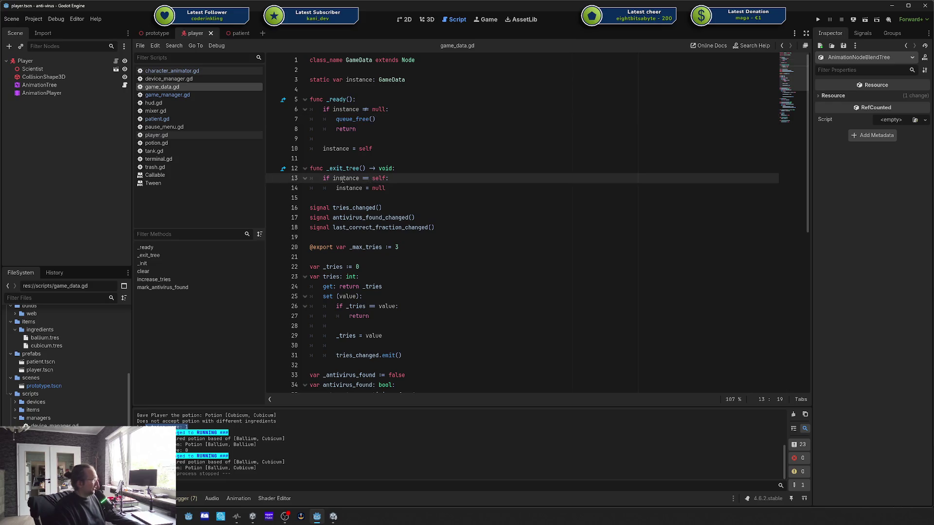
click(395, 110)
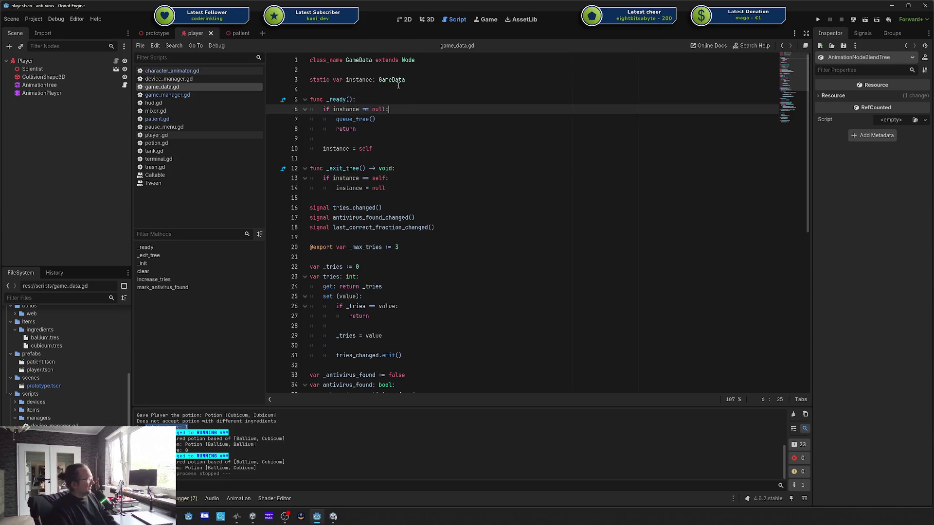
drag(392, 188, 316, 168)
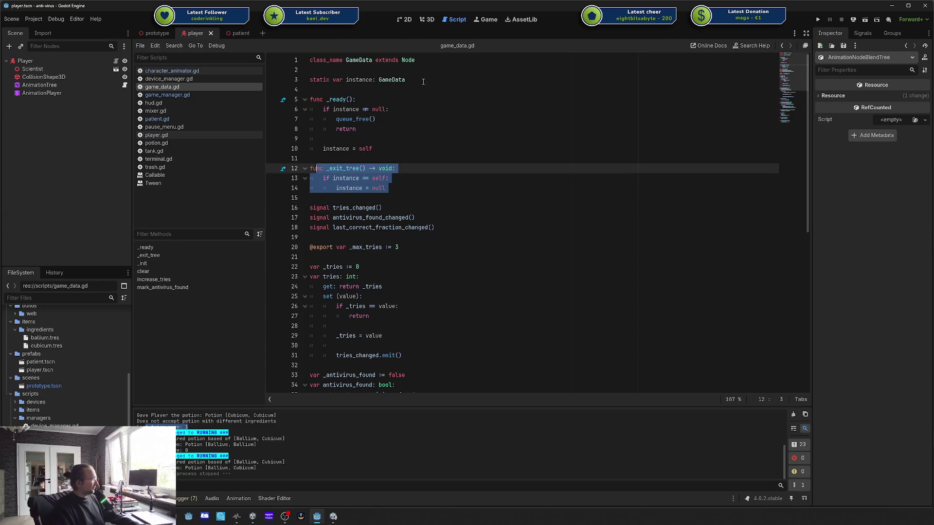
click(389, 80)
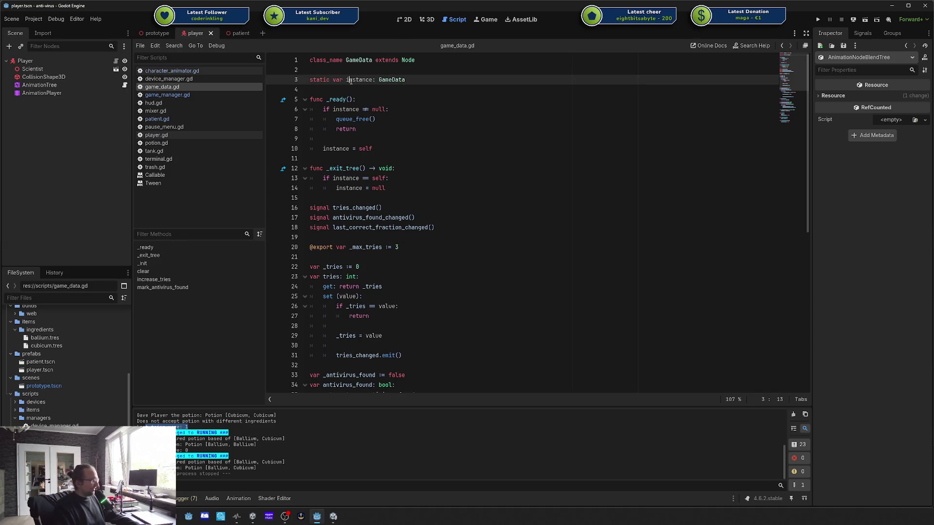
drag(407, 79, 232, 68)
drag(294, 74, 300, 81)
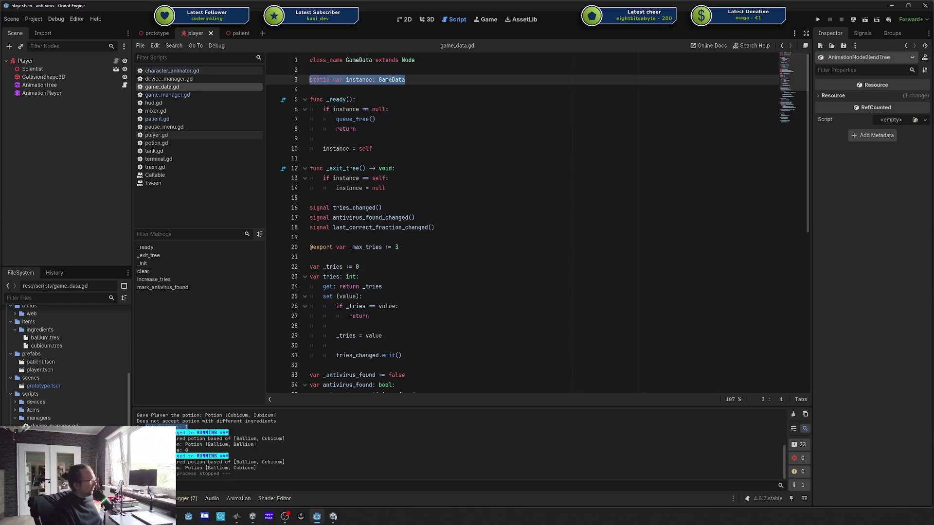
drag(408, 80, 312, 84)
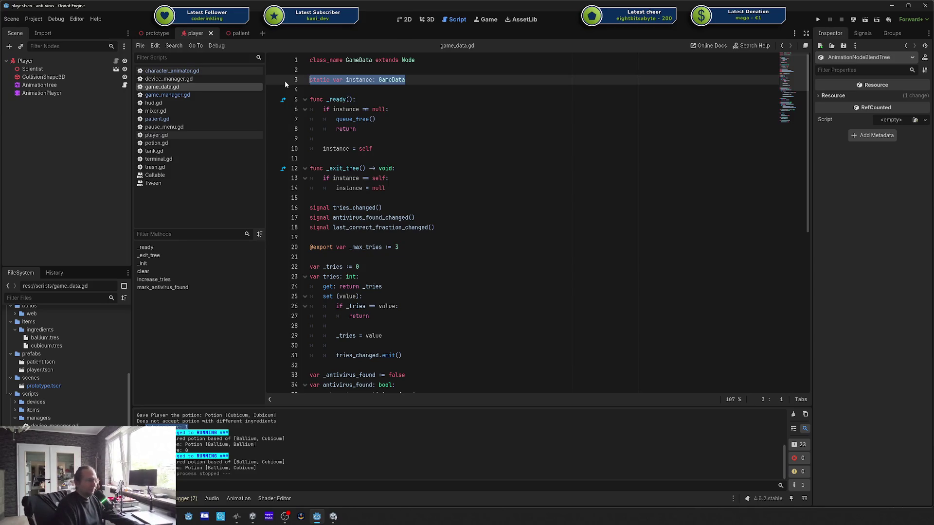
key(alt+Tab)
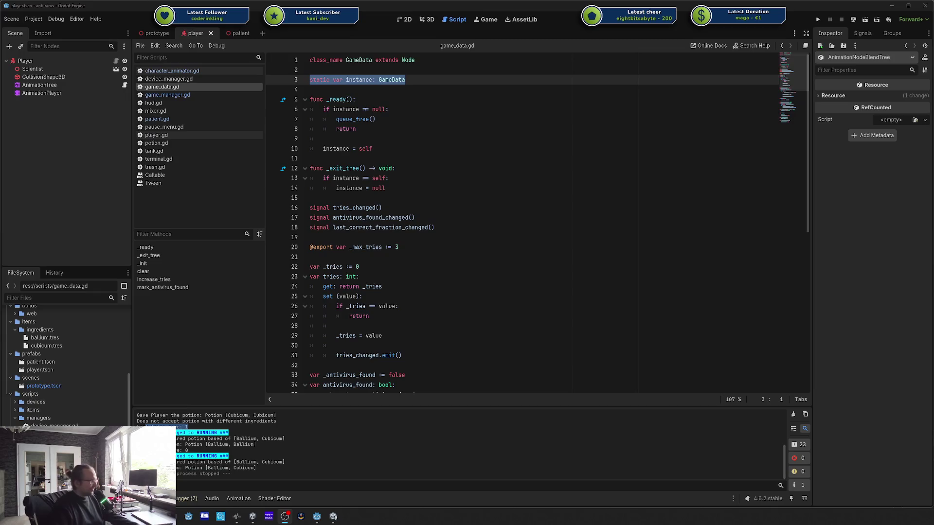
click(600, 158)
click(450, 114)
Step: Delete the static instance, _ready and _exit_tree code, leaving a blank line after class_name
key(Up)
key(Up)
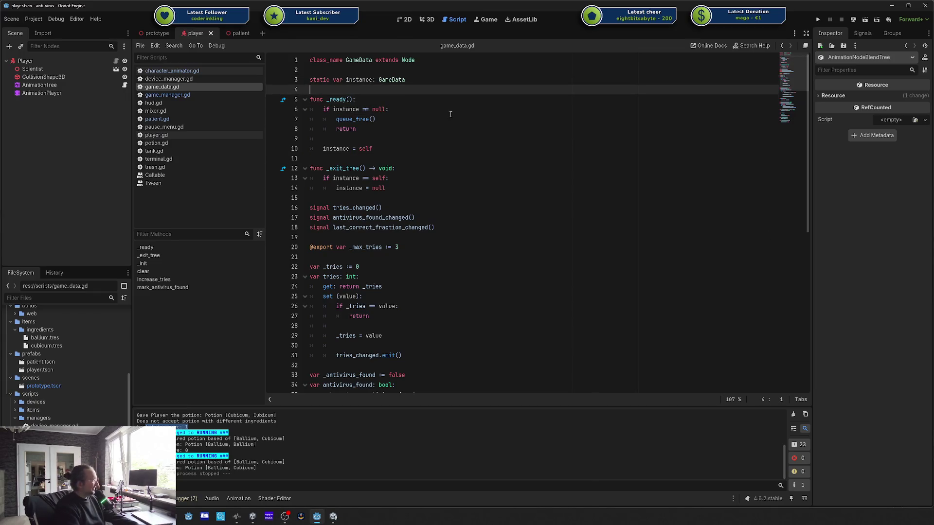
key(Down)
key(Down)
key(Down)
mouse_move(310, 197)
mouse_down()
mouse_move(359, 168)
mouse_move(302, 78)
mouse_up()
key(BackSpace)
key(BackSpace)
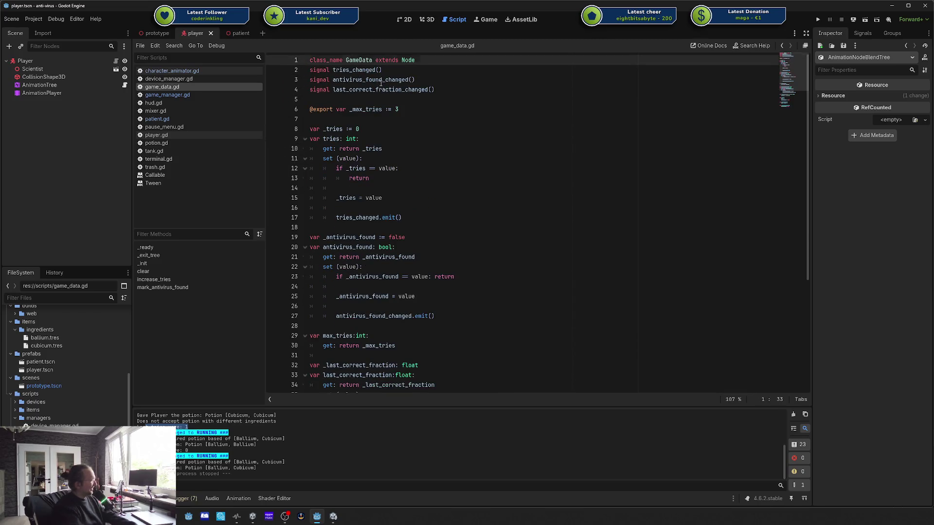
key(Return)
click(435, 119)
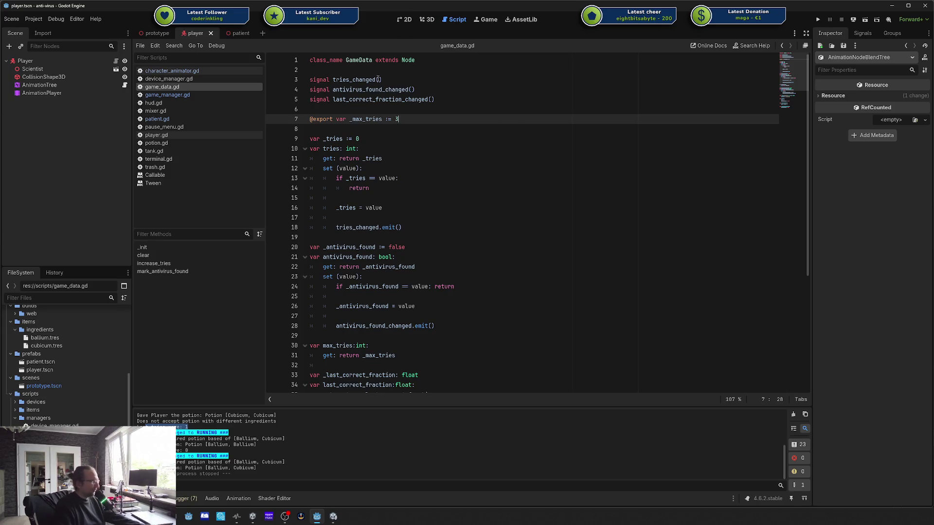
click(412, 90)
click(155, 33)
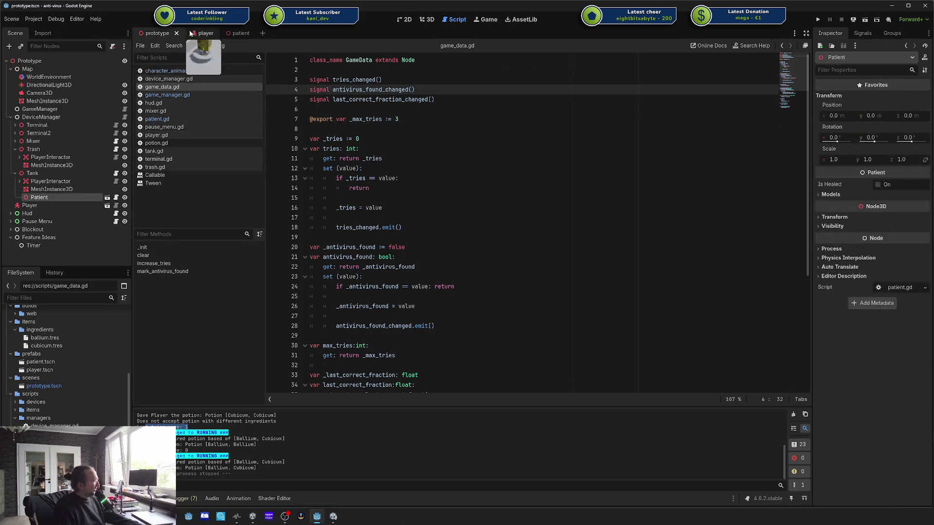
Step: Run the prototype scene and place the debug game window beside the Remote scene tree
click(428, 19)
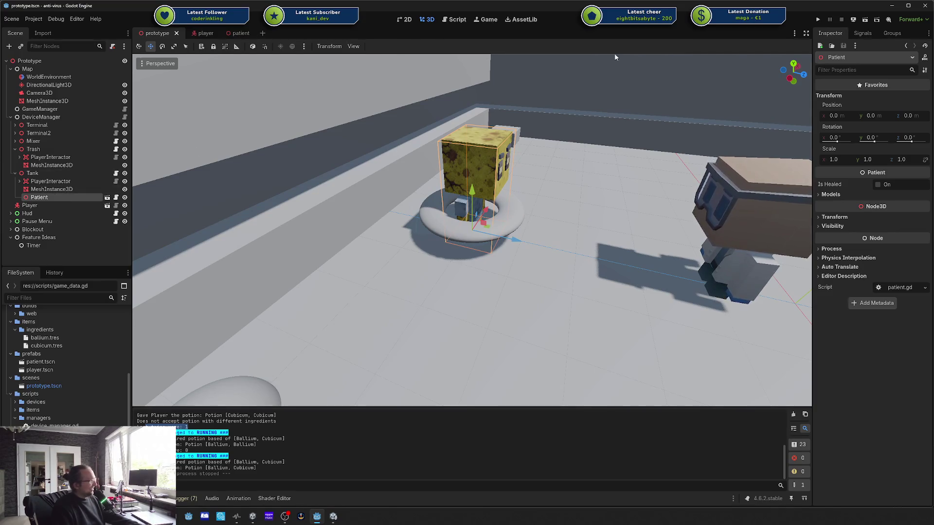
click(818, 20)
drag(816, 120, 408, 110)
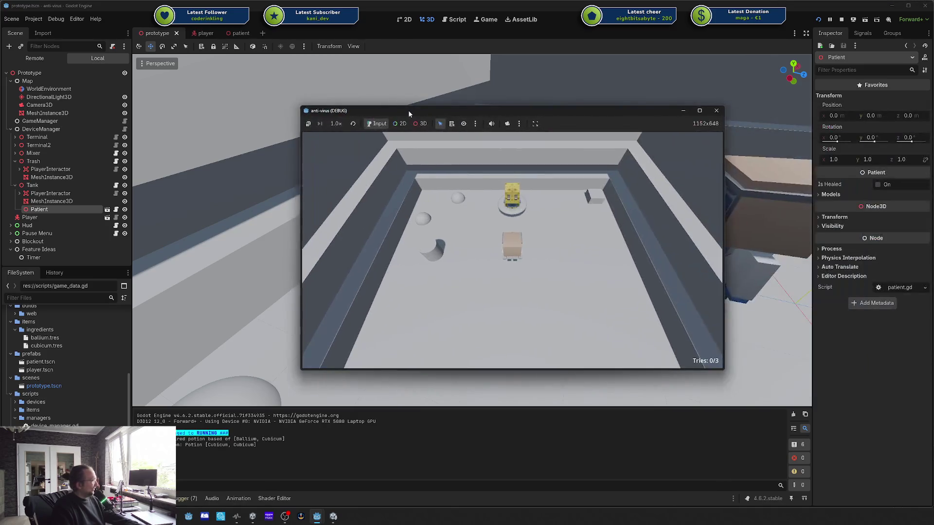
click(38, 62)
click(33, 89)
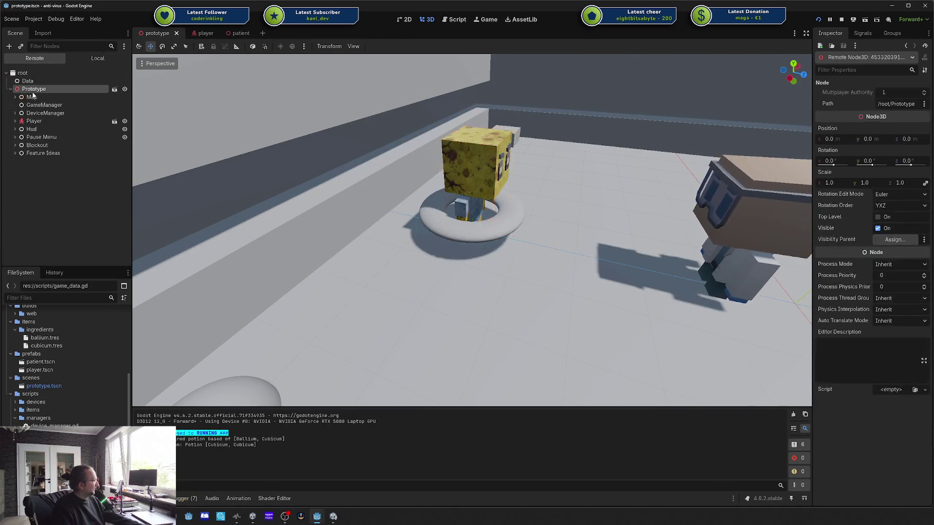
key(alt+Tab)
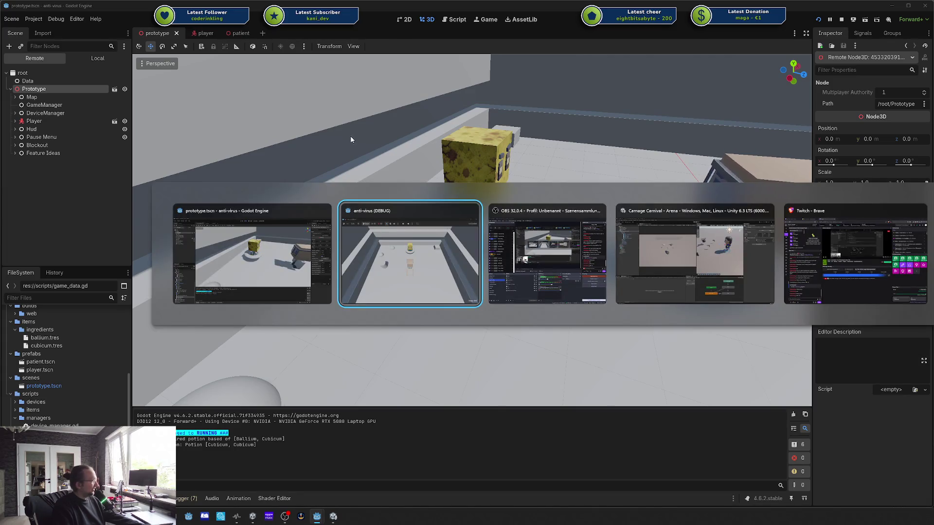
drag(535, 113, 933, 153)
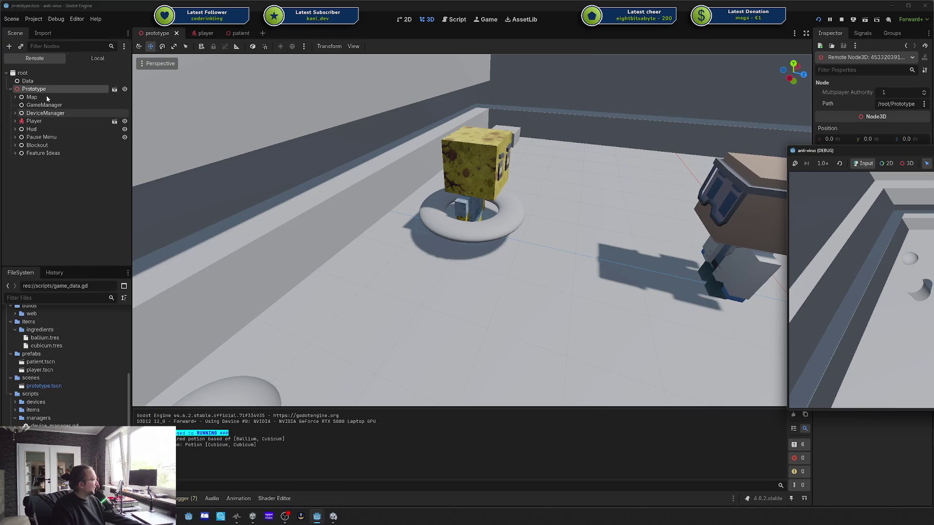
Step: Inspect the running Player, DeviceManager, Tank's PlayerInteractor and Patient nodes in the Remote tree
double_click(35, 123)
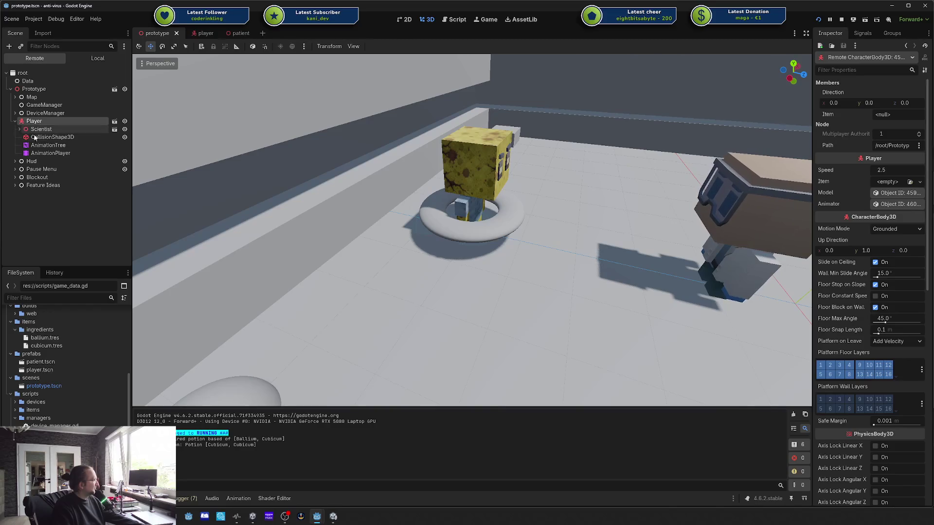
click(15, 113)
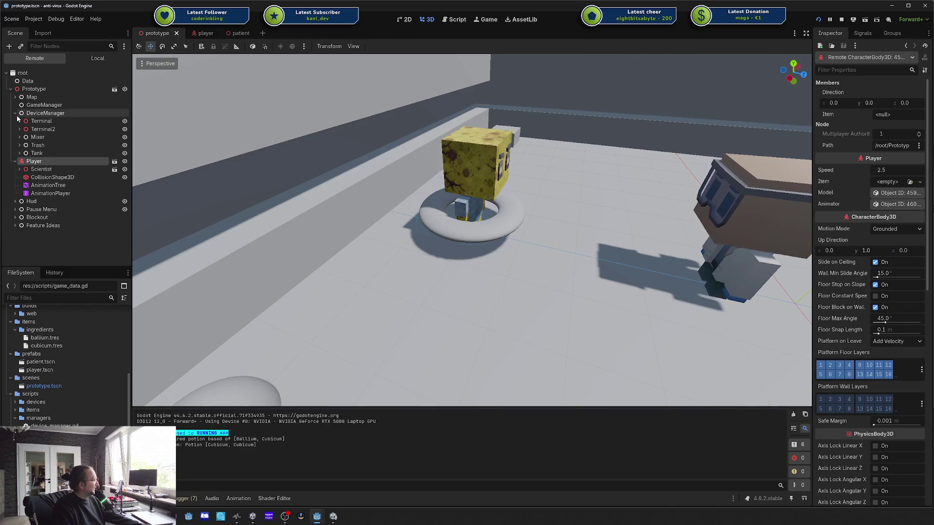
click(20, 154)
click(49, 161)
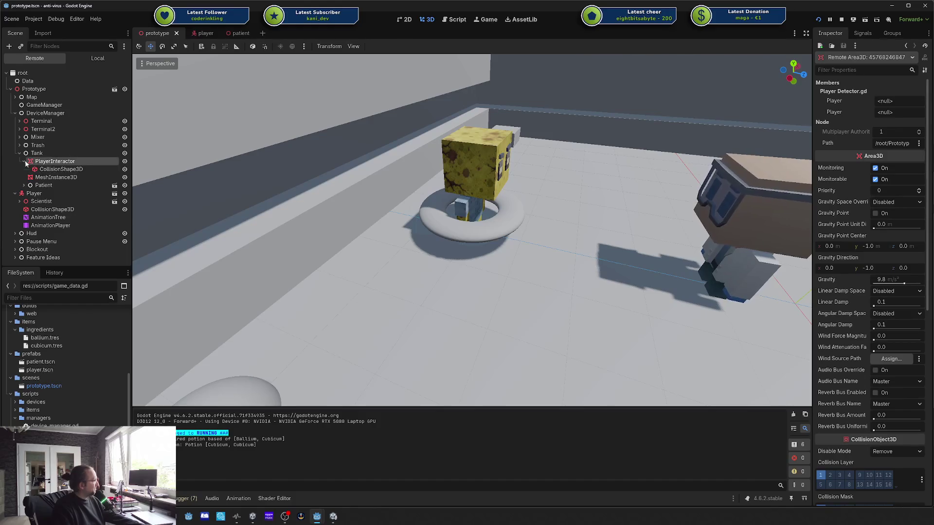
click(43, 178)
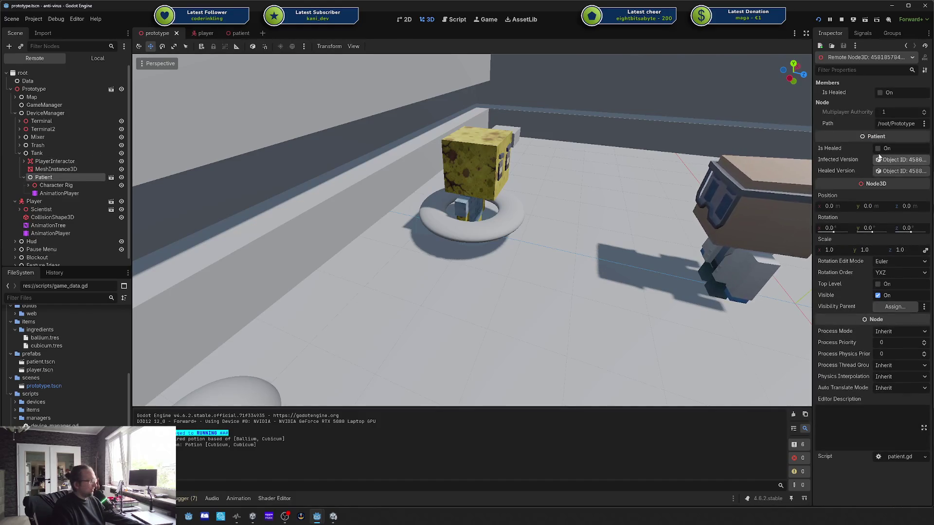
Step: Centre the game window, toggle camera override and 3D view to inspect the patient, then restore Input mode
key(alt+Tab)
mouse_move(856, 150)
mouse_down()
mouse_move(558, 155)
mouse_move(371, 92)
mouse_up()
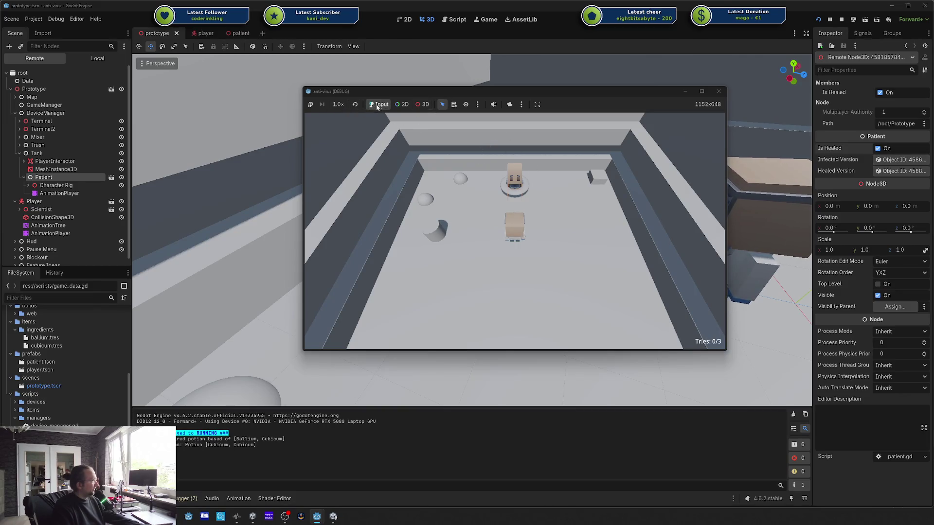
click(509, 105)
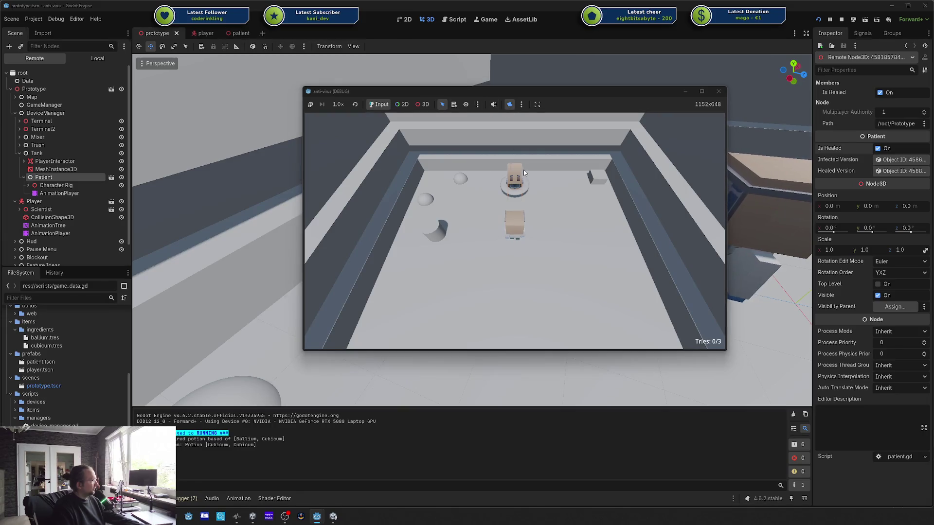
key(s)
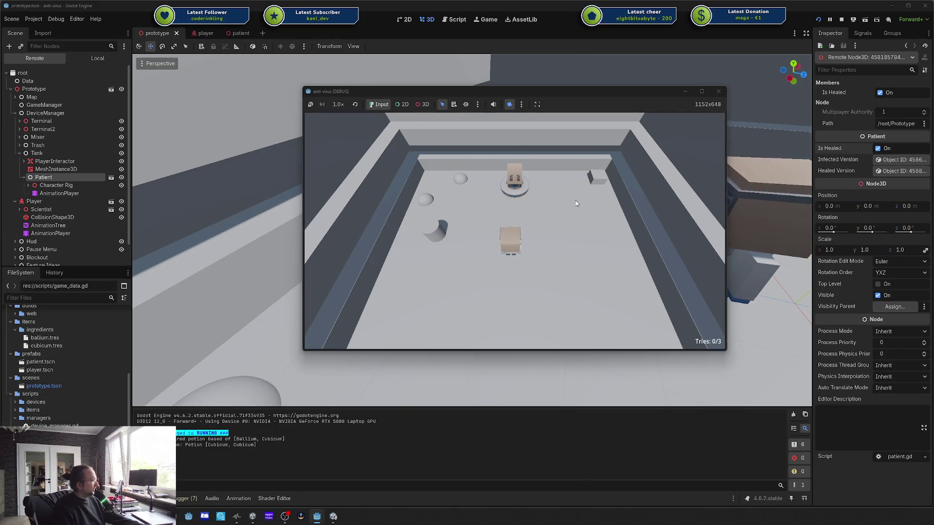
key(a)
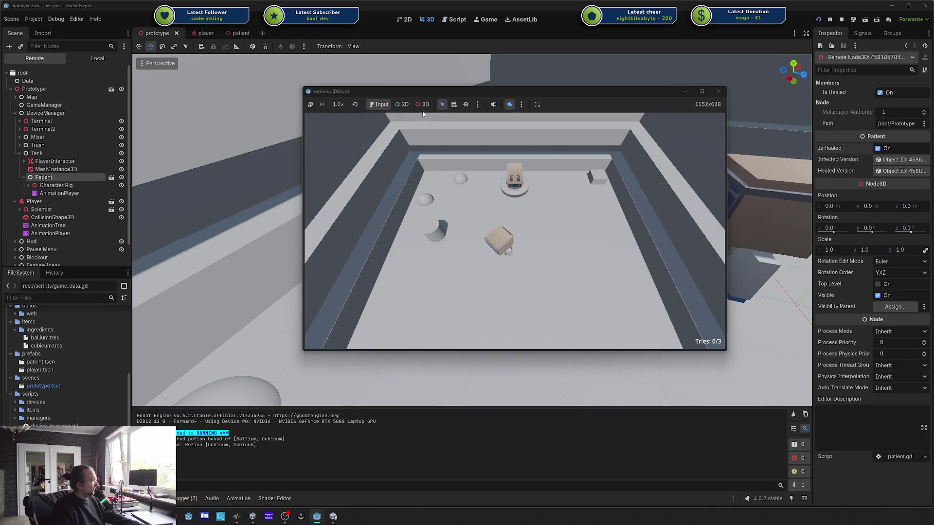
click(423, 105)
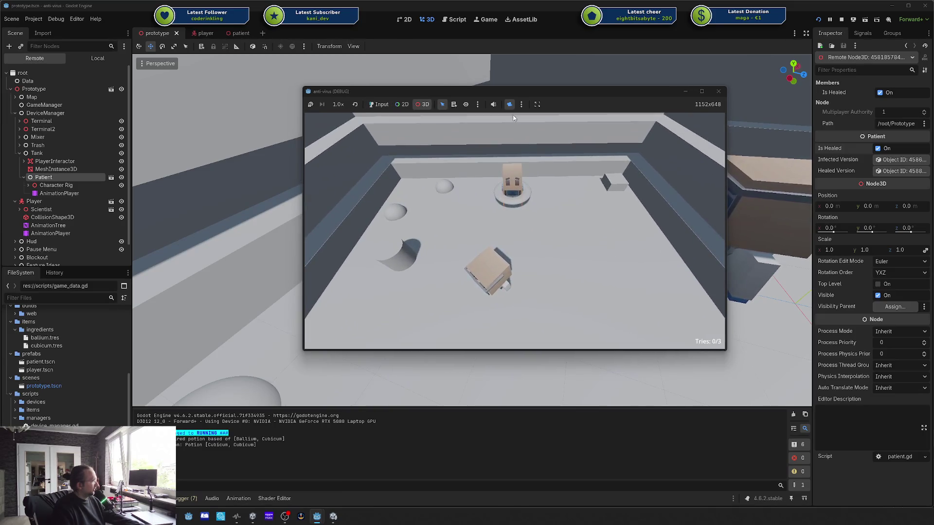
scroll(513, 121, up, 2)
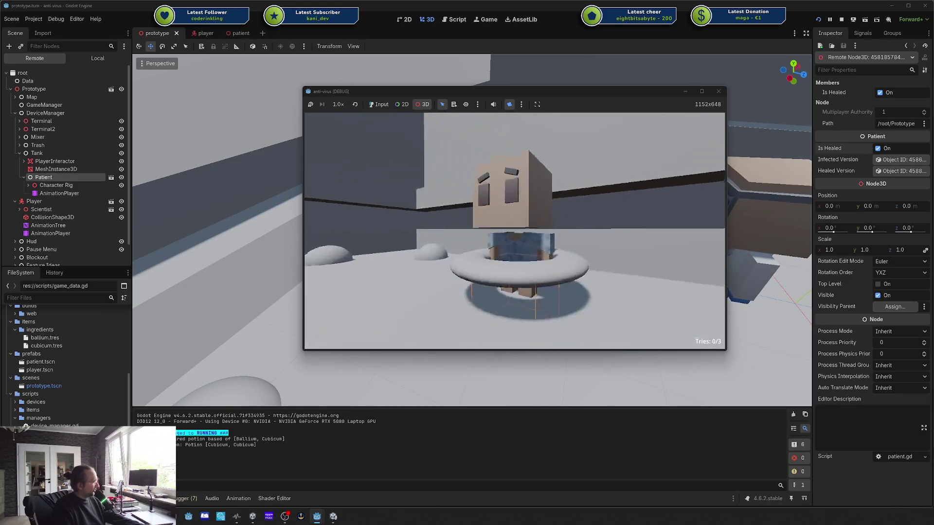
click(509, 104)
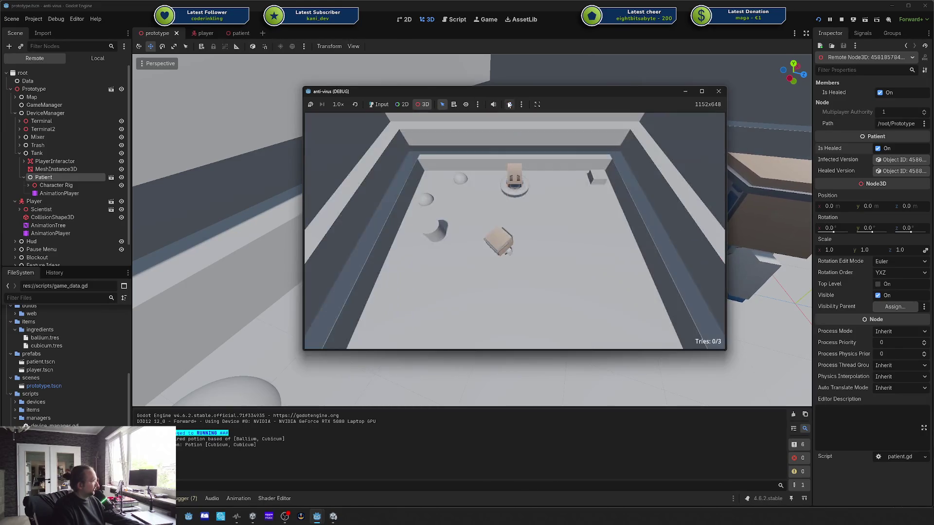
click(517, 177)
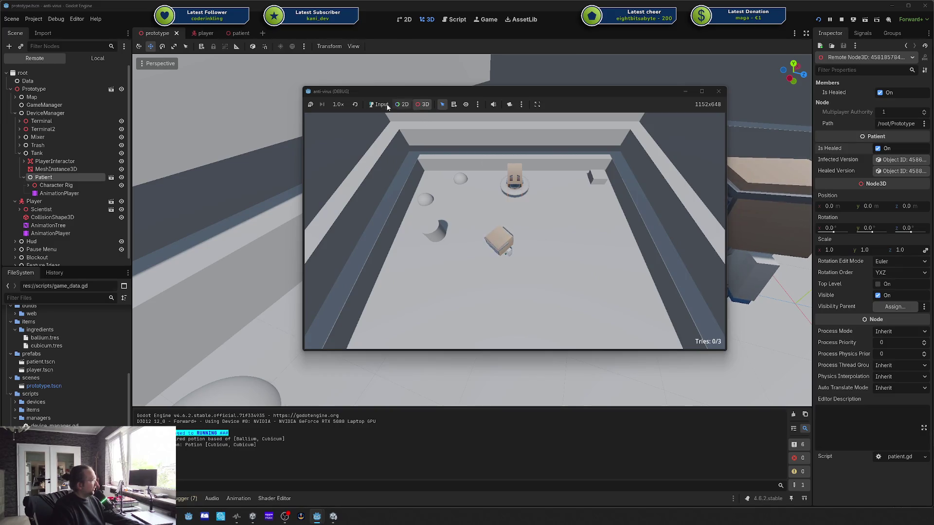
click(379, 104)
click(520, 177)
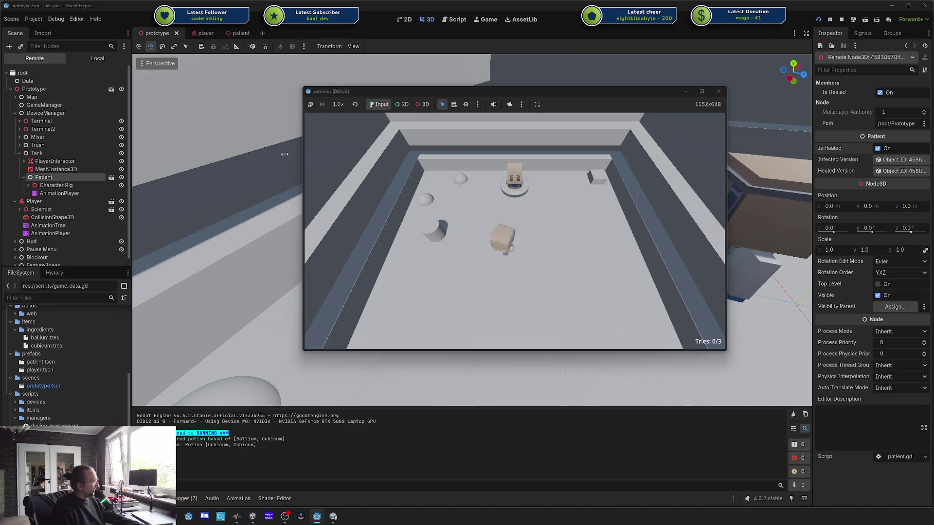
Step: Inspect the tank's MeshInstance3D live, then bring the game window back to the front
click(61, 172)
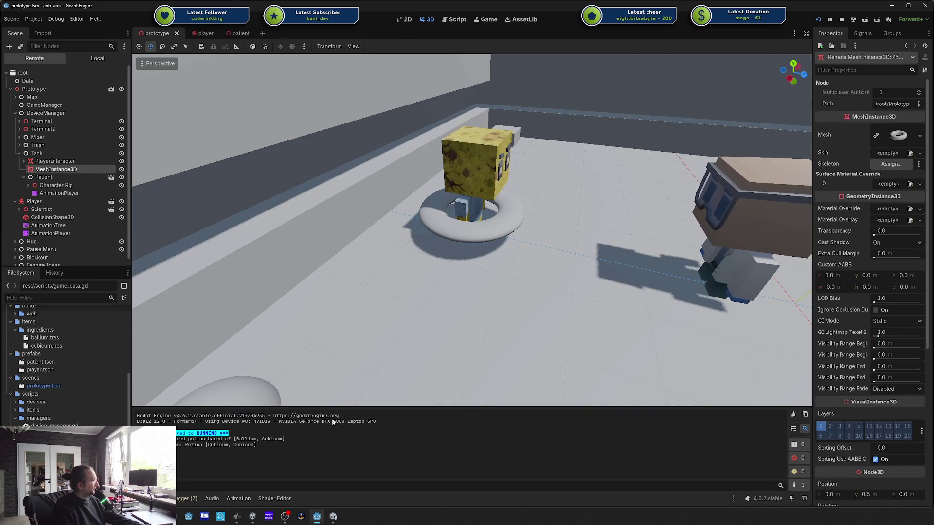
click(333, 516)
click(334, 516)
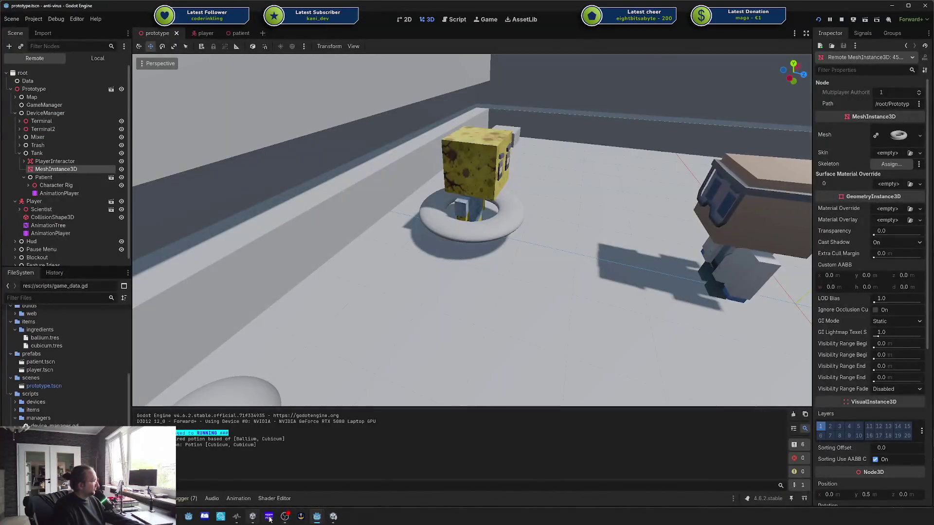
mouse_move(316, 515)
click(316, 475)
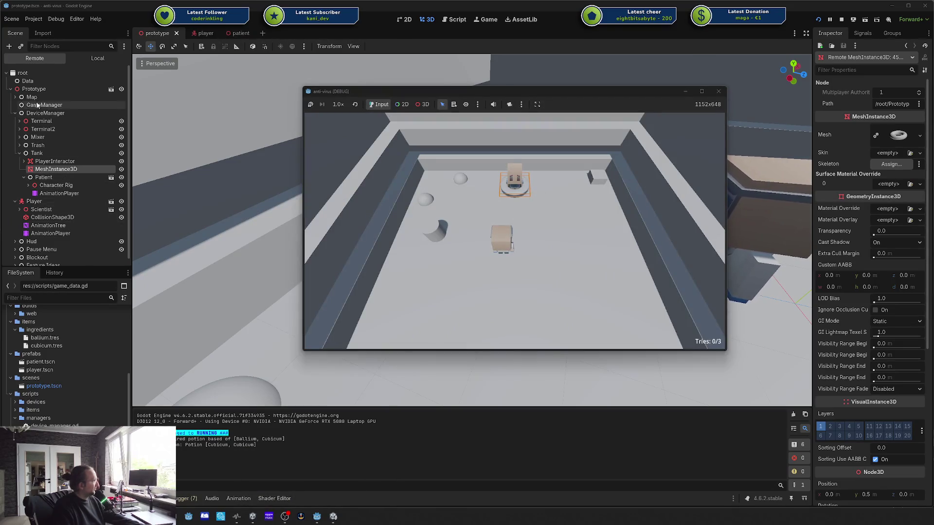
Step: Check the Data node's live values, walk the player around the patient with WASD, then stop the game
click(42, 81)
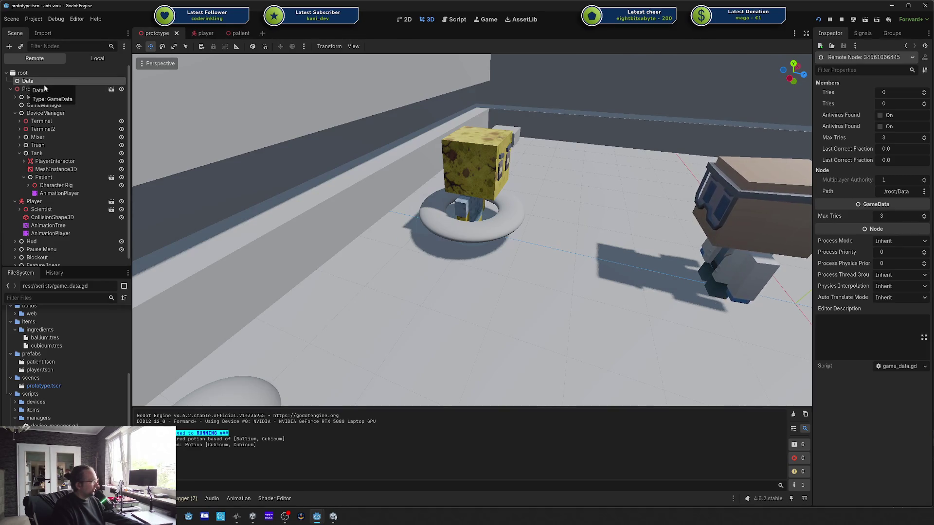
key(alt+Tab)
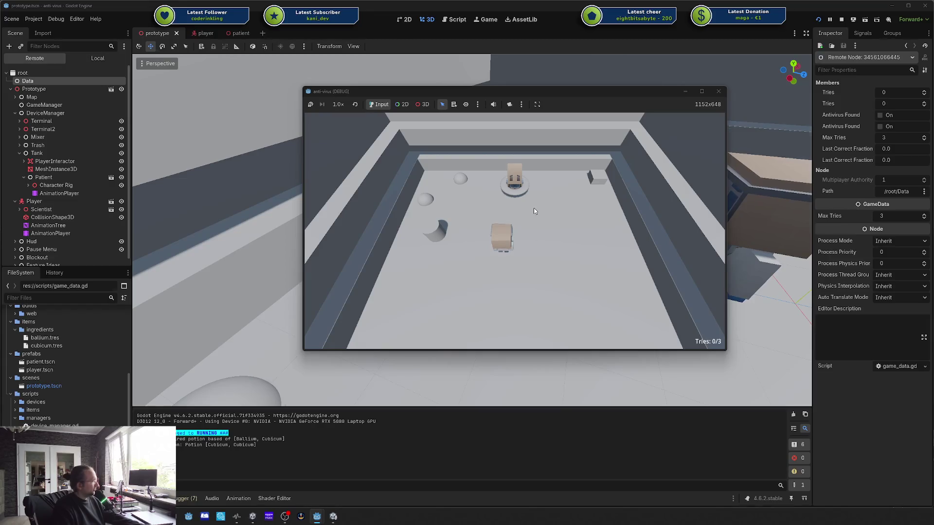
key(w)
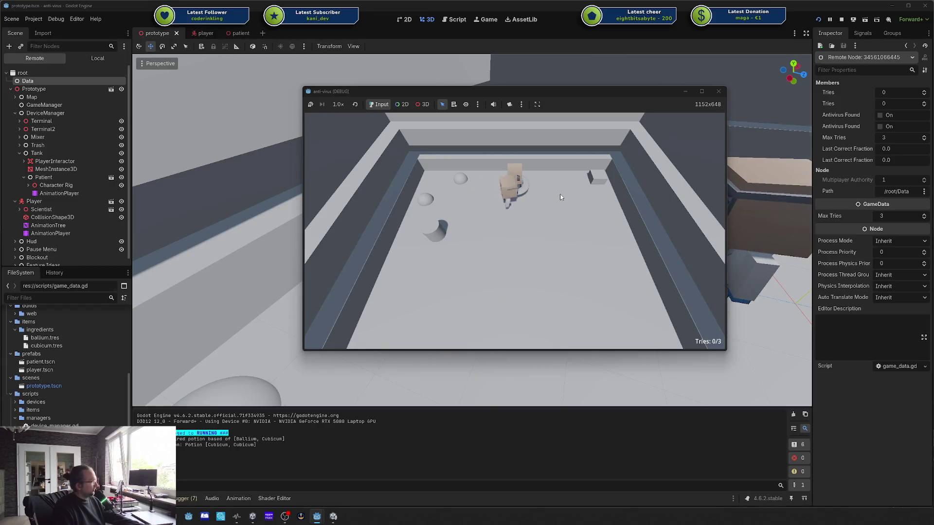
key(a)
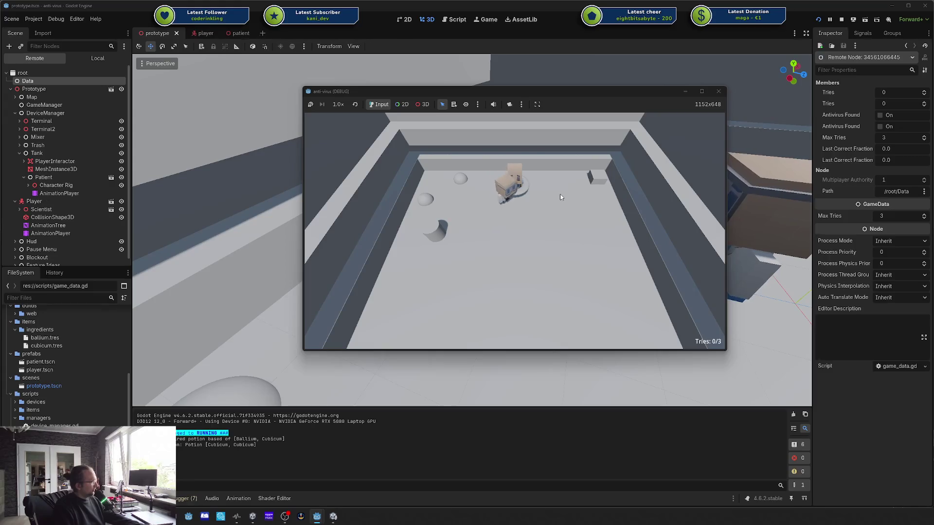
key(s)
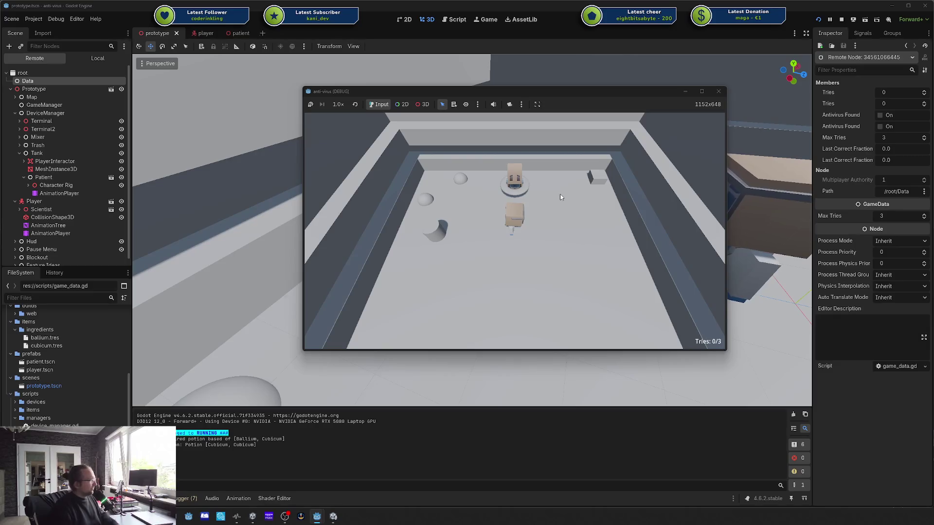
key(w)
key(a)
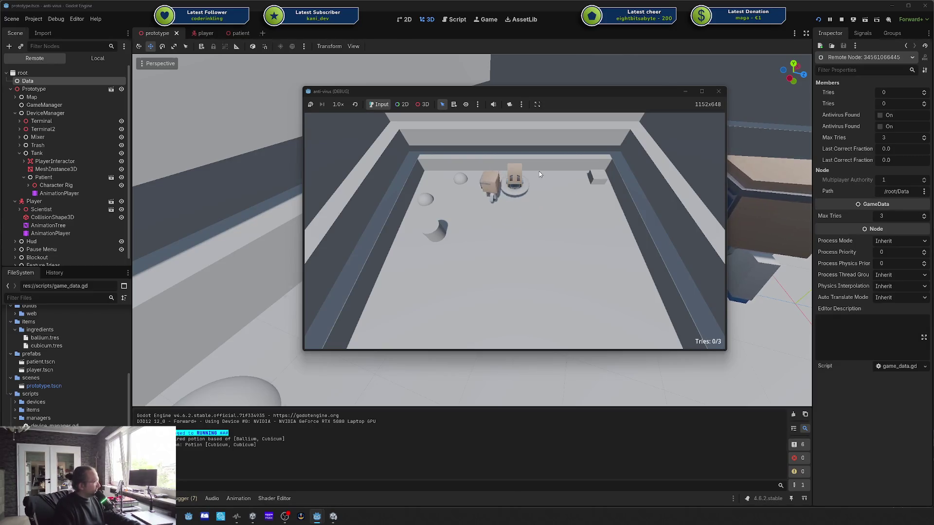
key(s)
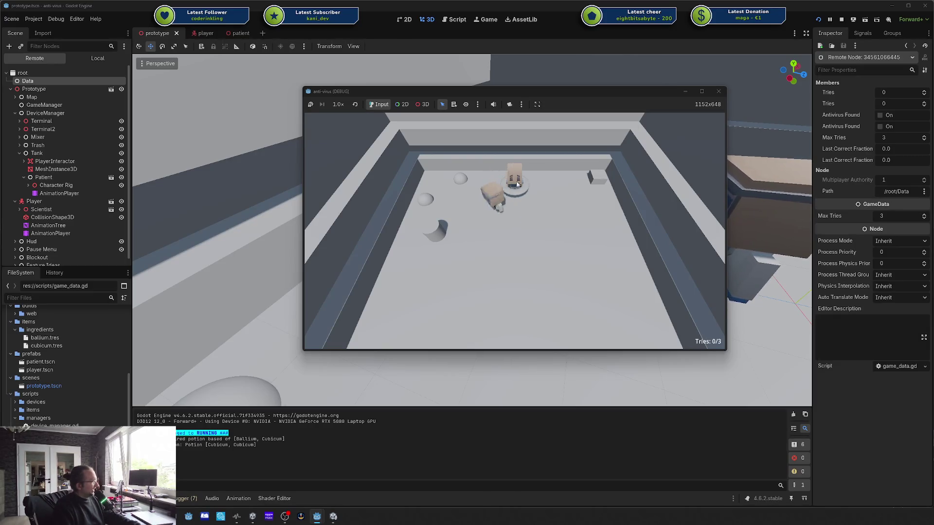
key(d)
key(s)
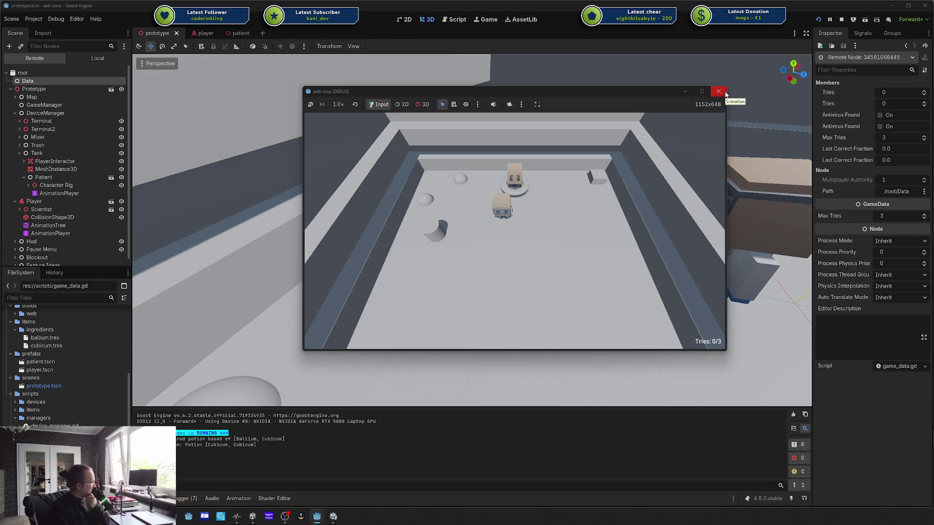
click(725, 93)
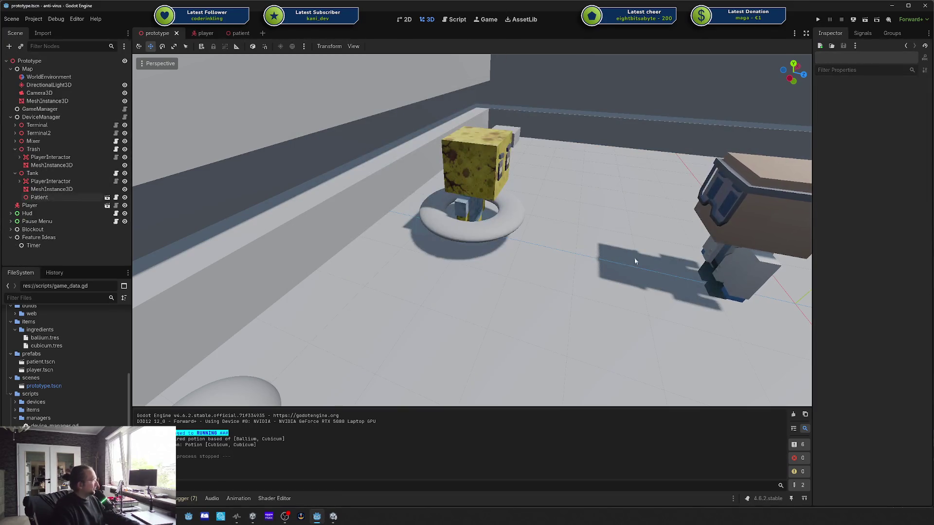
Step: Switch to the patient scene, save it, and open patient.gd in the script editor
click(326, 520)
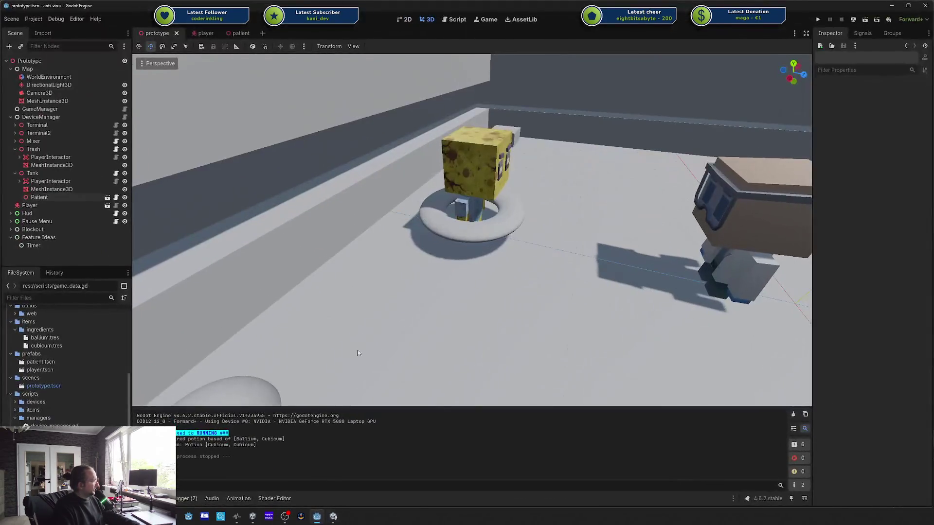
click(195, 33)
click(236, 34)
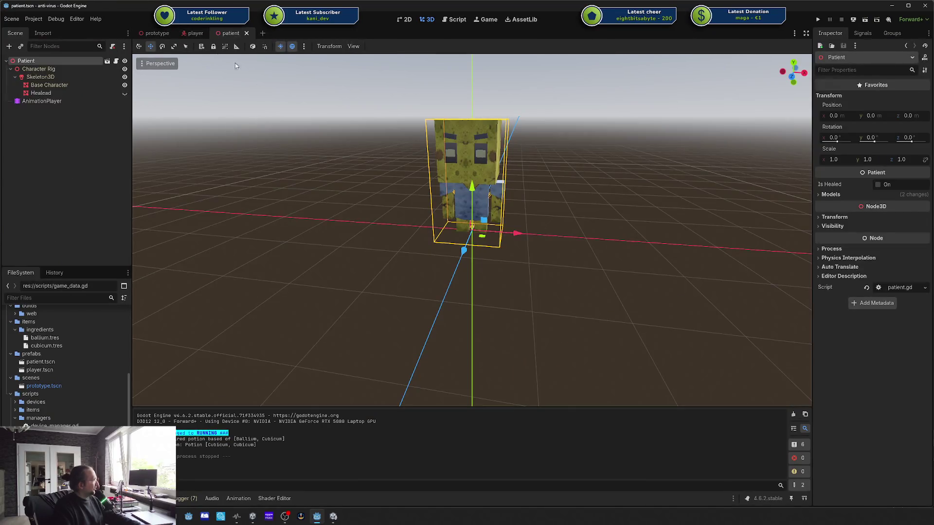
click(455, 20)
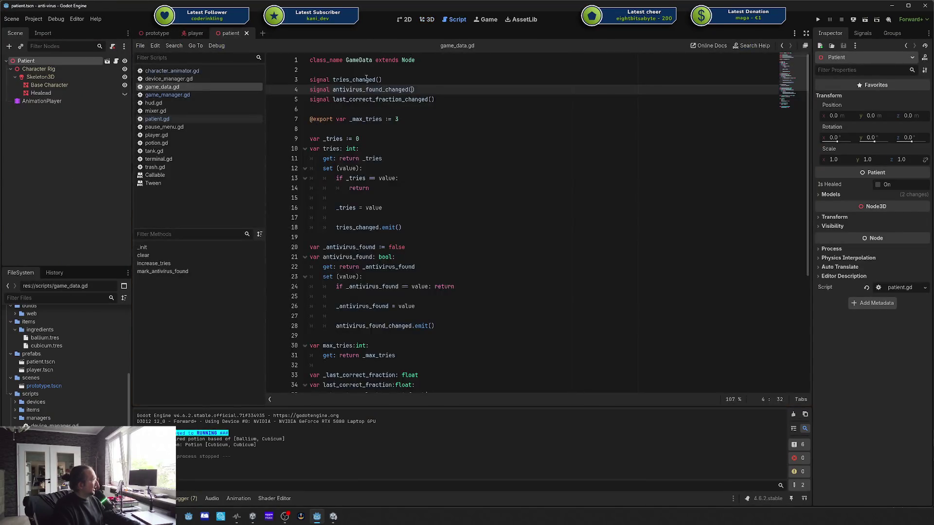
key(ctrl+s)
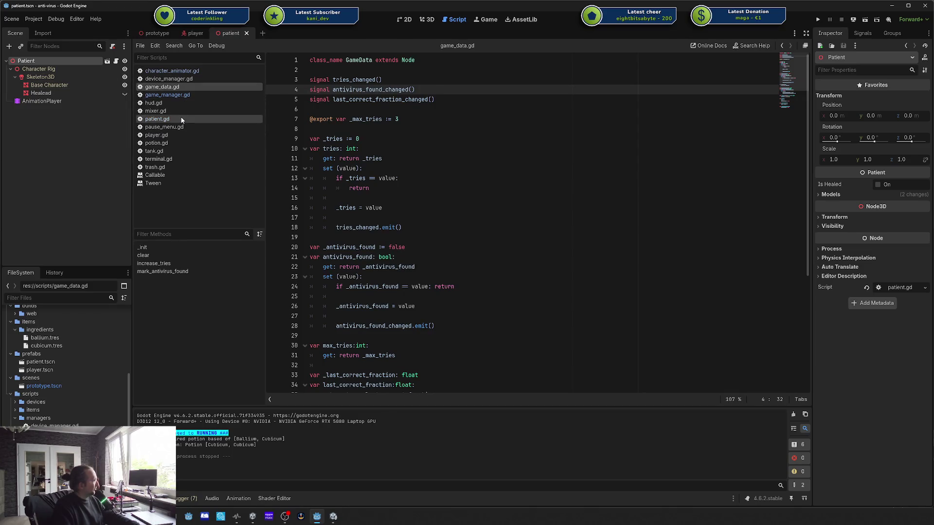
click(182, 120)
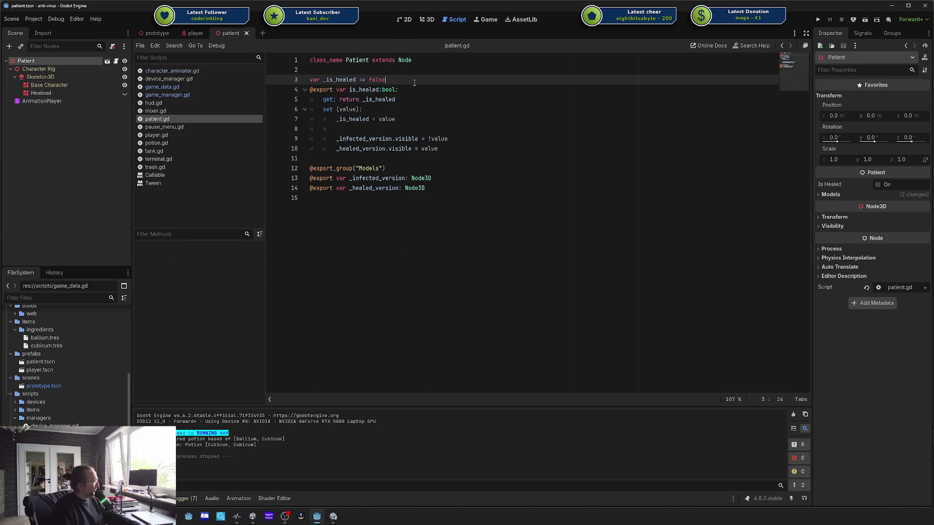
Step: Add a _ready function that connects Data.antivirus_found_changed
click(491, 190)
key(Down)
key(Return)
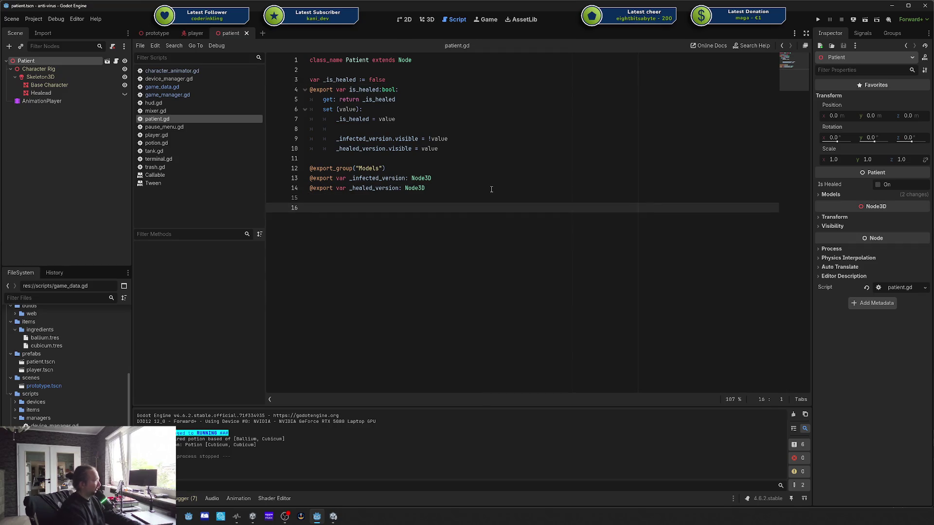
key(Return)
key(BackSpace)
text(_)
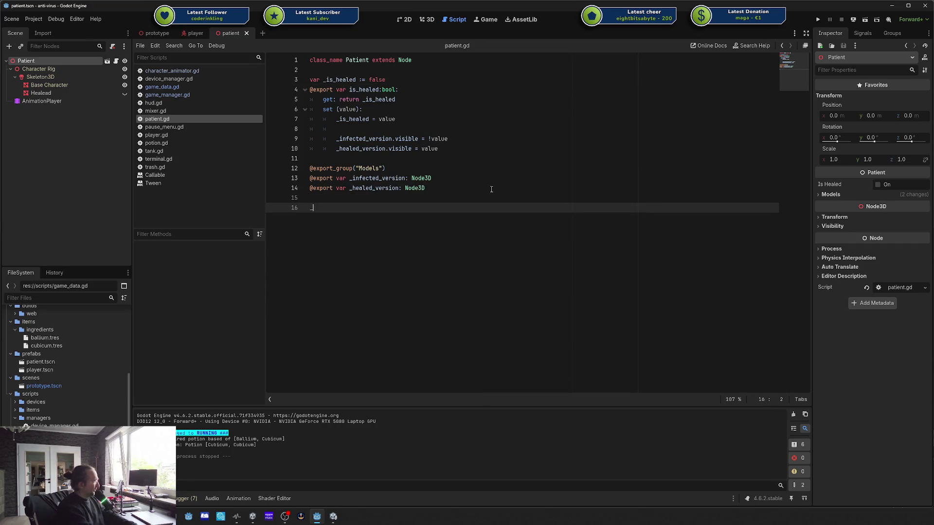
text(func _read)
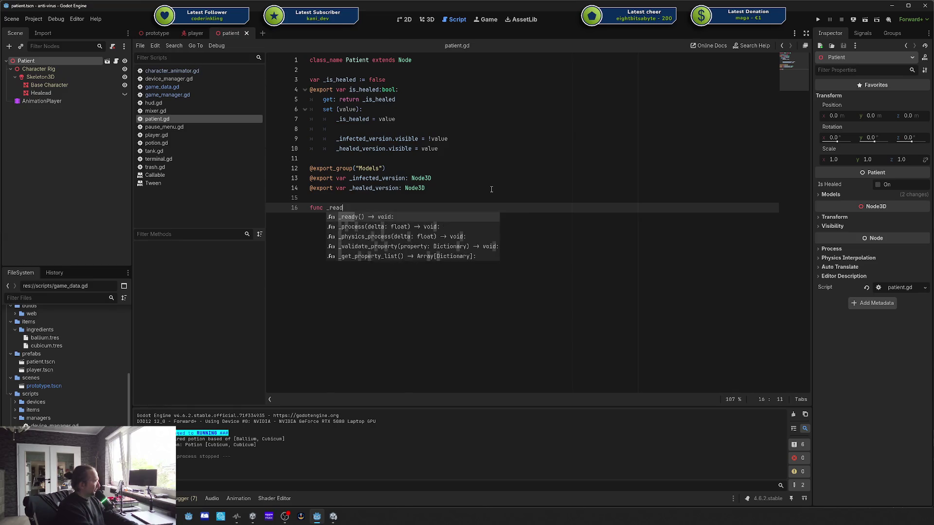
key(Return)
key(Return)
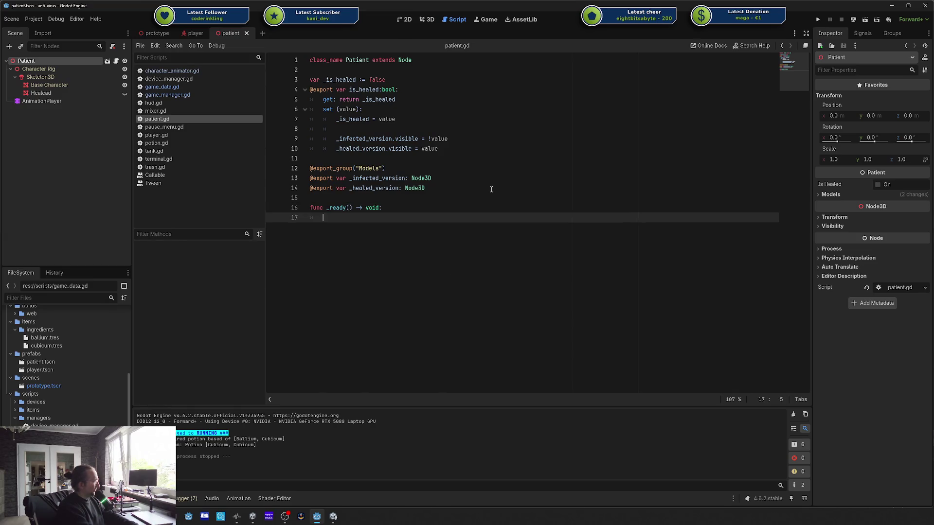
text(Data.ant)
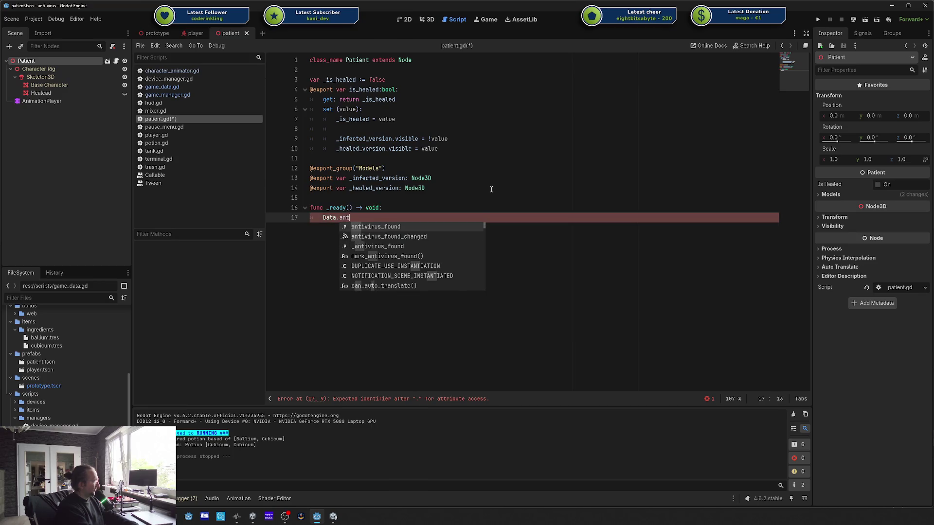
key(Down)
key(Return)
text(.)
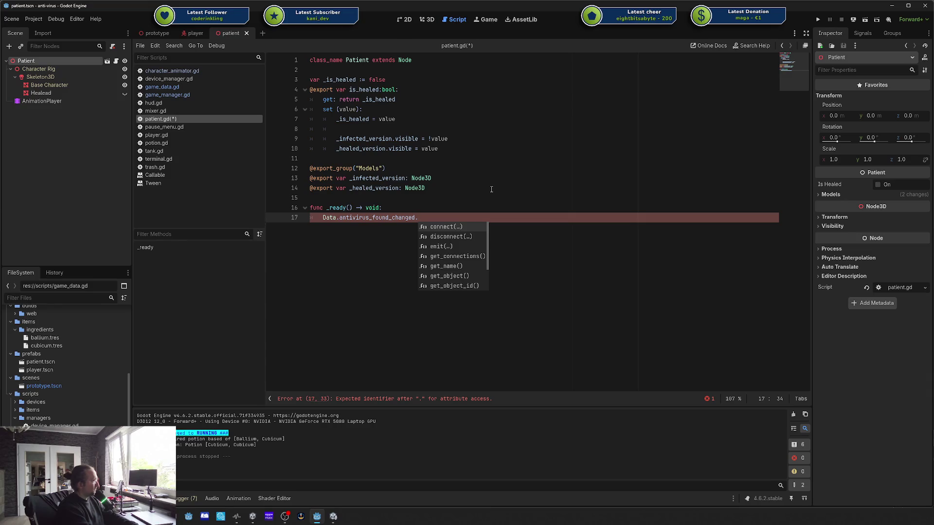
key(Return)
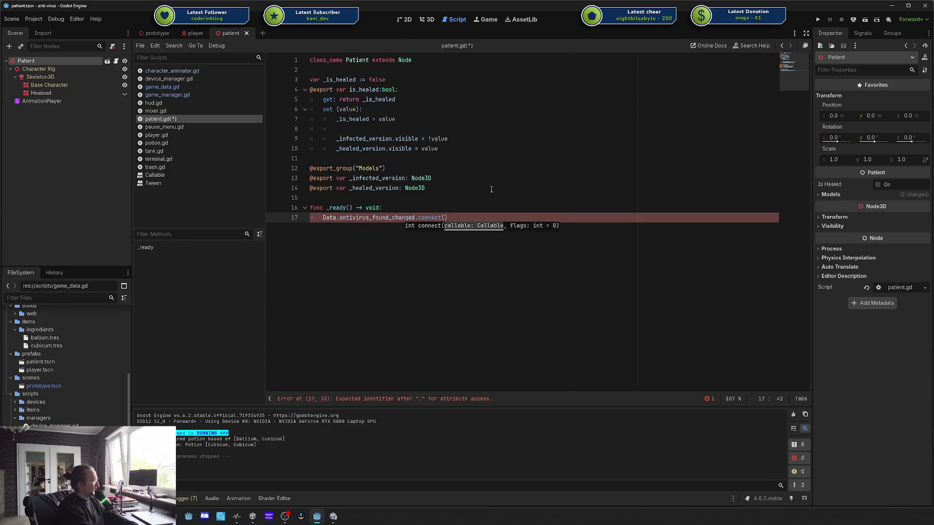
Step: Create an empty _update_model function and use it as the connect callback
key(End)
key(Return)
key(Return)
key(shift+Home)
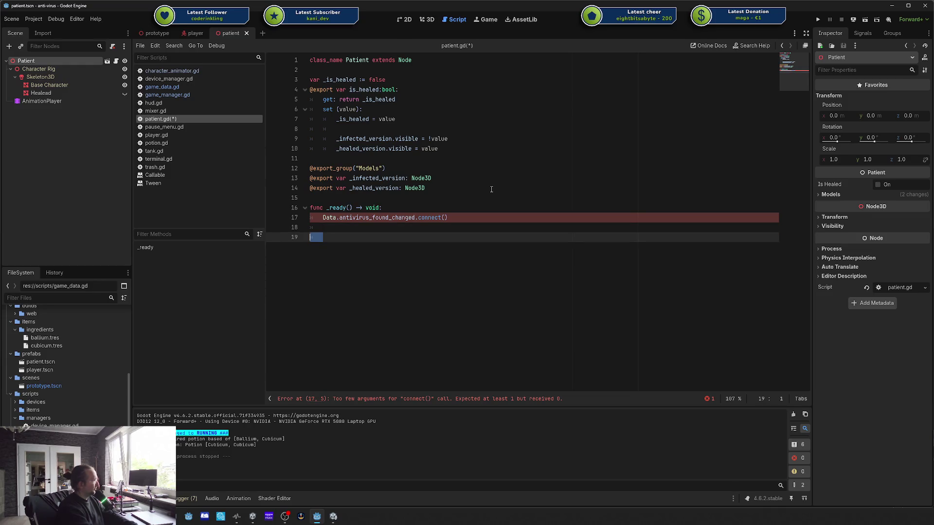
key(BackSpace)
key(BackSpace)
text(func _update_model()
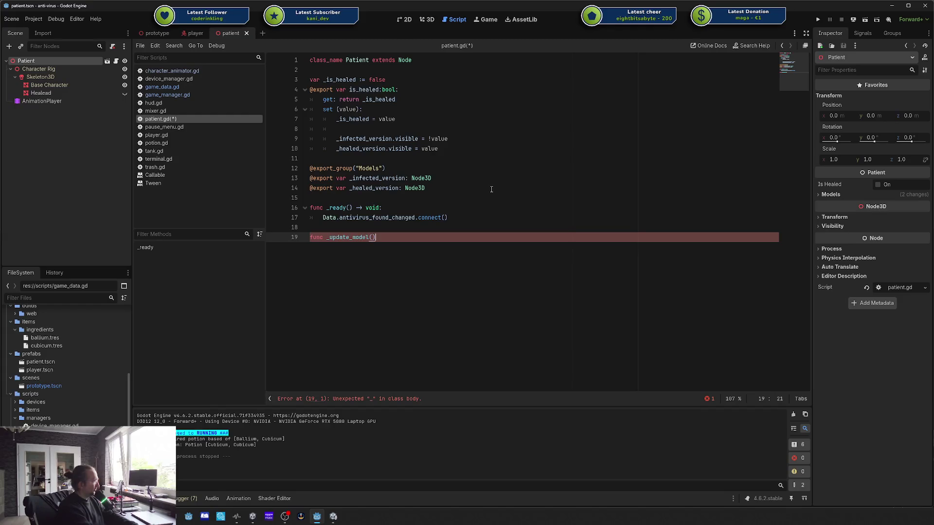
text(:)
key(Return)
text(pass)
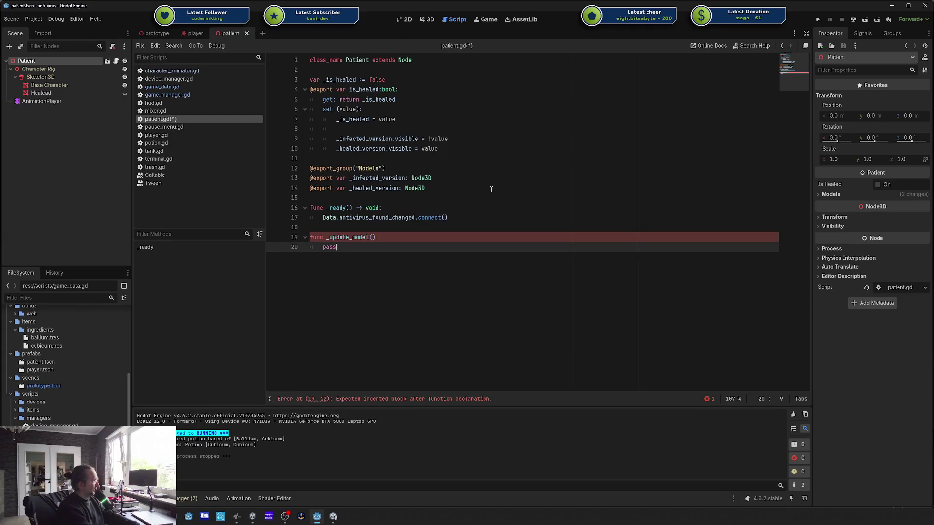
key(Up)
key(Up)
key(Up)
key(End)
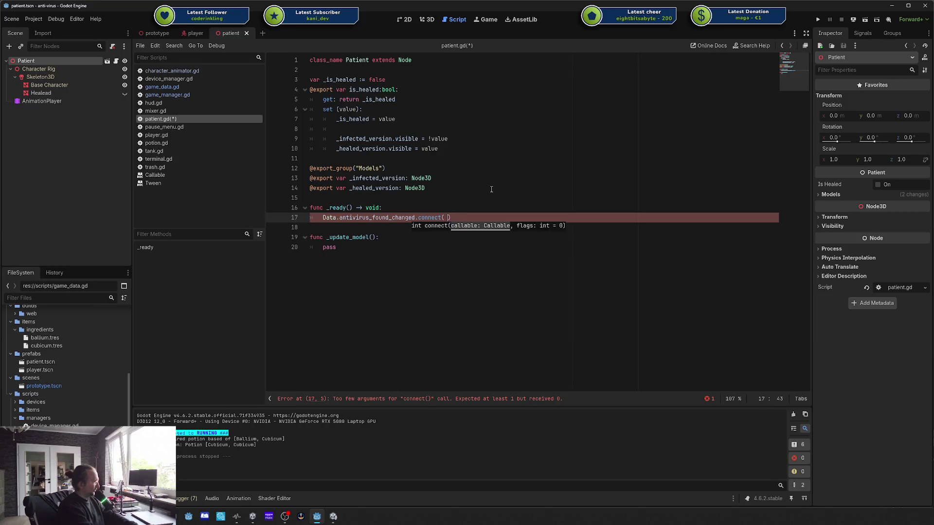
text(_m)
key(Return)
Step: Add _exit_tree disconnecting antivirus_found_changed from _update_model, then save patient.gd
key(End)
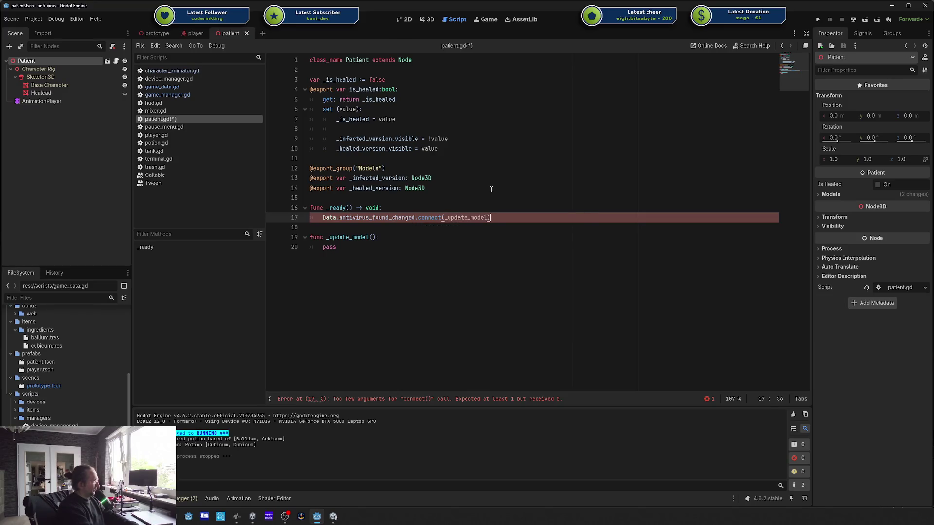
key(Return)
key(Return)
key(BackSpace)
text(func _)
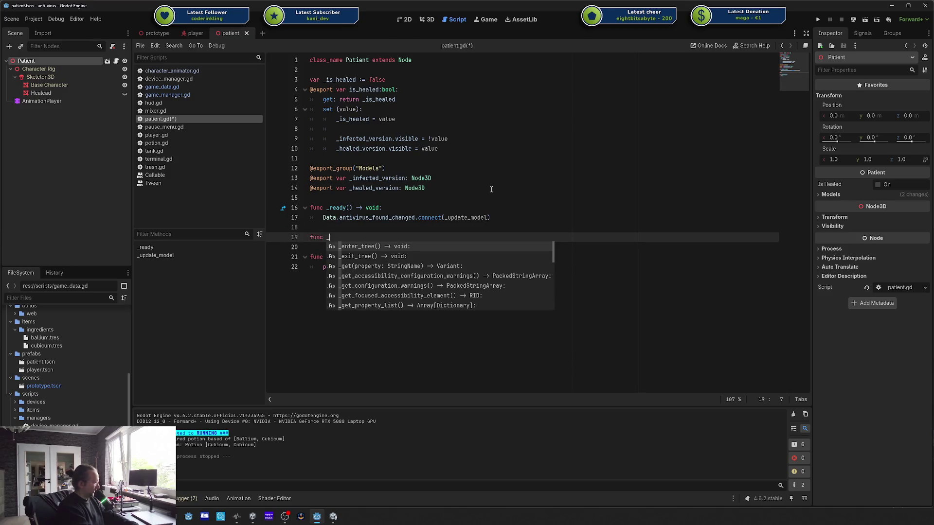
key(Down)
key(Return)
key(Return)
key(Up)
key(Up)
key(Up)
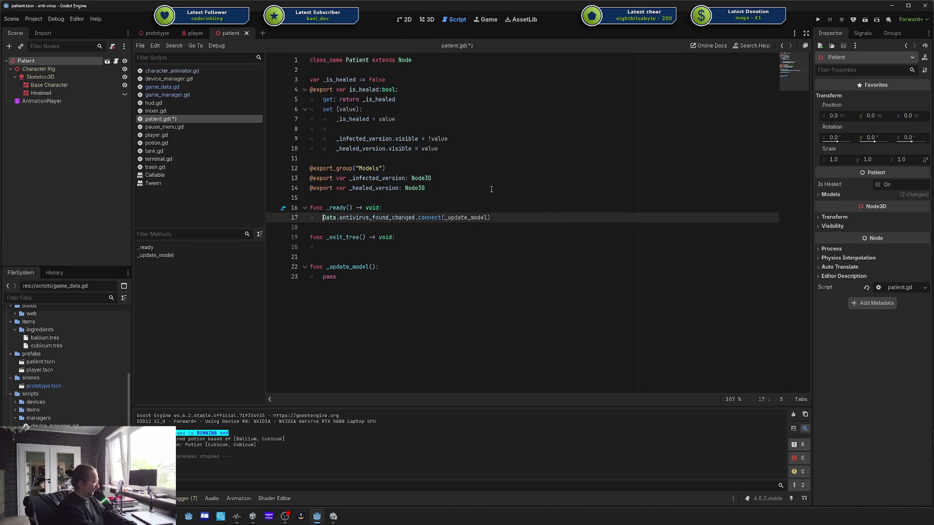
key(shift+End)
key(ctrl+c)
key(Down)
key(Down)
key(Down)
key(ctrl+v)
key(ctrl+Left)
key(ctrl+Left)
key(ctrl+Left)
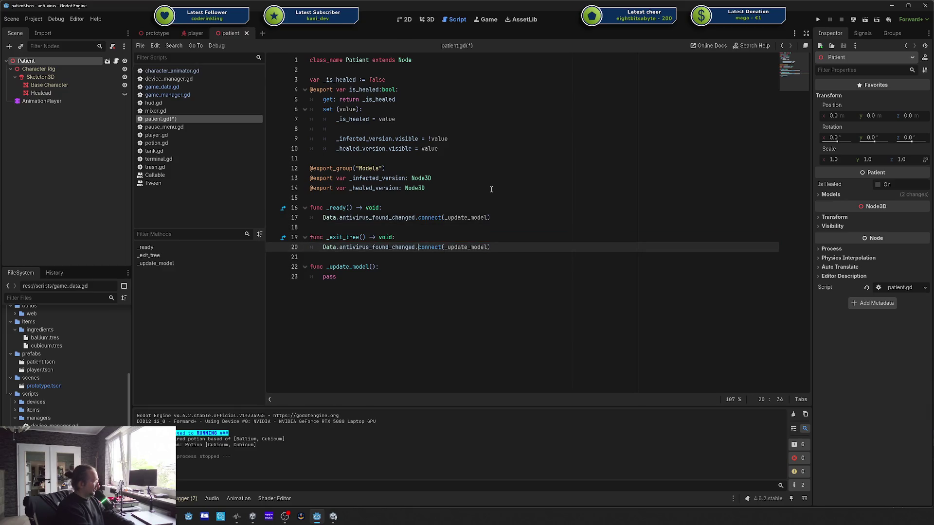
text(dis)
key(Return)
key(ctrl+s)
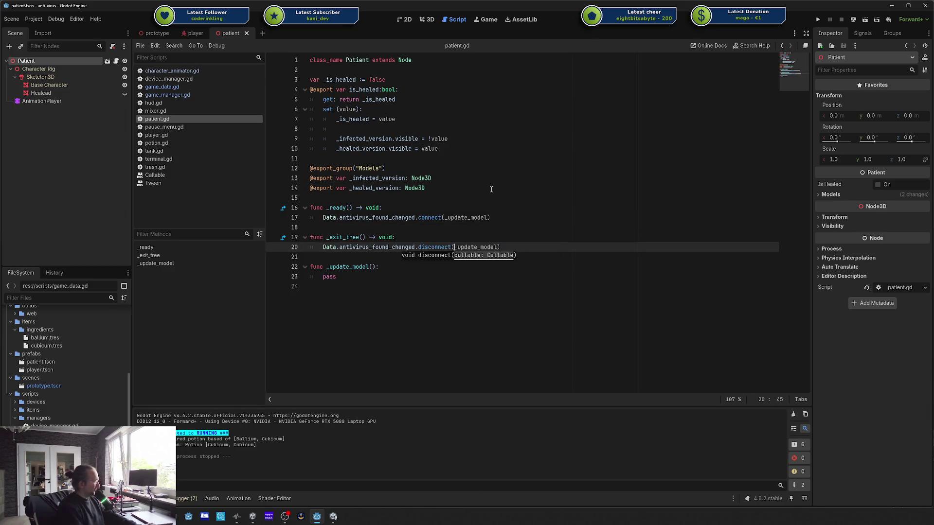
Step: Replace the pass in _update_model with the is_healed setter's two visibility lines
double_click(465, 218)
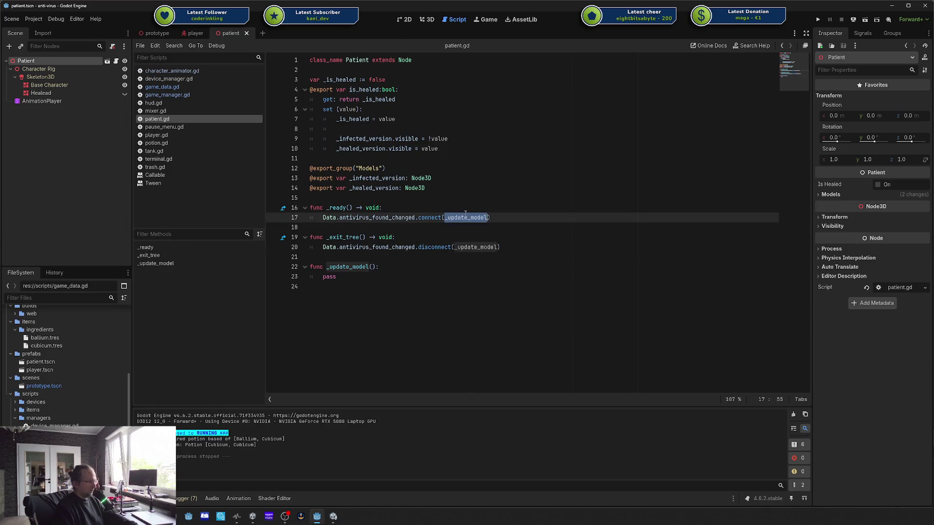
click(341, 286)
double_click(329, 277)
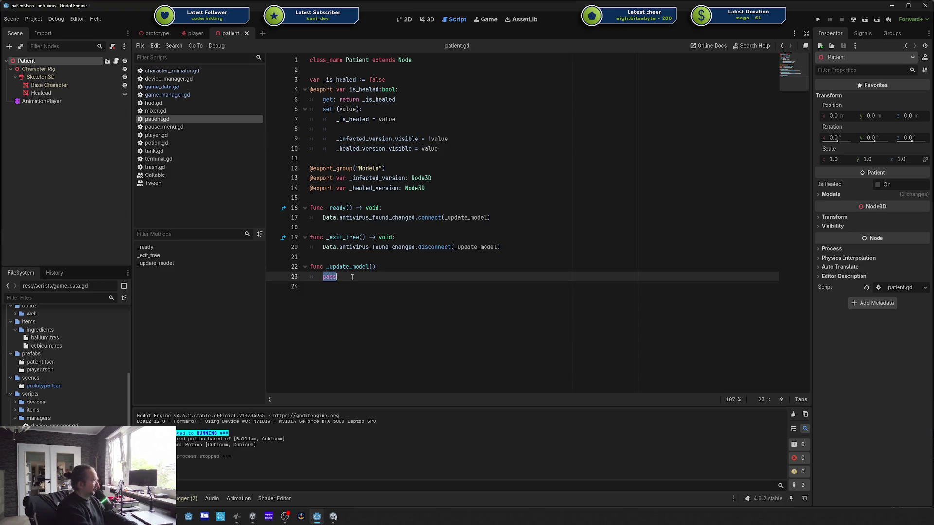
text(is)
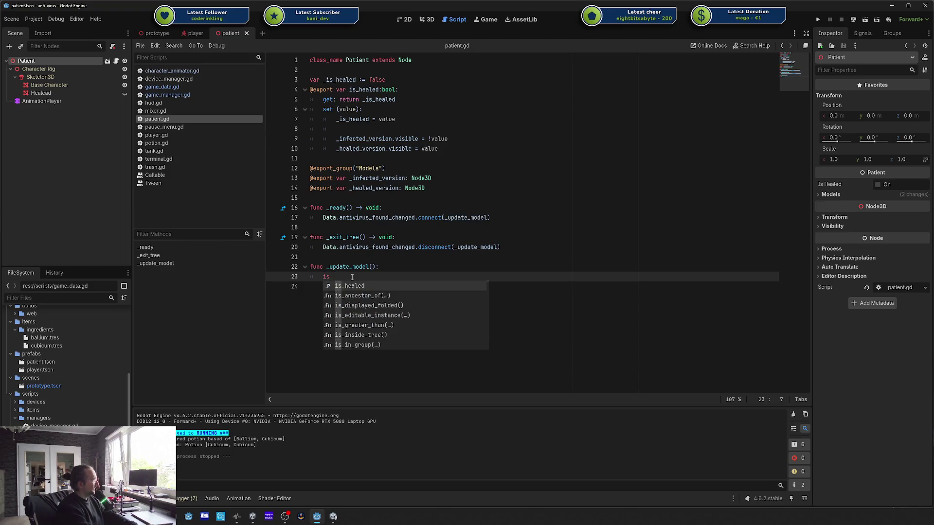
key(Return)
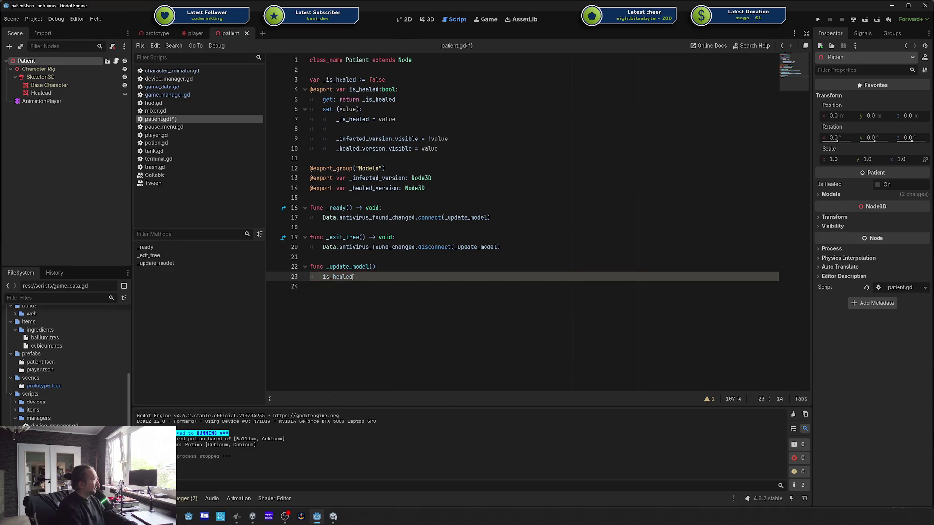
click(326, 110)
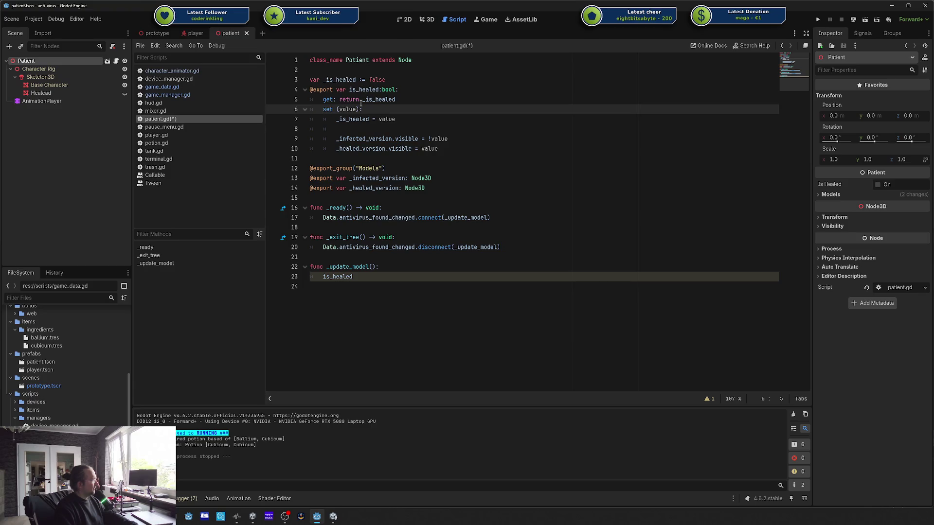
click(371, 275)
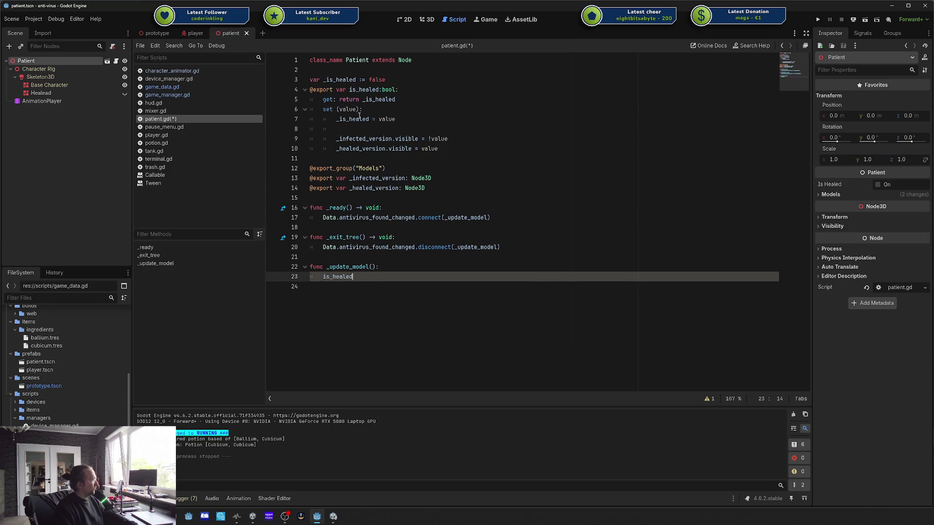
click(419, 91)
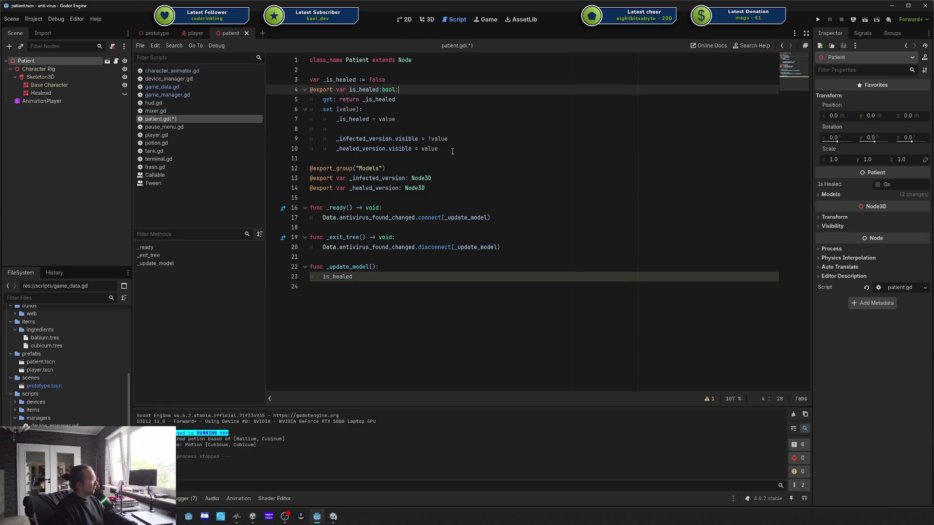
drag(453, 151, 337, 140)
drag(352, 277, 321, 278)
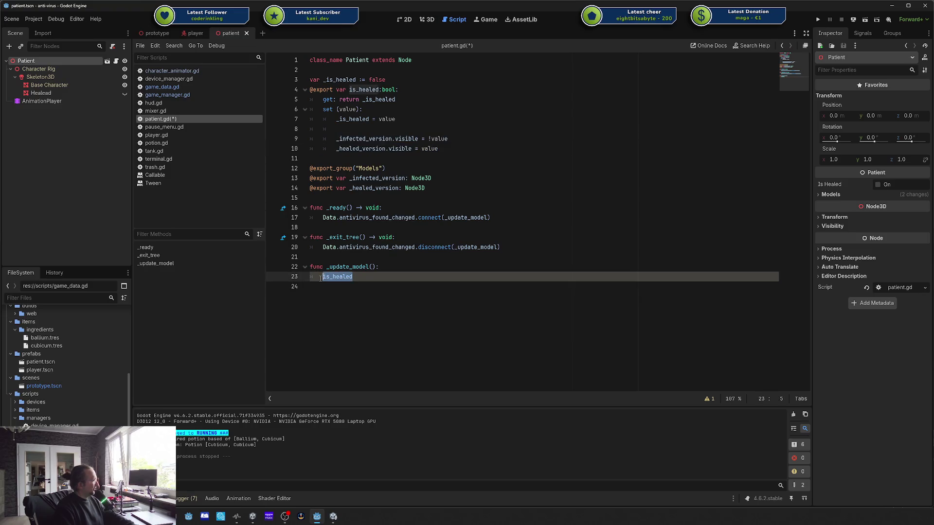
key(ctrl+v)
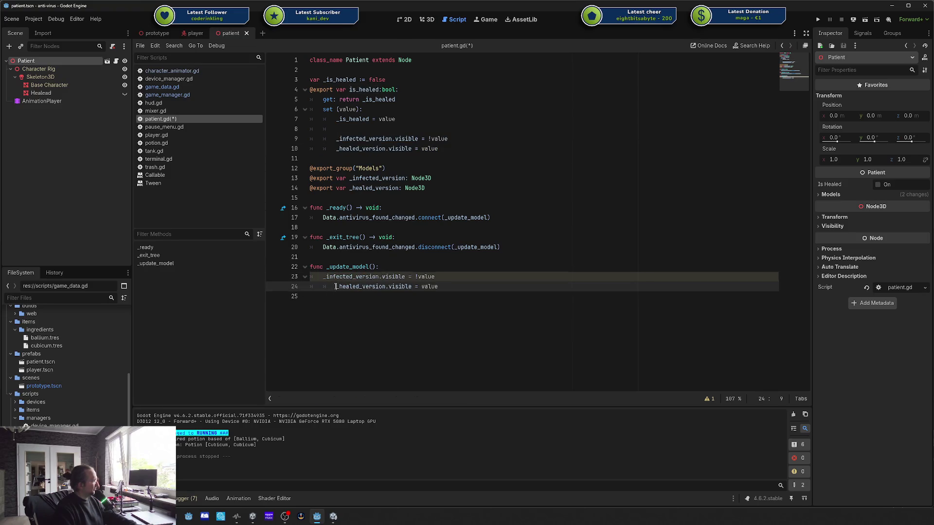
Step: Fix the pasted lines' indentation and drive both visibilities from Data.antivirus_found
key(BackSpace)
key(Up)
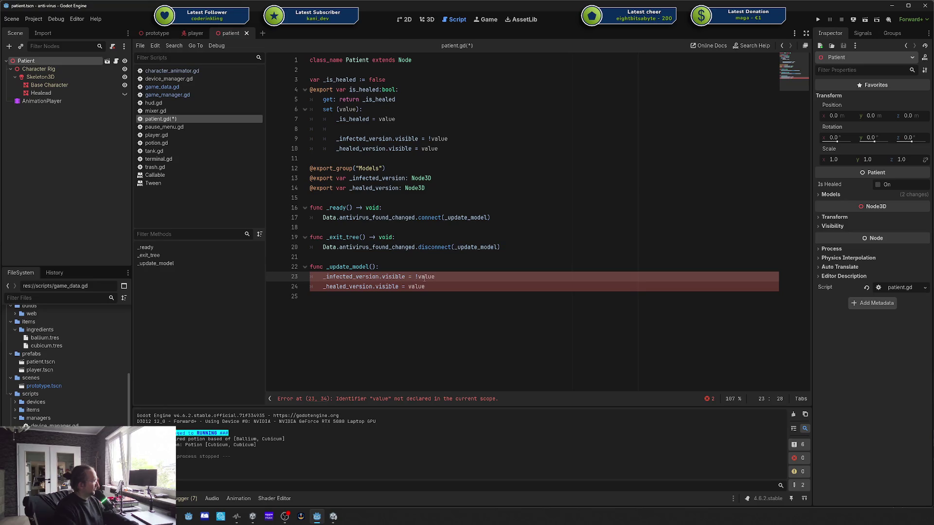
key(Home)
key(Down)
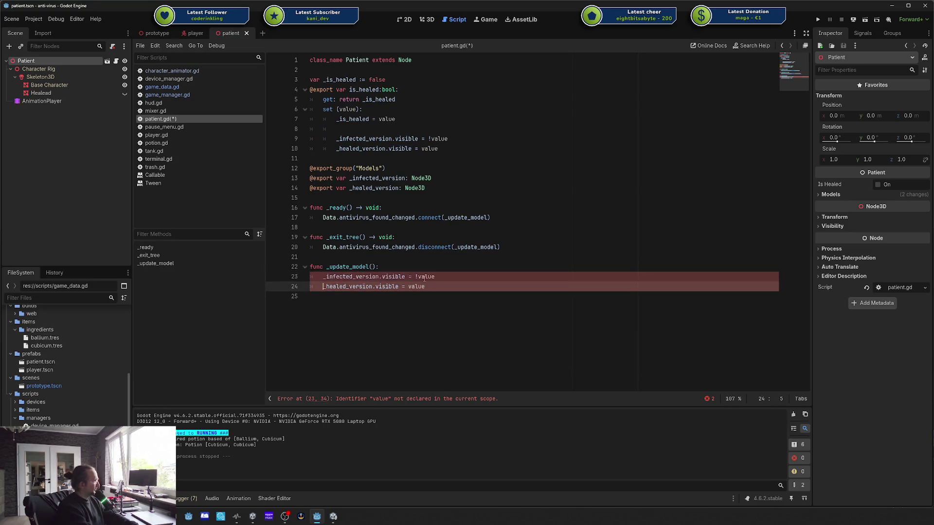
key(BackSpace)
key(BackSpace)
key(ctrl+z)
text(Data.anti)
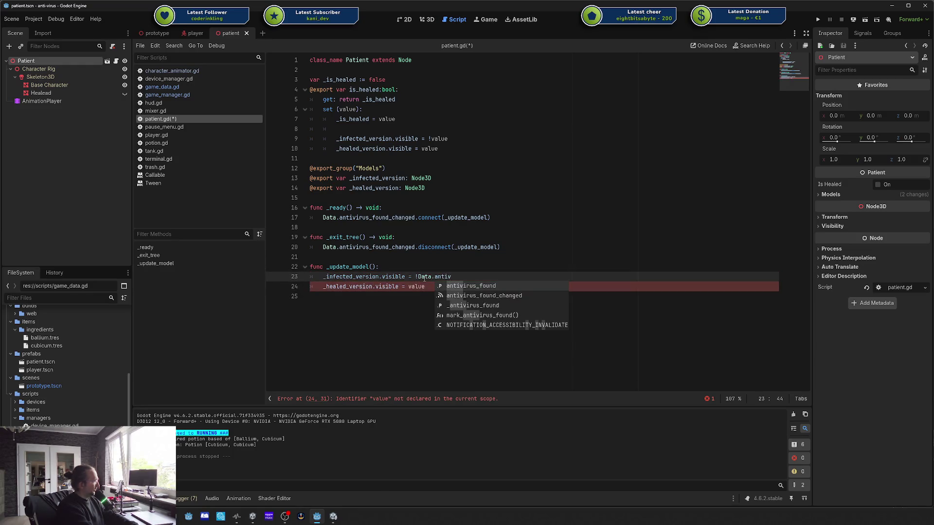
key(Return)
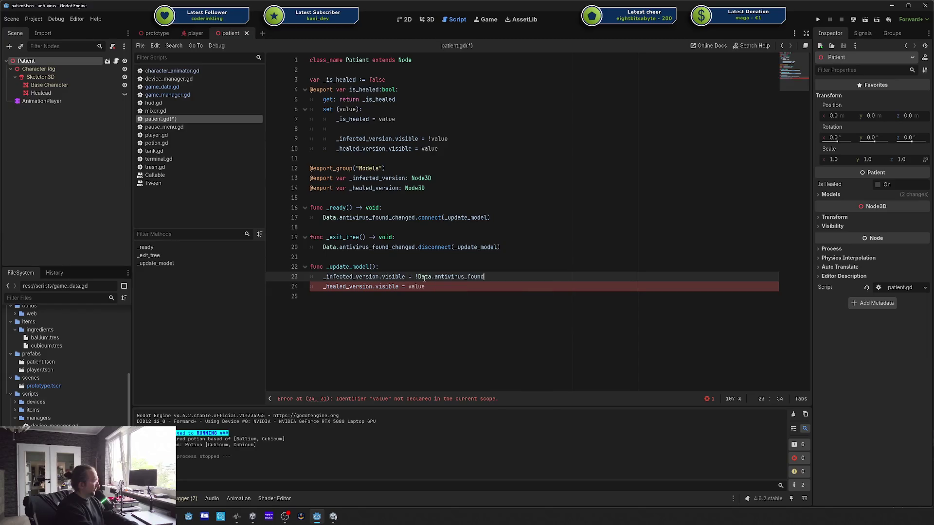
key(Down)
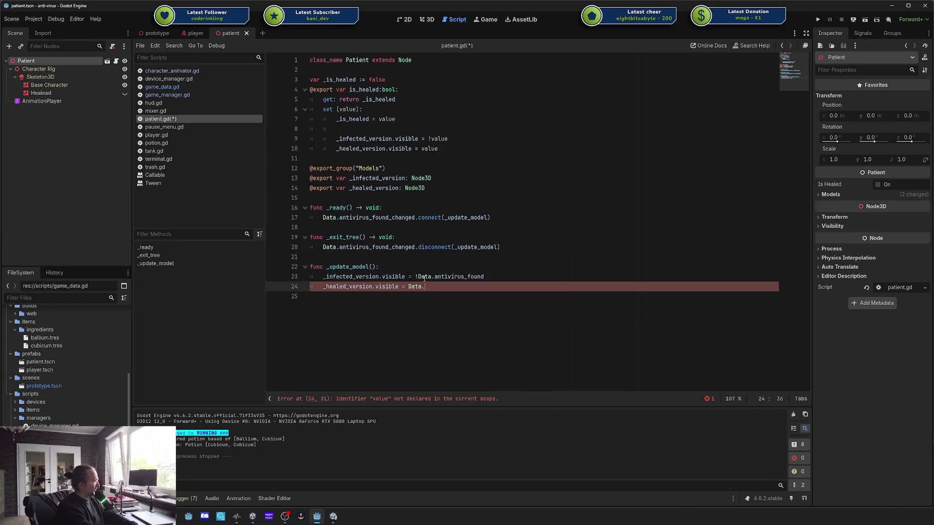
text(antivirus_found)
key(Return)
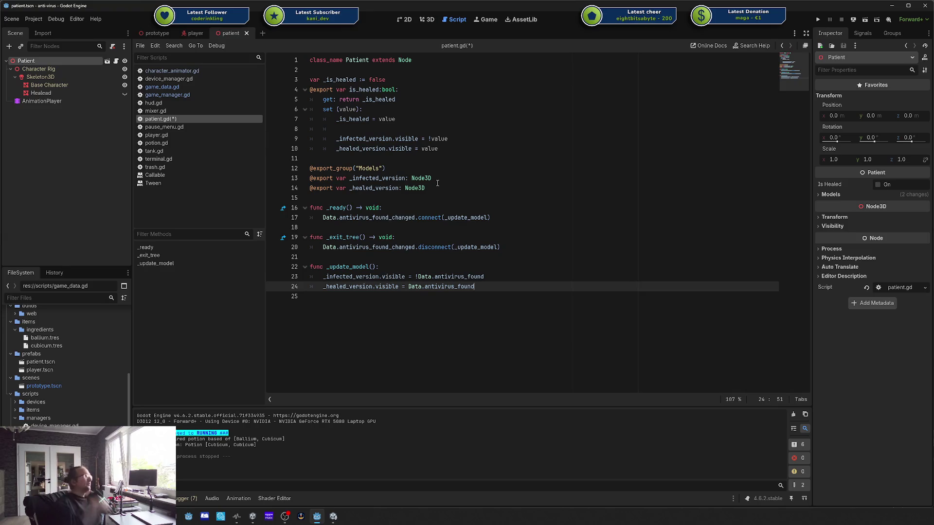
drag(341, 296, 221, 192)
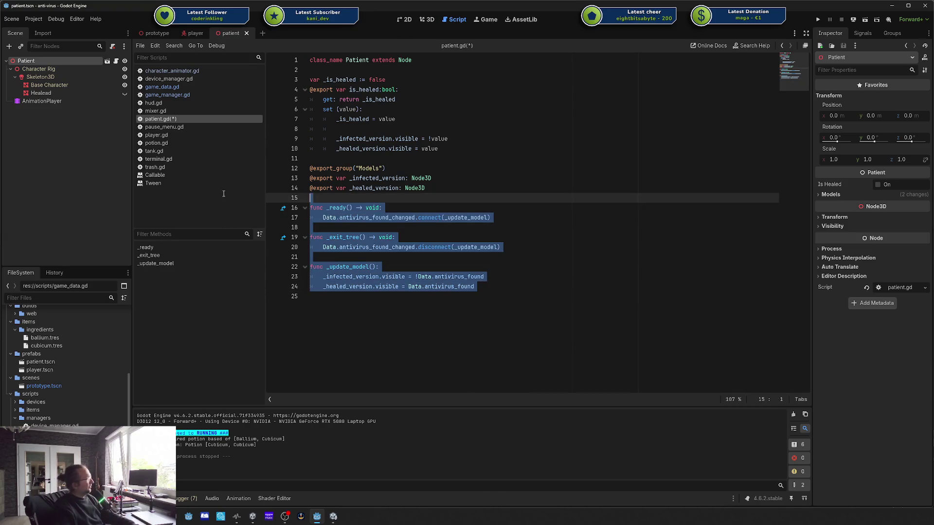
Step: Delete patient.gd's _ready, _exit_tree and _update_model functions, save, and collapse Character Rig
key(BackSpace)
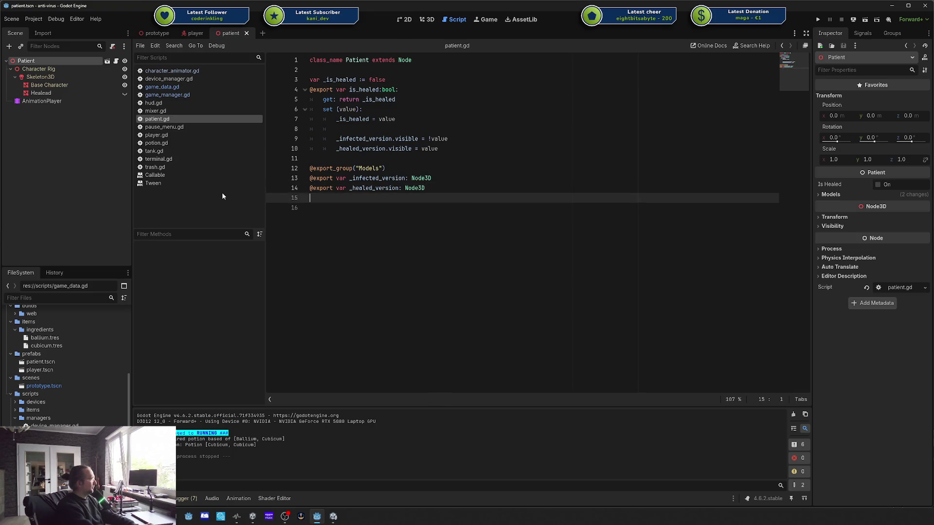
key(ctrl+s)
click(11, 69)
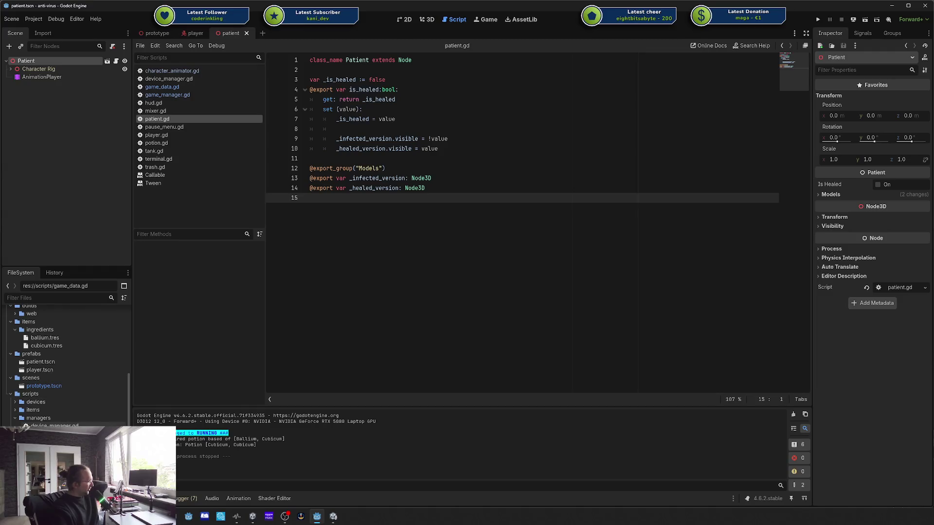
click(15, 402)
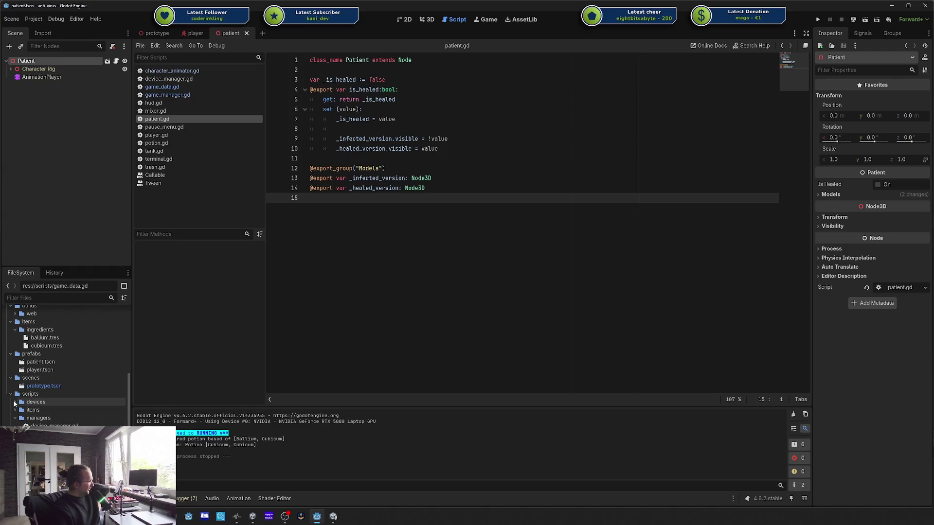
double_click(39, 418)
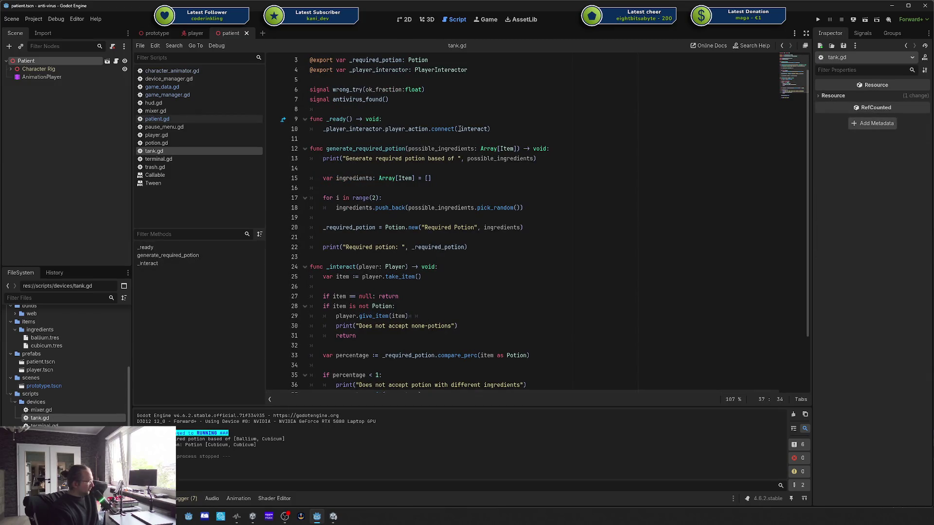
scroll(367, 131, down, 2)
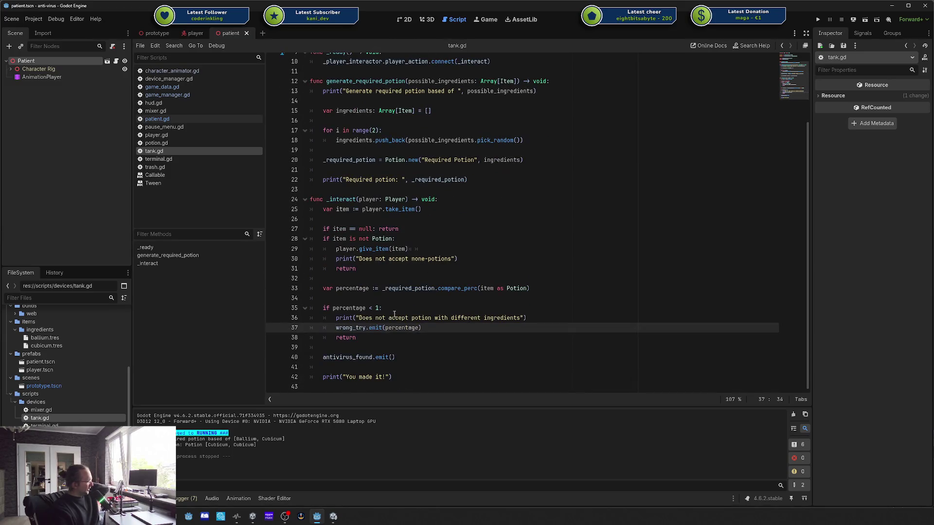
drag(400, 355, 325, 347)
click(359, 317)
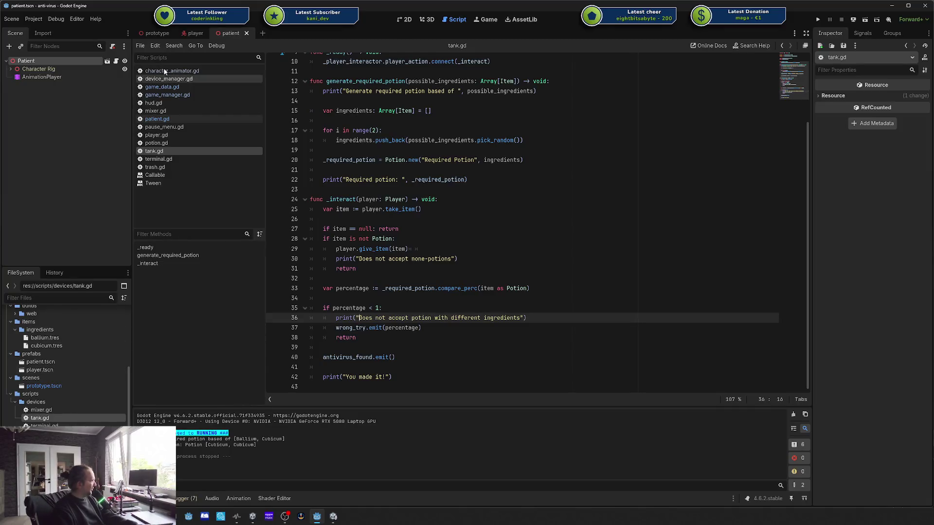
click(403, 219)
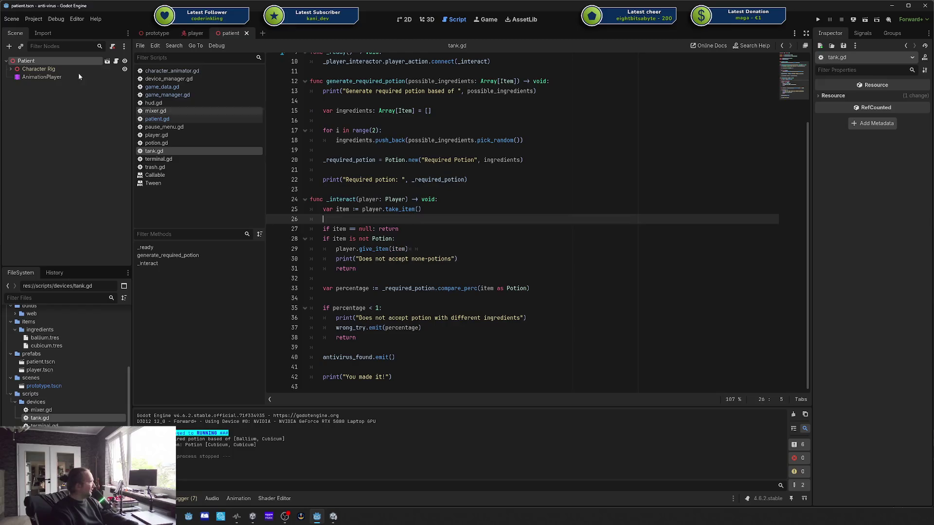
Step: Delete the Patient scene's AnimationPlayer node and save the scene
click(32, 77)
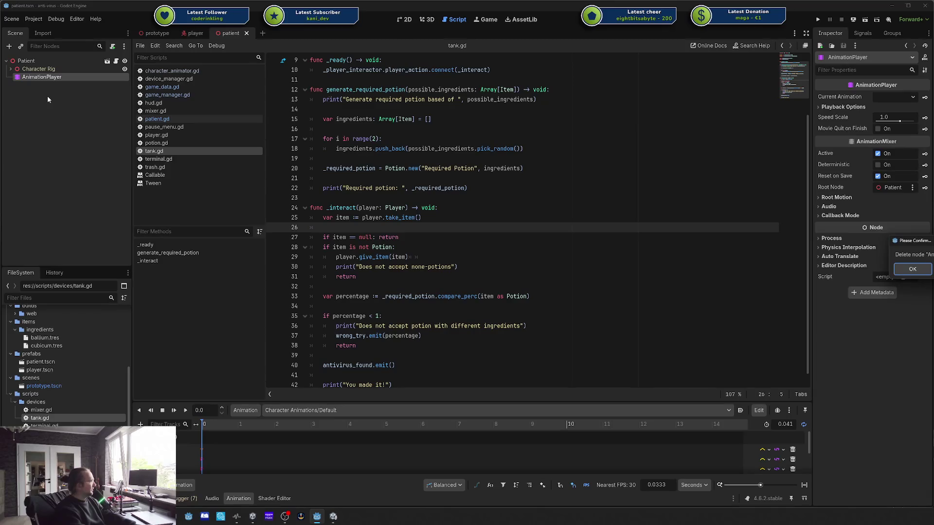
key(Delete)
key(ctrl+s)
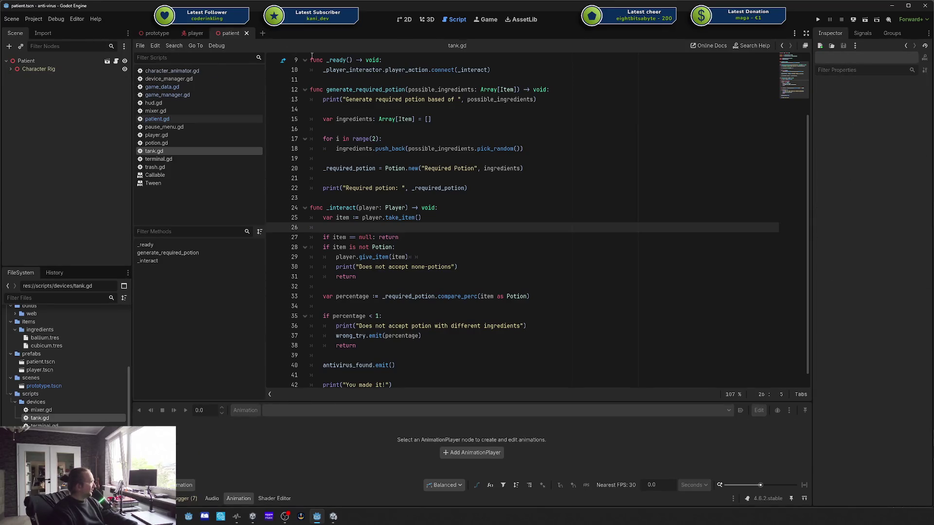
Step: Show the prototype scene in the 3D viewport, oriented toward the room
click(156, 35)
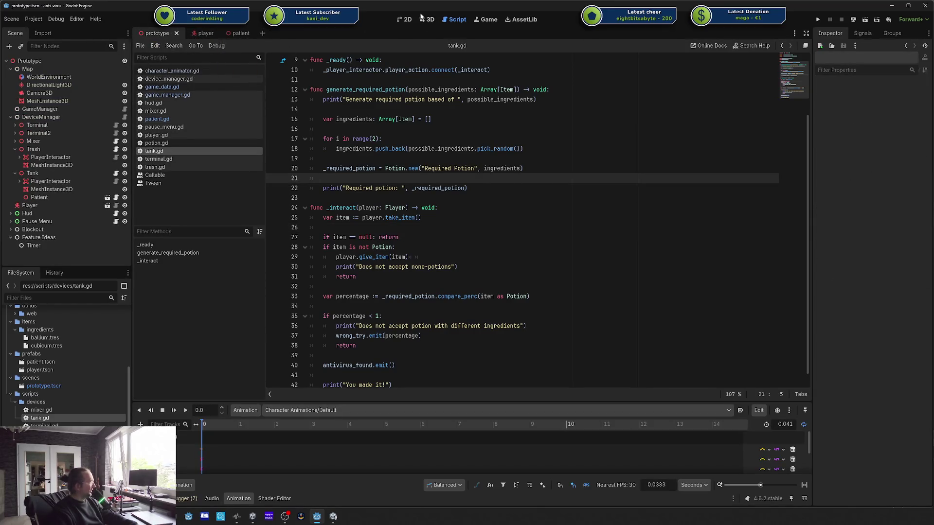
click(427, 20)
mouse_move(504, 232)
mouse_down()
mouse_move(453, 234)
mouse_move(511, 226)
mouse_move(438, 197)
mouse_up()
scroll(439, 197, down, 2)
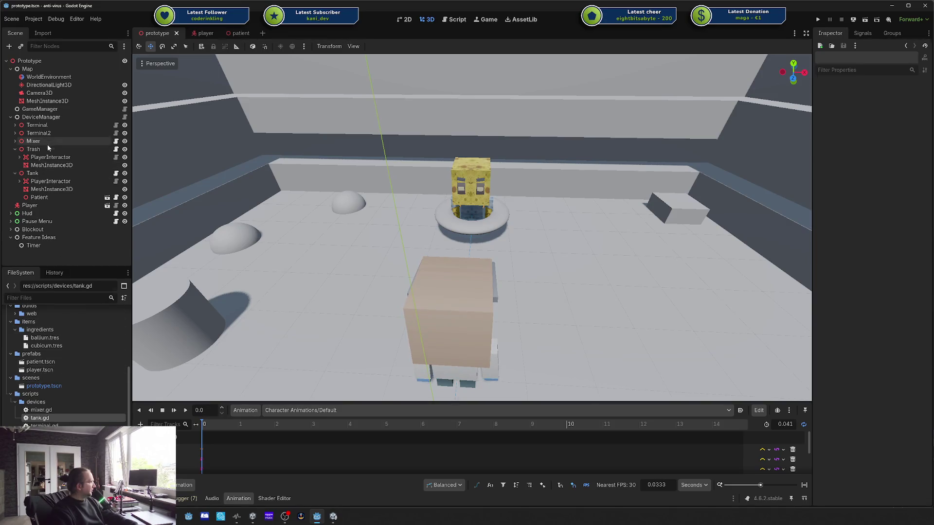
Step: Save the Tank branch as its own scene, tank.tscn, in res://prefabs
click(43, 180)
click(34, 173)
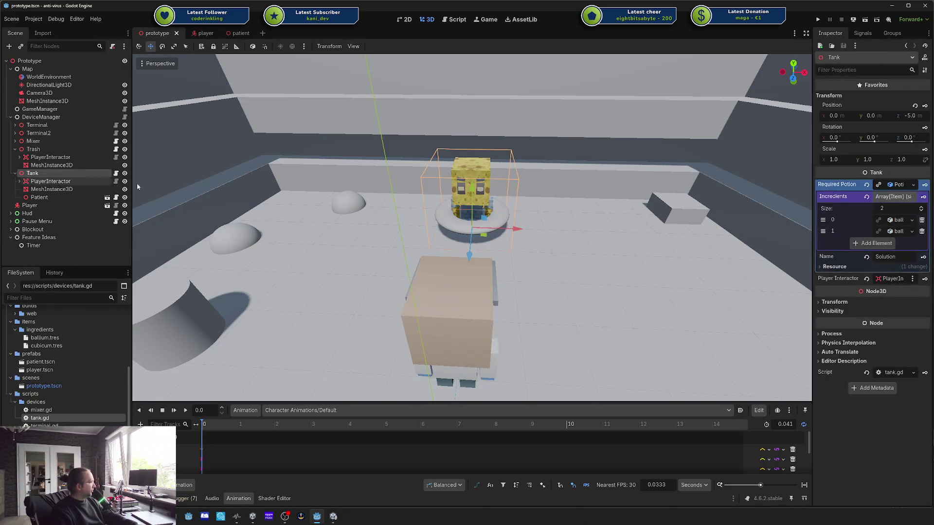
scroll(107, 399, down, 2)
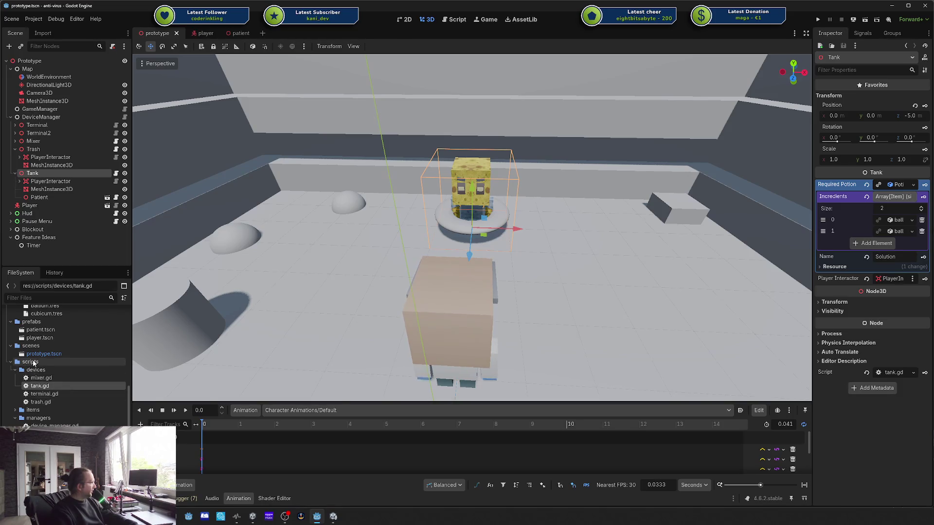
scroll(50, 343, up, 2)
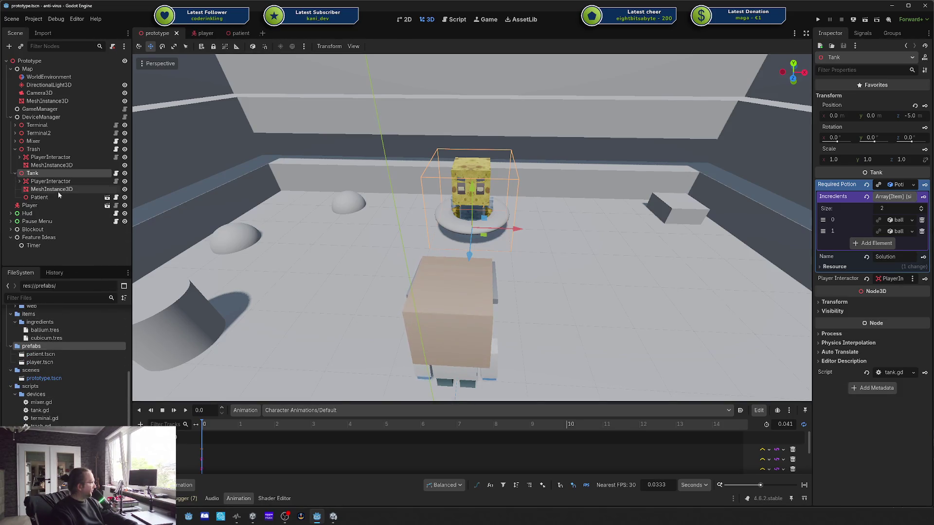
mouse_move(33, 174)
mouse_down()
mouse_move(46, 192)
mouse_move(62, 352)
mouse_up()
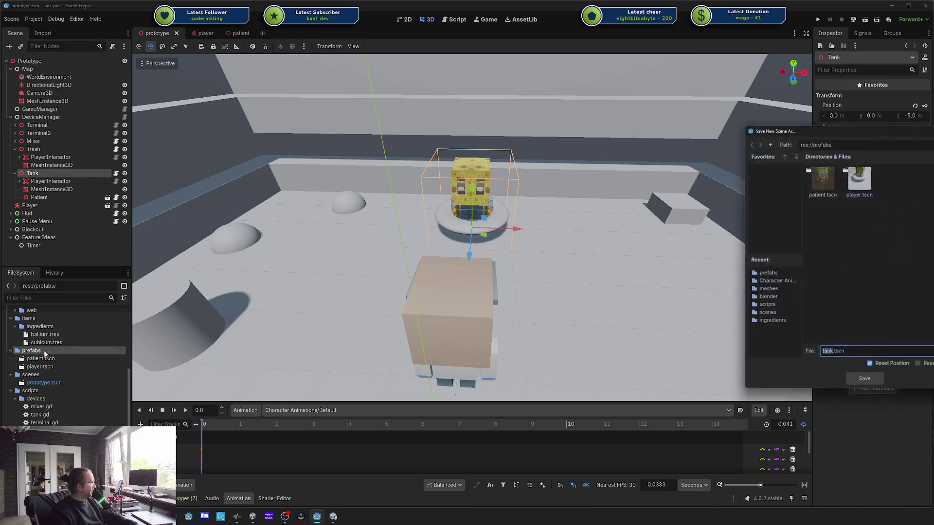
click(877, 381)
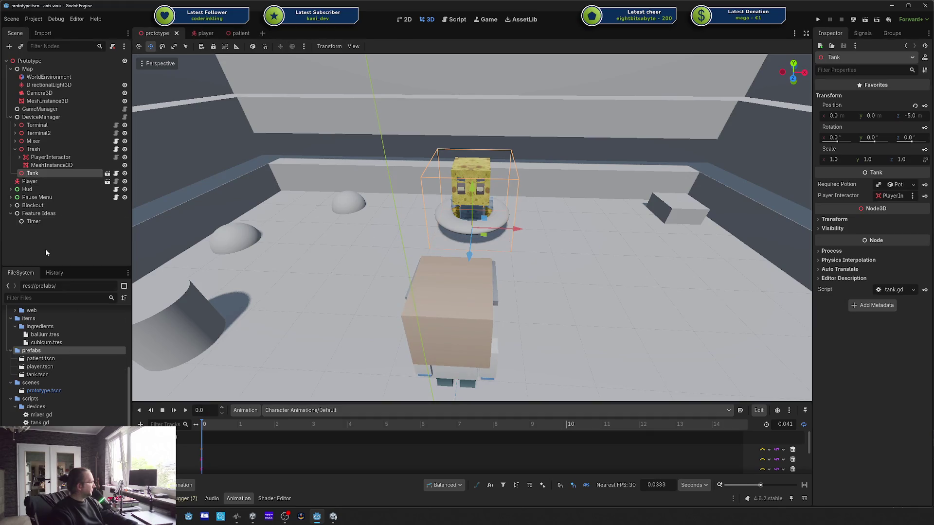
mouse_move(433, 316)
mouse_down()
mouse_move(491, 258)
mouse_move(456, 247)
mouse_up()
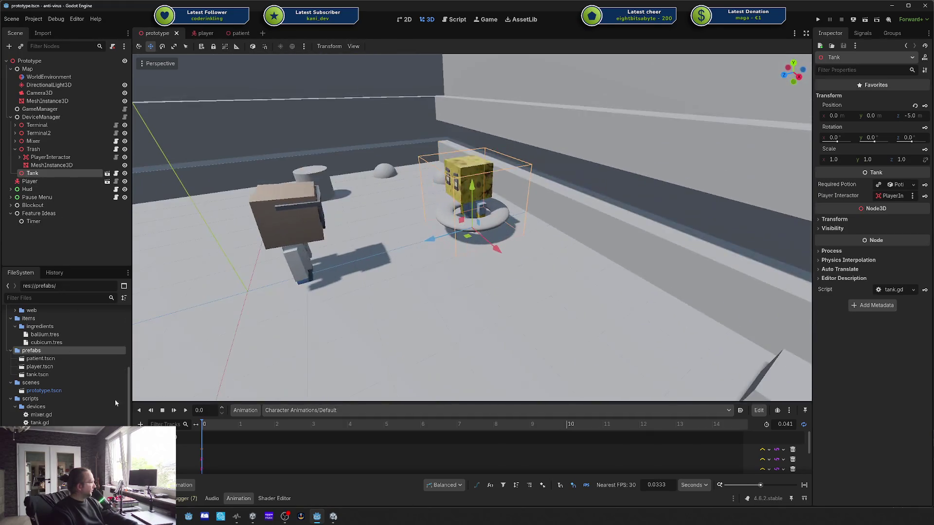
Step: Open tank.tscn, delete its white torus mesh, and save the scene
double_click(52, 375)
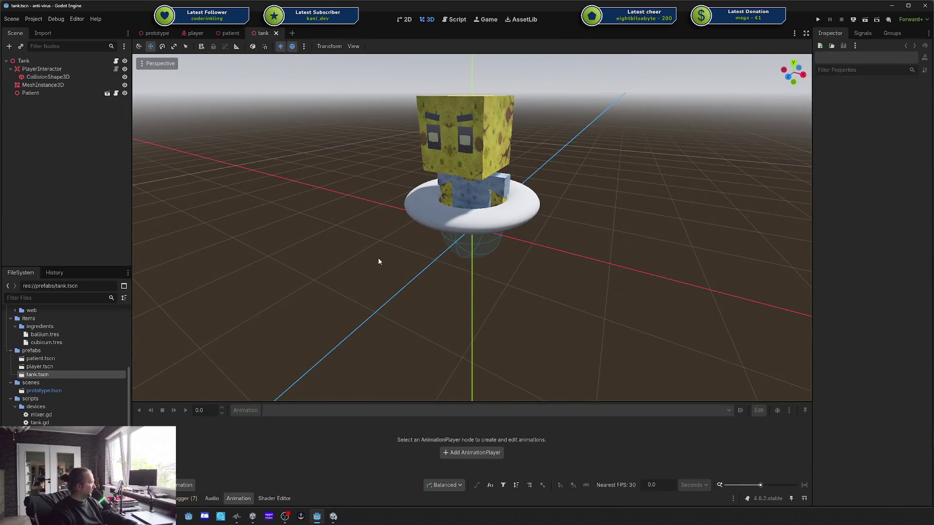
mouse_move(378, 258)
mouse_down()
mouse_move(410, 241)
mouse_move(403, 242)
mouse_up()
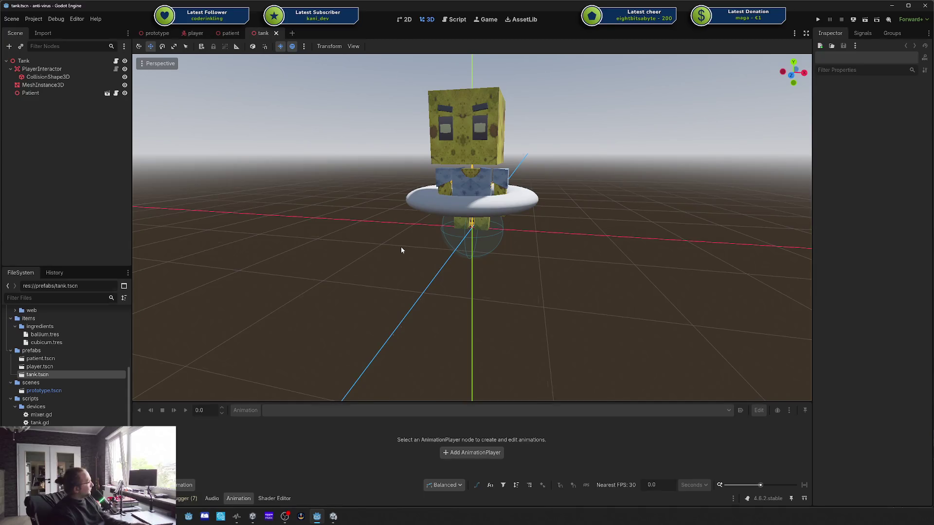
mouse_move(434, 237)
mouse_down()
mouse_move(611, 275)
mouse_move(521, 228)
mouse_up()
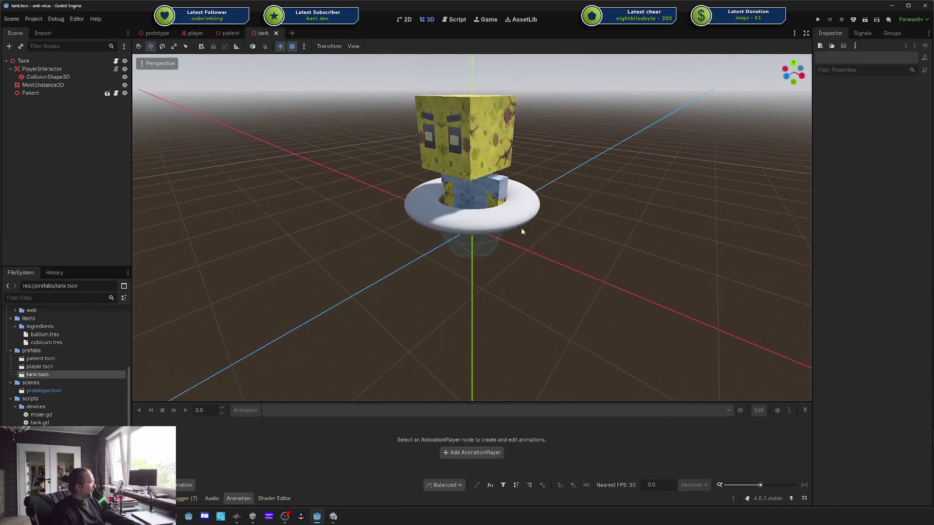
click(505, 221)
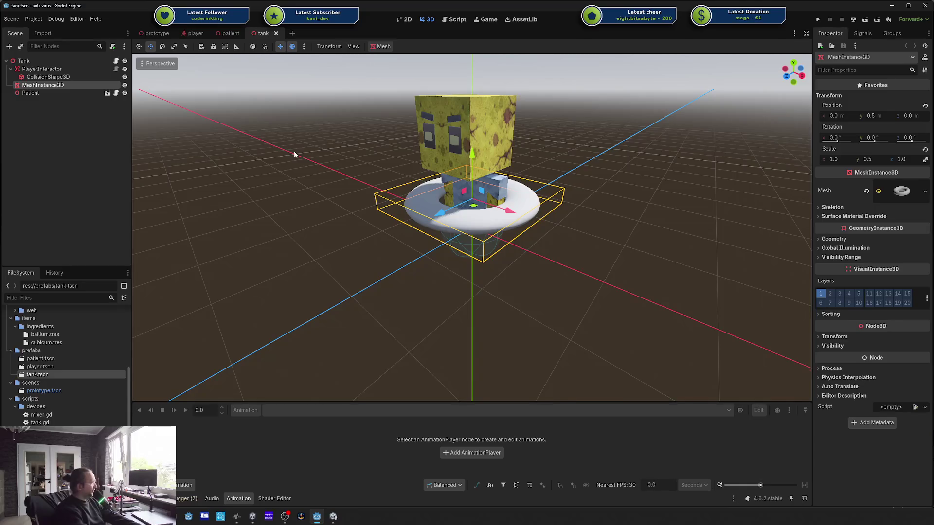
key(Delete)
key(Return)
key(ctrl+s)
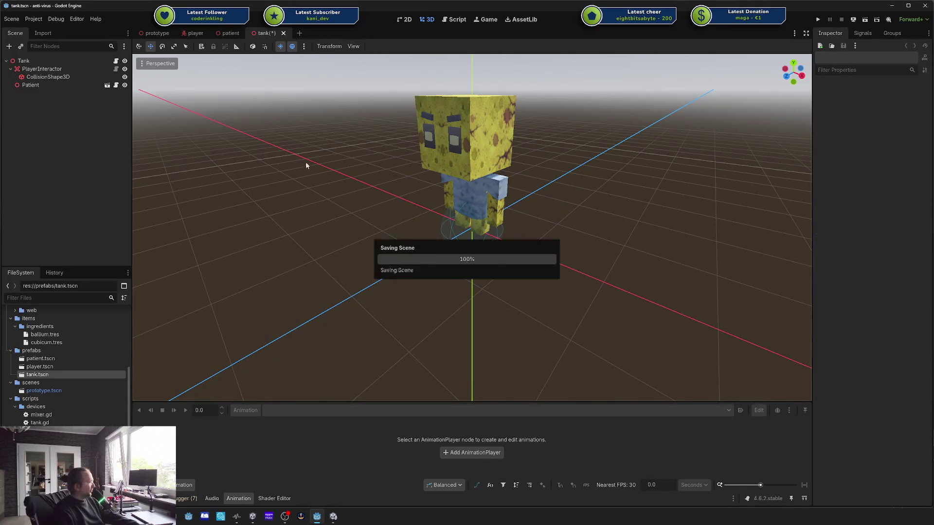
drag(306, 161, 354, 185)
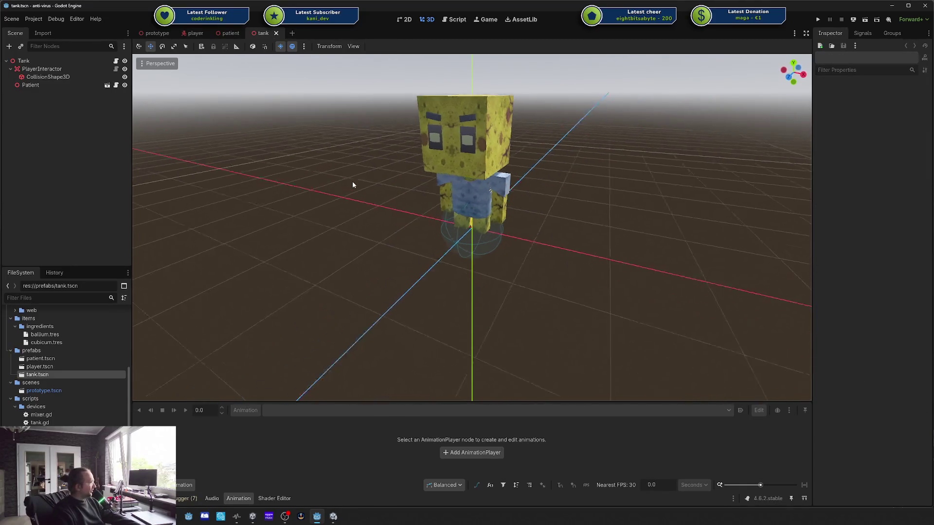
Step: Inspect the Tank node tree and attempt reparenting Patient under PlayerInteractor
click(52, 83)
click(18, 70)
click(22, 61)
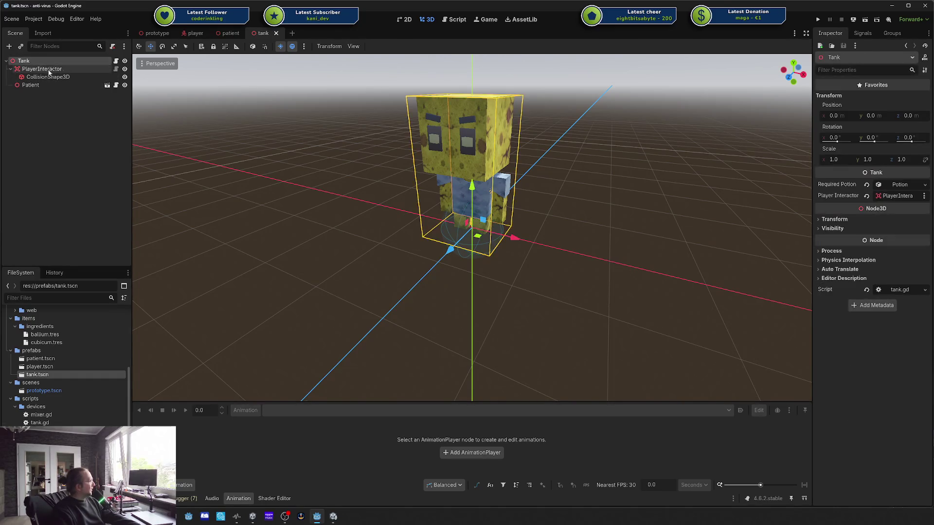
click(17, 70)
click(10, 68)
click(30, 77)
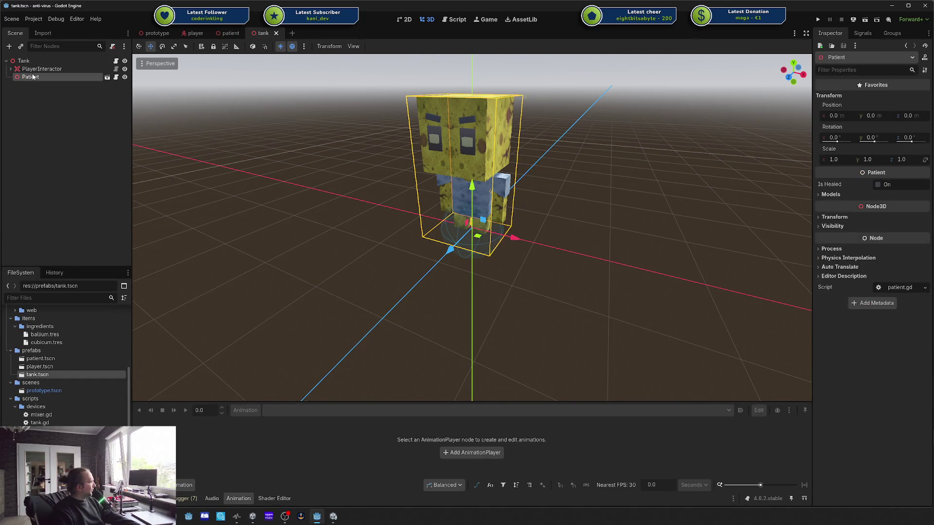
drag(31, 77, 59, 88)
double_click(32, 93)
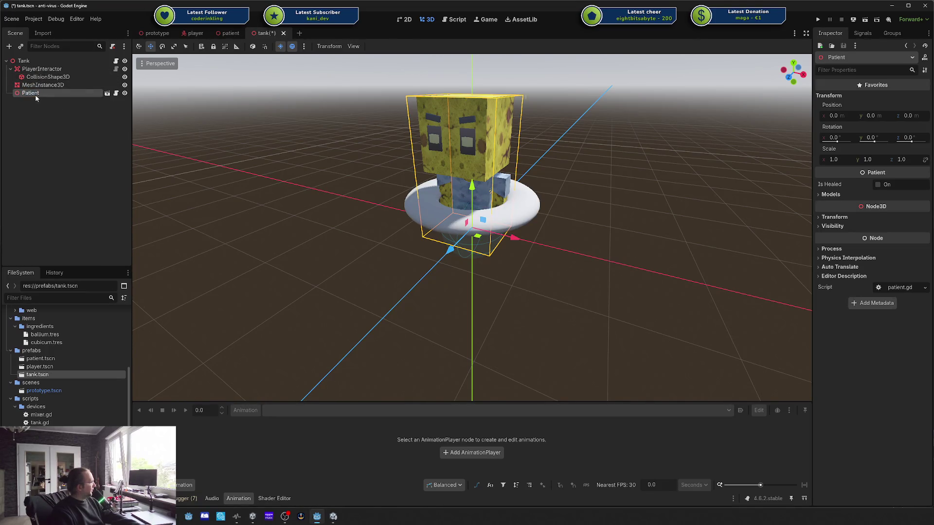
Step: Delete the restored torus mesh again and move PlayerInteractor forward to z 1.0
click(33, 85)
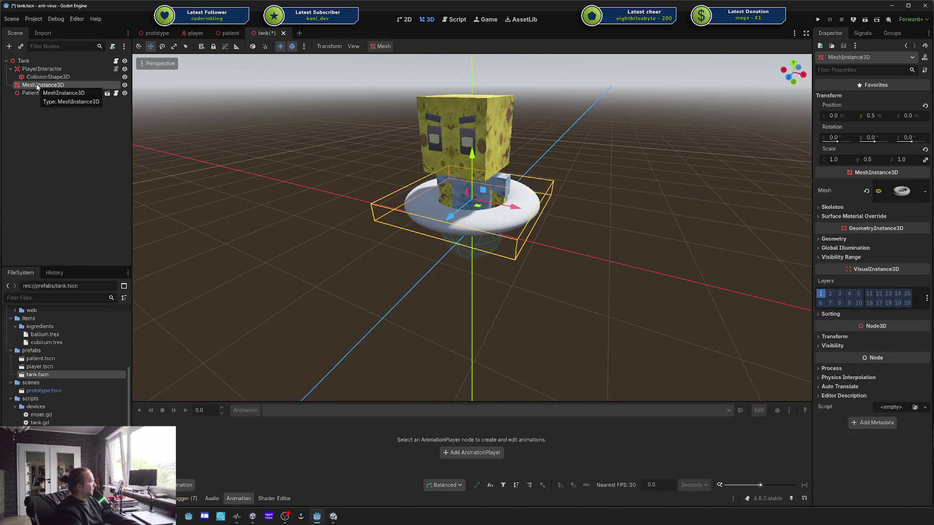
key(Delete)
key(Return)
click(11, 69)
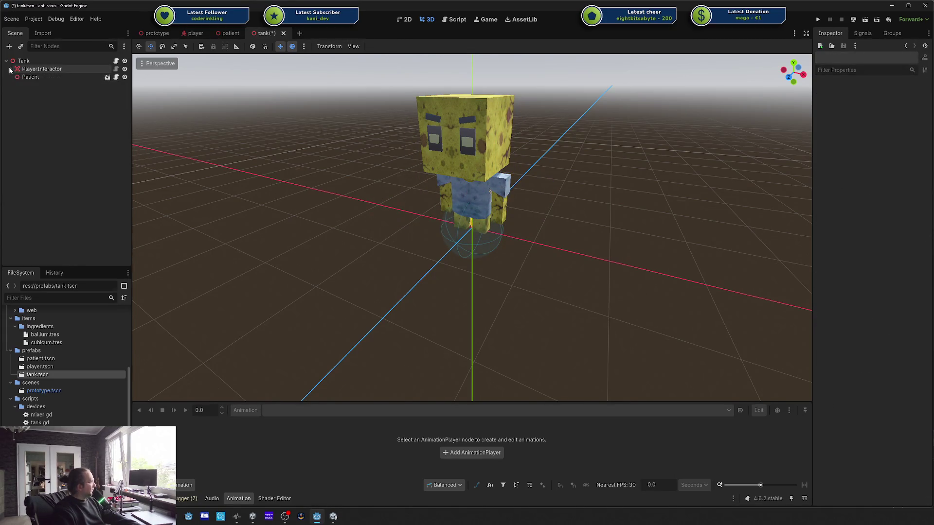
click(45, 69)
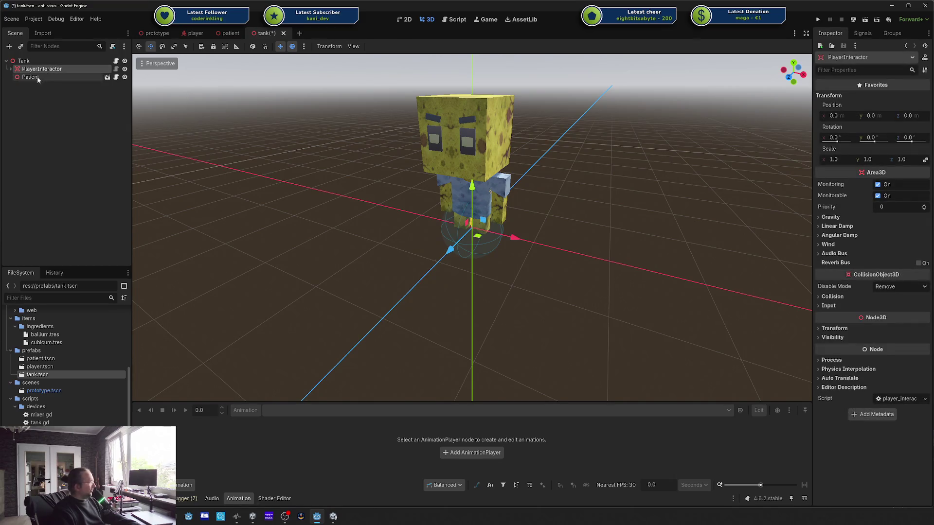
drag(450, 249, 384, 308)
Step: Save the tank scene and inspect PlayerInteractor's CollisionShape3D sphere
key(ctrl+s)
drag(551, 208, 397, 244)
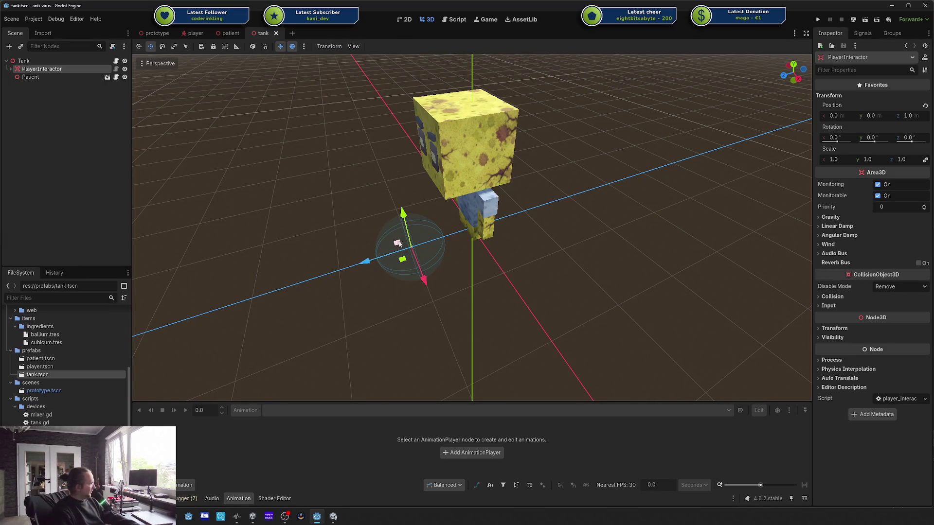
click(11, 70)
click(21, 77)
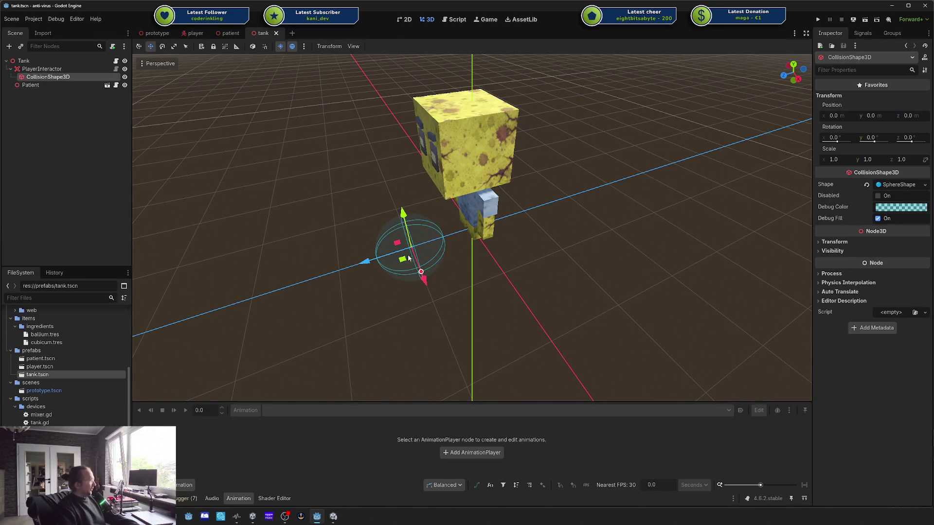
mouse_move(429, 291)
mouse_down()
mouse_move(426, 221)
mouse_move(448, 212)
mouse_up()
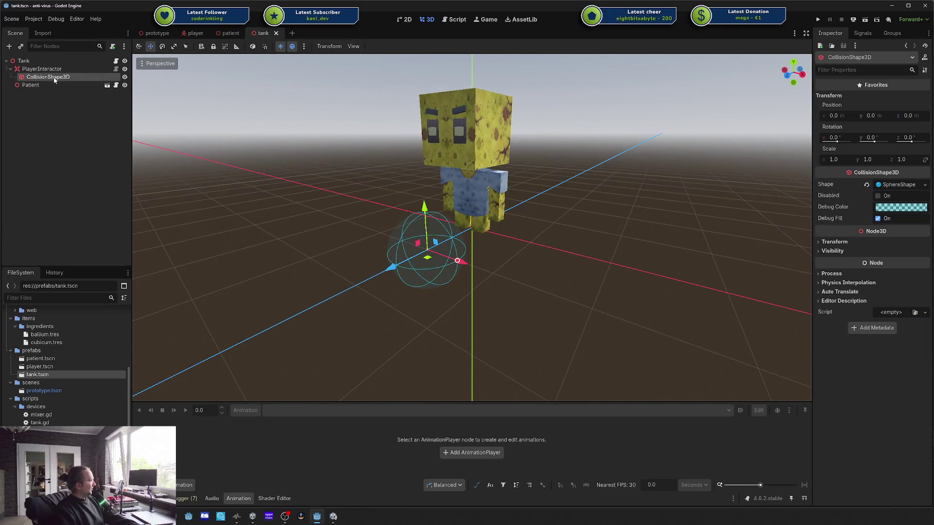
Step: Open PlayerInteractor's attached script, player_interactor.gd
click(10, 69)
click(29, 69)
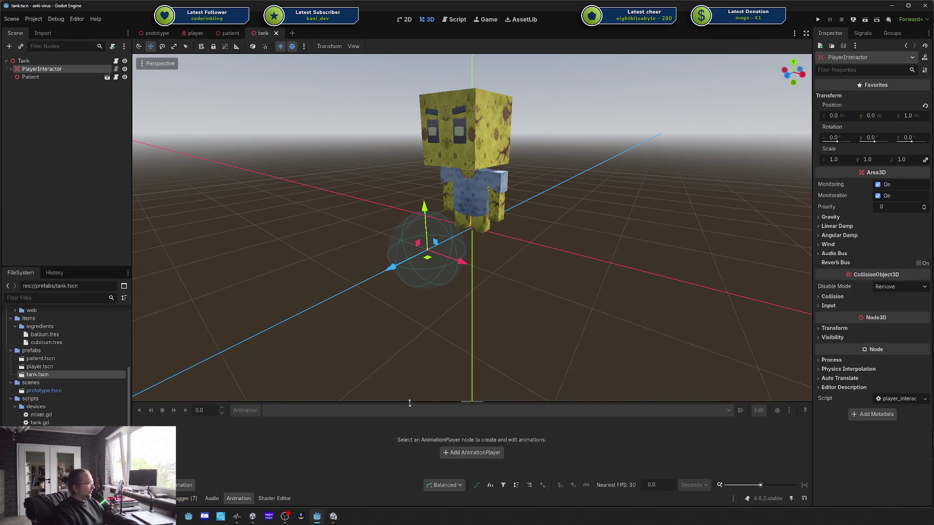
click(116, 69)
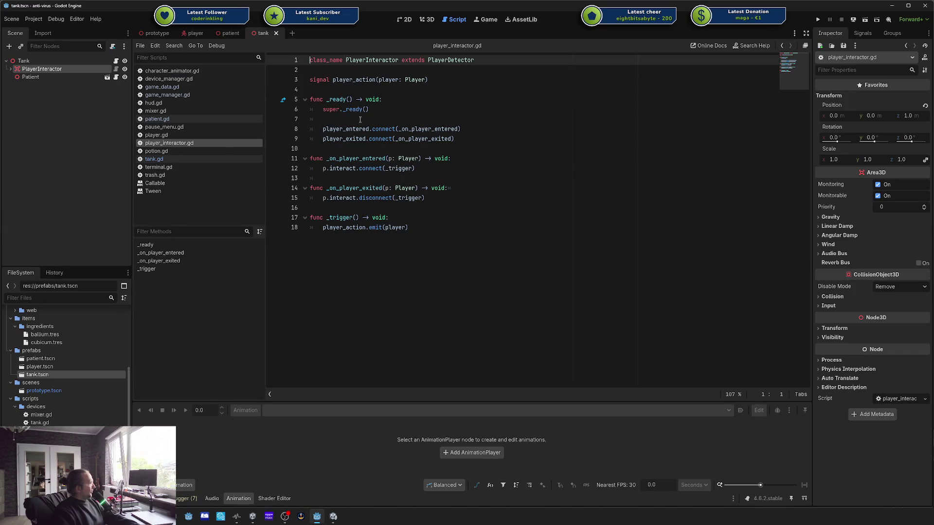
Step: Inspect the two signal connect lines in _ready, then follow the PlayerDetector base class to its script
drag(323, 129, 464, 138)
click(466, 139)
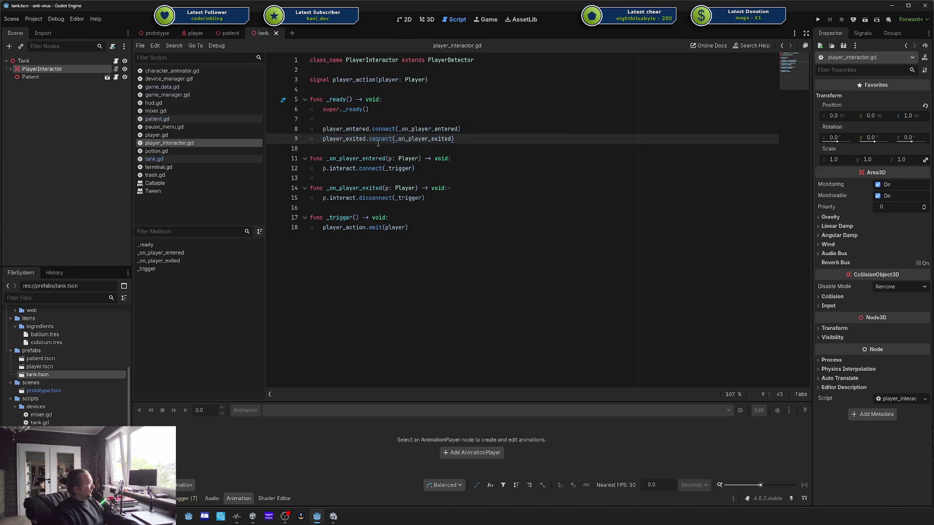
click(386, 130)
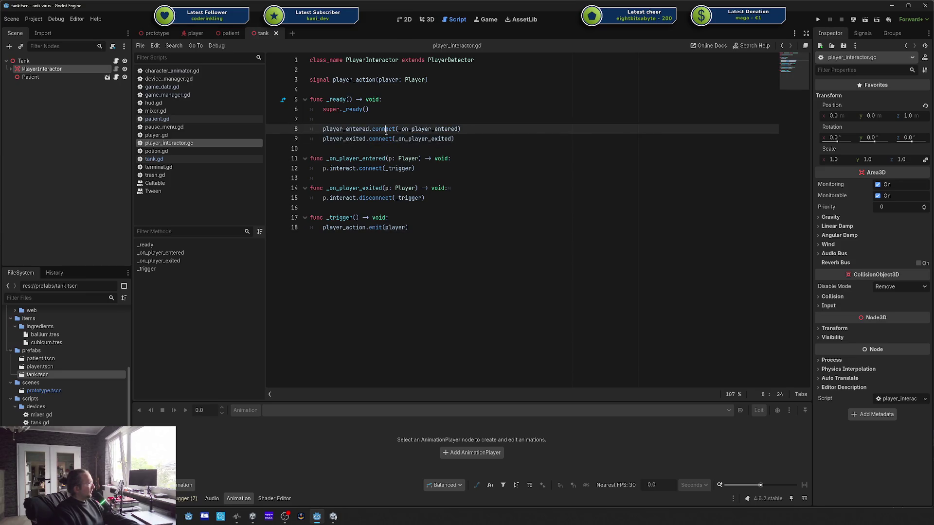
click(452, 61)
ctrl+click(455, 65)
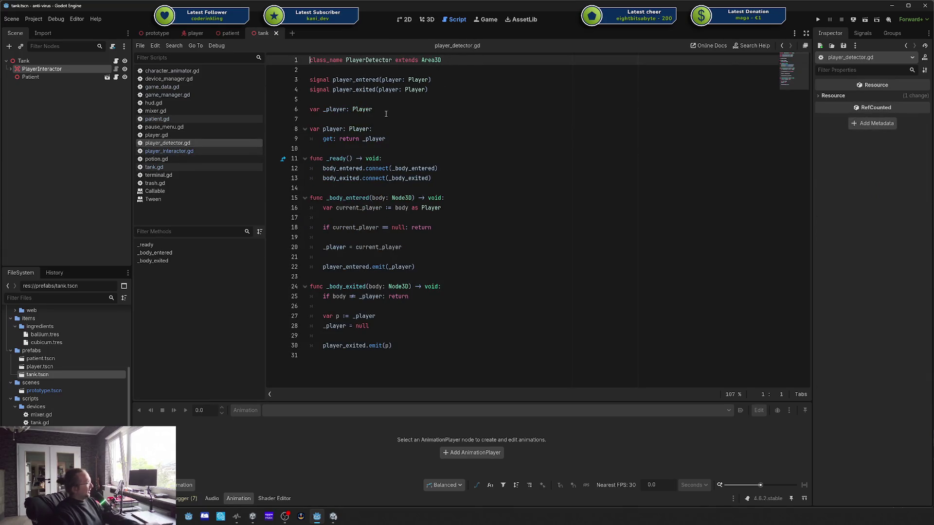
Step: Read player_detector.gd's _body_entered (lines 17–22) and _body_exited functions
double_click(338, 199)
drag(313, 218, 416, 268)
click(417, 268)
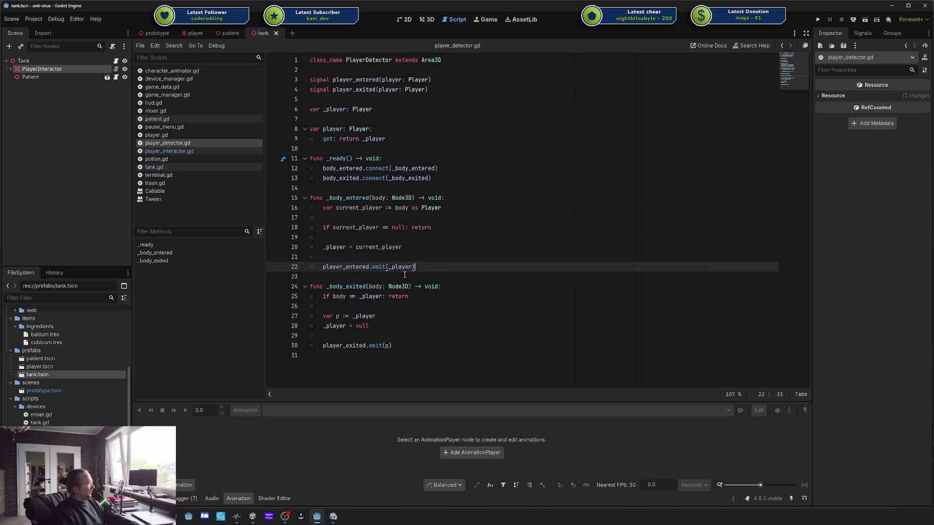
click(355, 326)
click(406, 248)
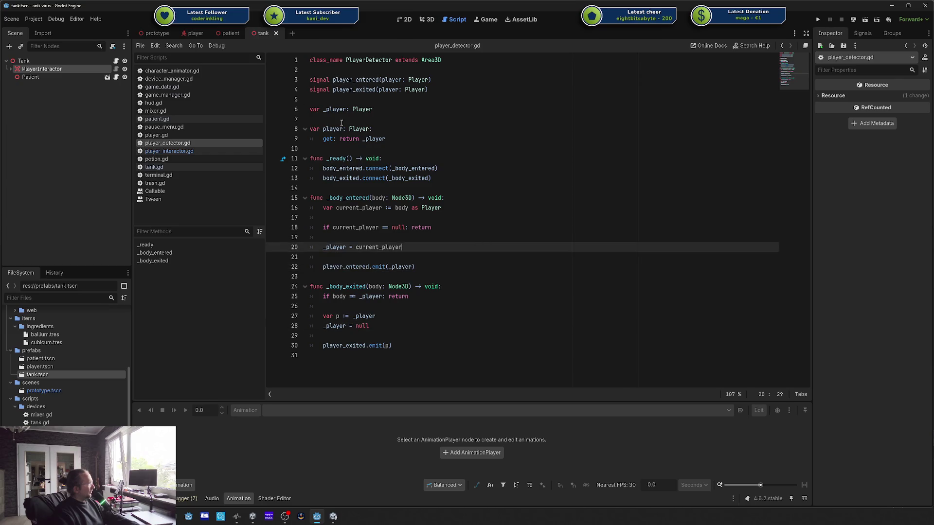
click(369, 55)
Step: Return to player_interactor.gd and examine its PlayerInteractor class and PlayerDetector base class names
key(alt+Left)
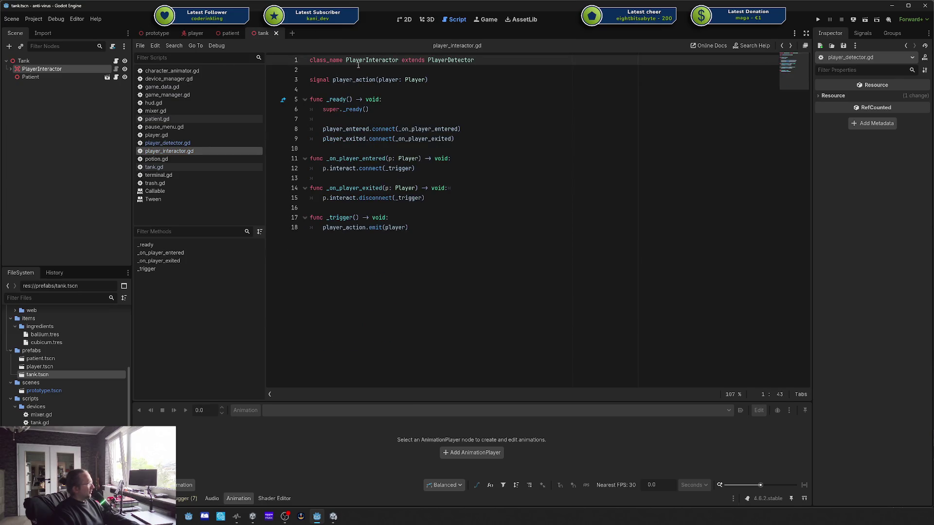
double_click(360, 60)
double_click(446, 61)
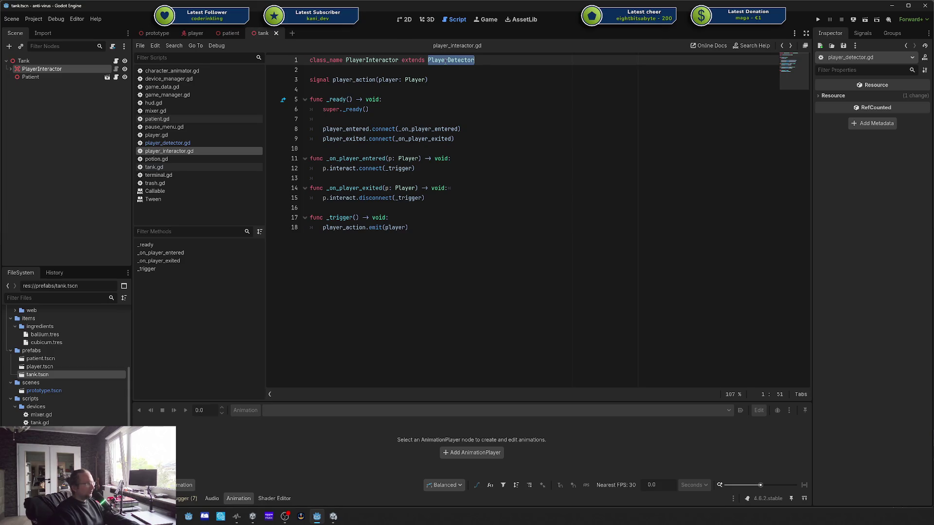
text(P)
key(Return)
Step: Review the player_entered and player_exited connect lines and the handler functions on lines 11–15
click(430, 218)
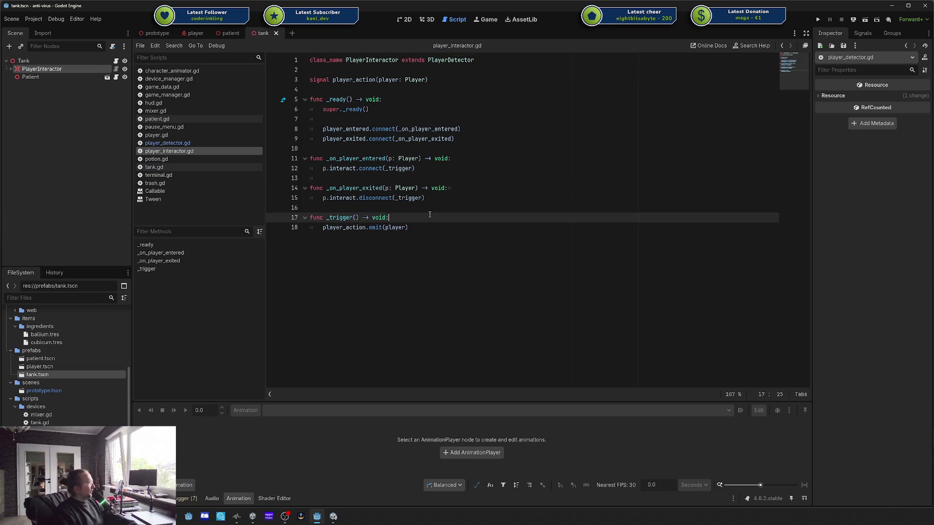
drag(322, 129, 416, 129)
click(369, 139)
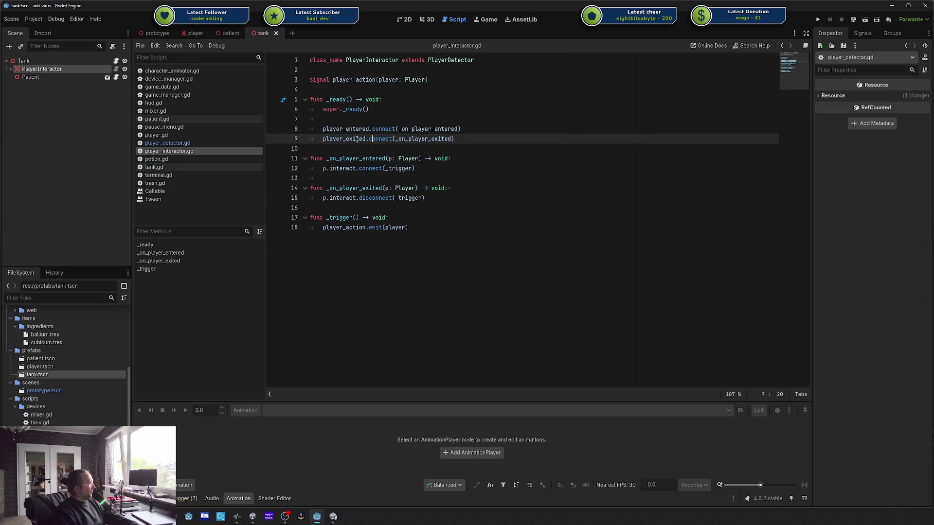
mouse_move(310, 158)
mouse_down()
mouse_move(428, 200)
mouse_move(424, 224)
mouse_up()
click(424, 227)
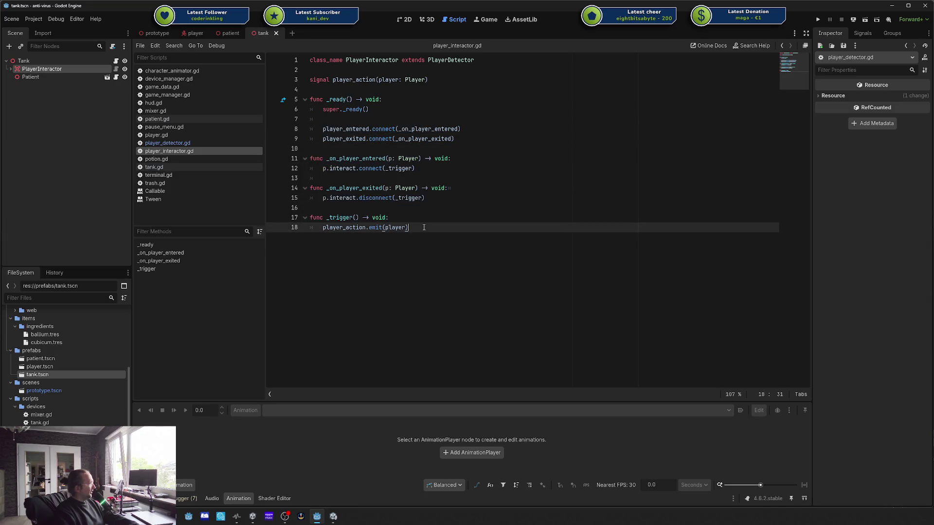
Step: Trace the Player.interact signal and the emit on line 18, then select the Tank node
double_click(337, 168)
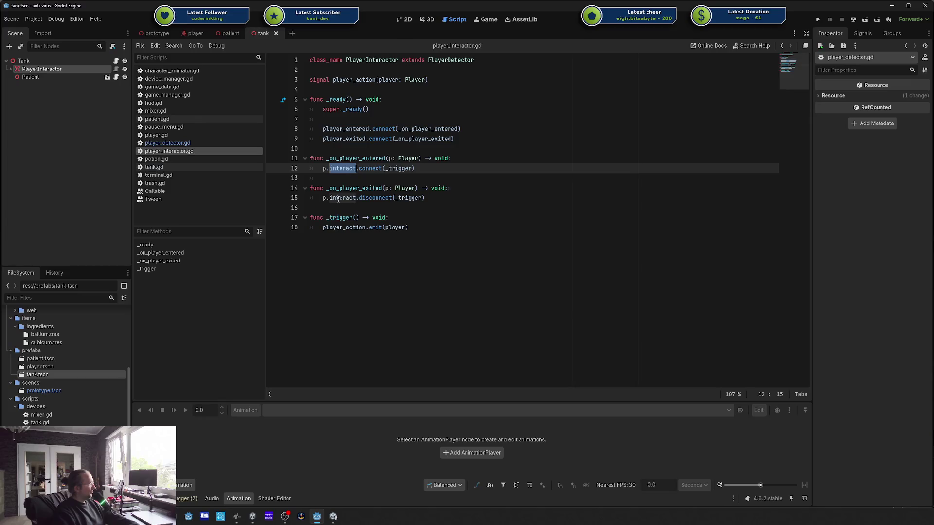
double_click(325, 228)
click(440, 230)
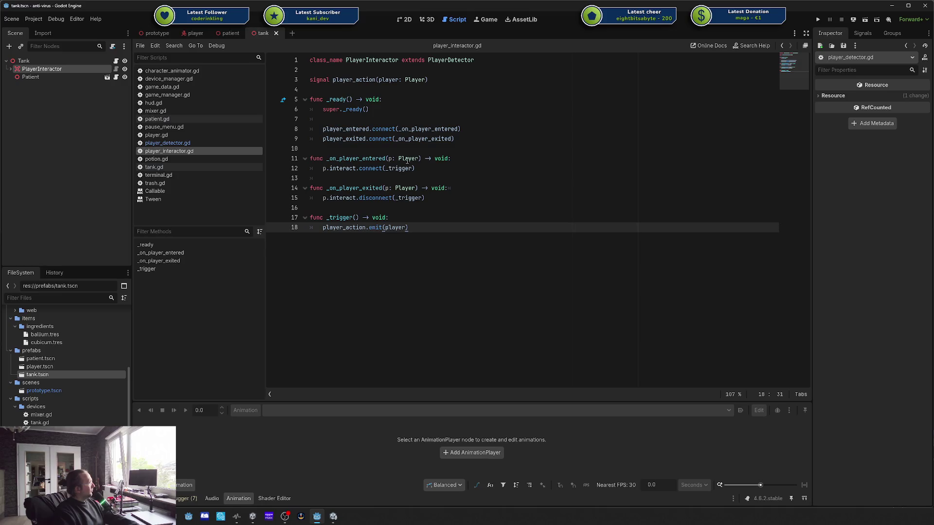
double_click(343, 169)
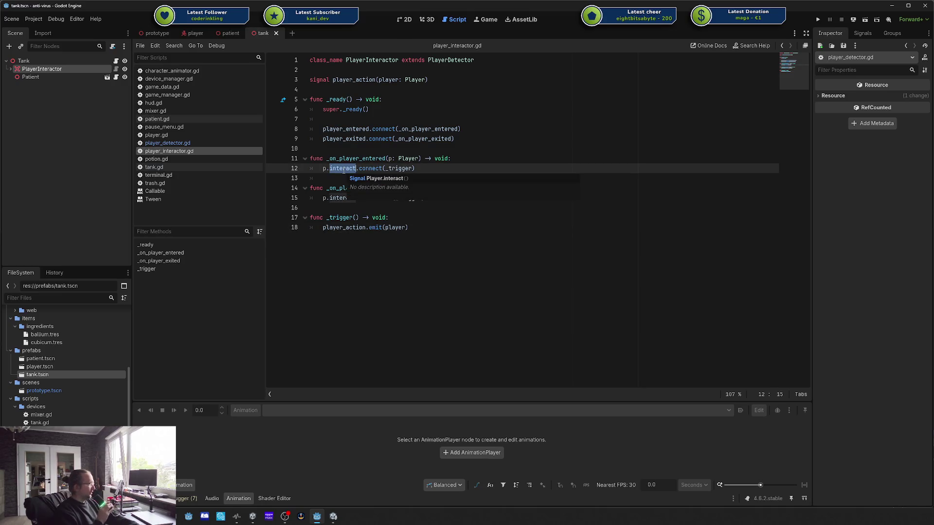
key(Up)
key(Up)
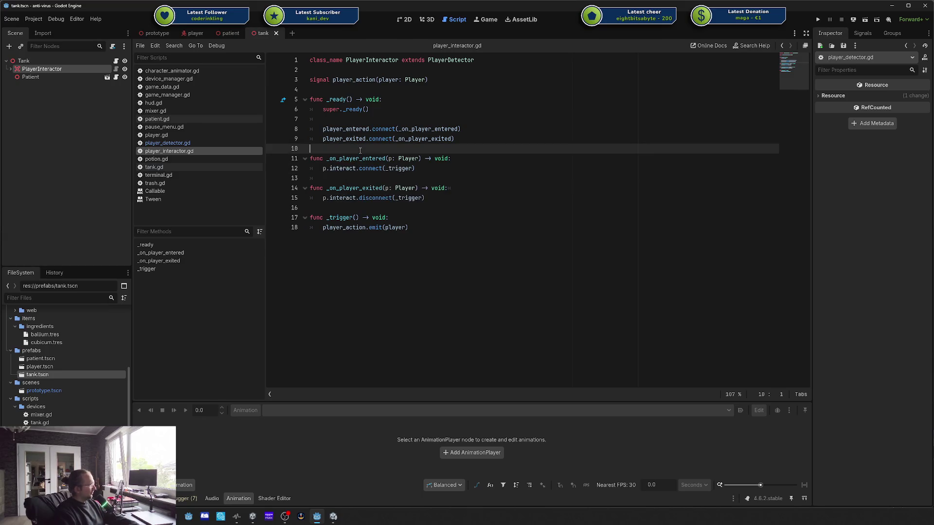
click(340, 169)
drag(467, 229, 452, 61)
click(451, 110)
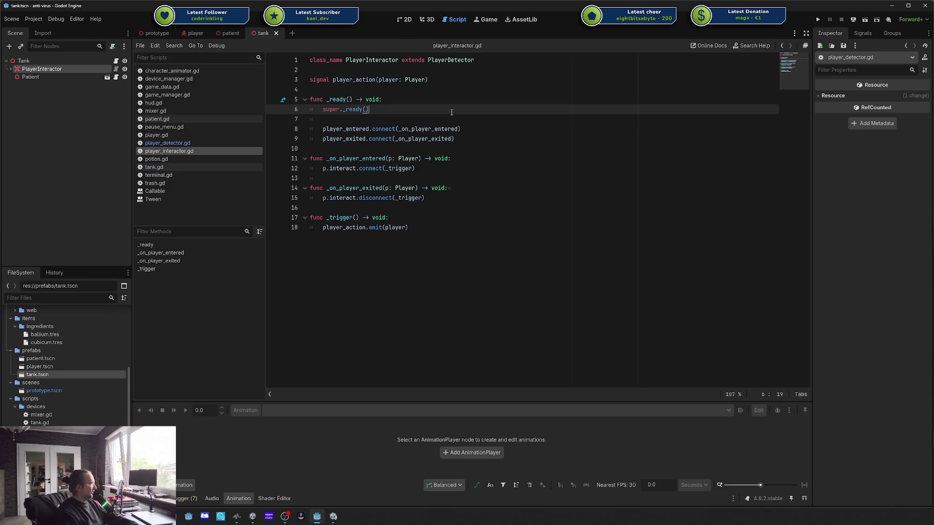
click(60, 59)
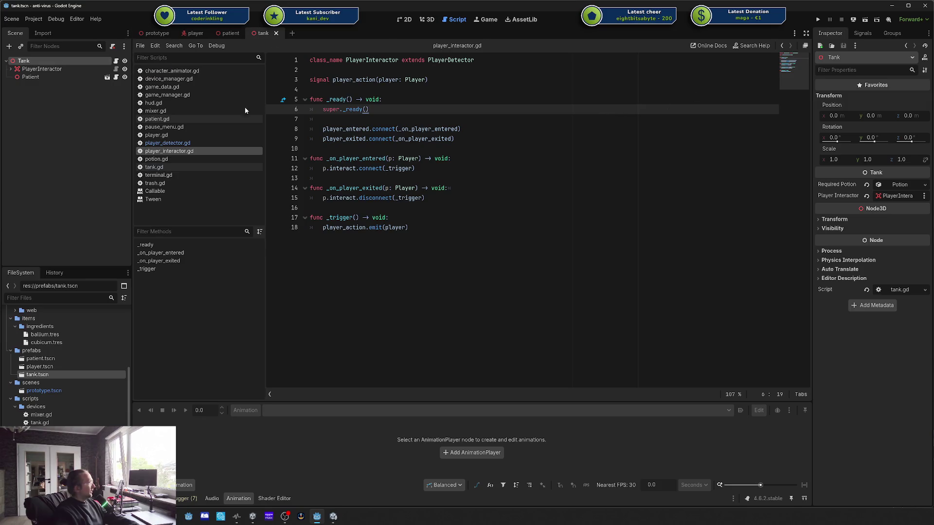
Step: In tank.gd, inspect the PlayerInteractor type on line 4 and the _interact connect call on line 10
click(116, 61)
scroll(489, 137, up, 3)
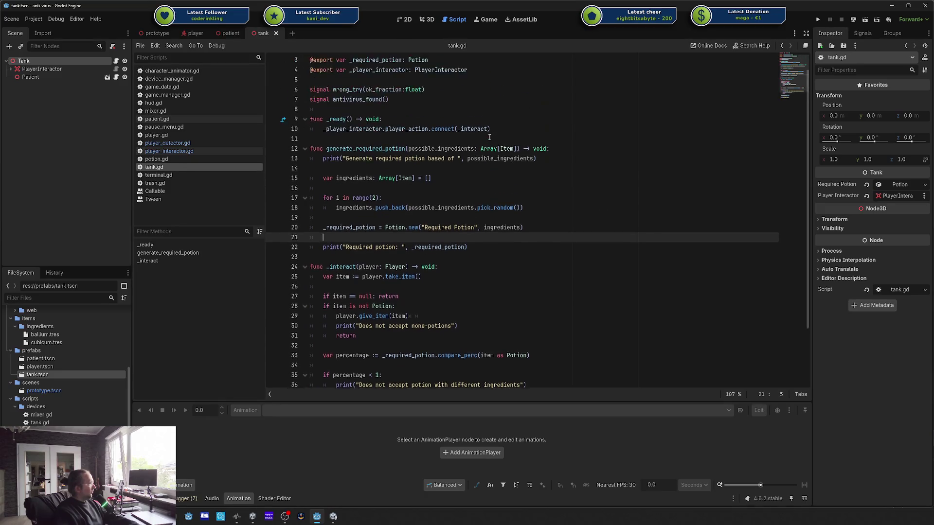
double_click(446, 90)
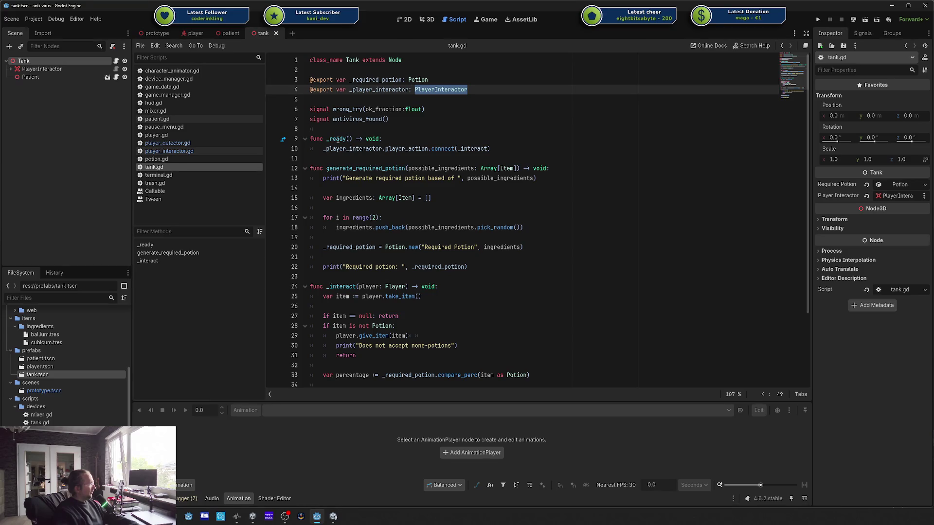
double_click(444, 149)
double_click(471, 149)
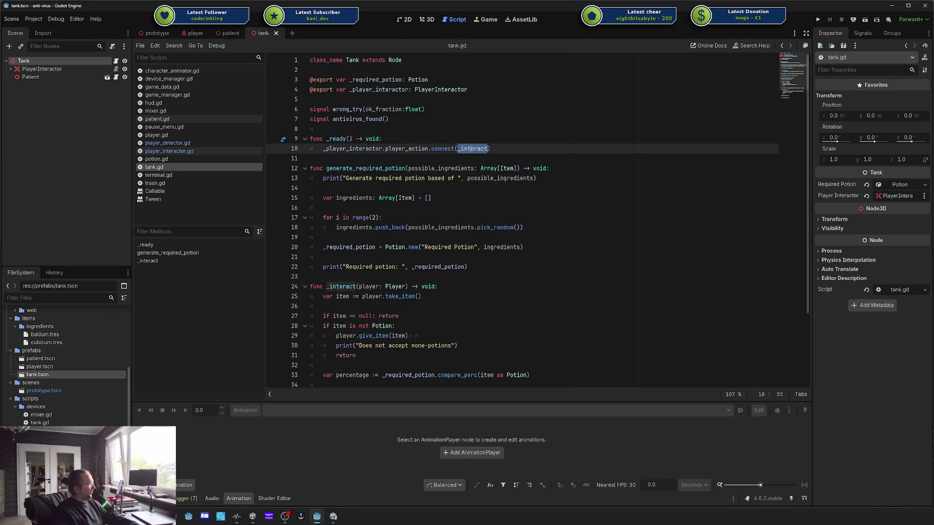
Step: Review the _interact function on line 24 and the _player_interactor variable in tank.gd
scroll(471, 149, down, 3)
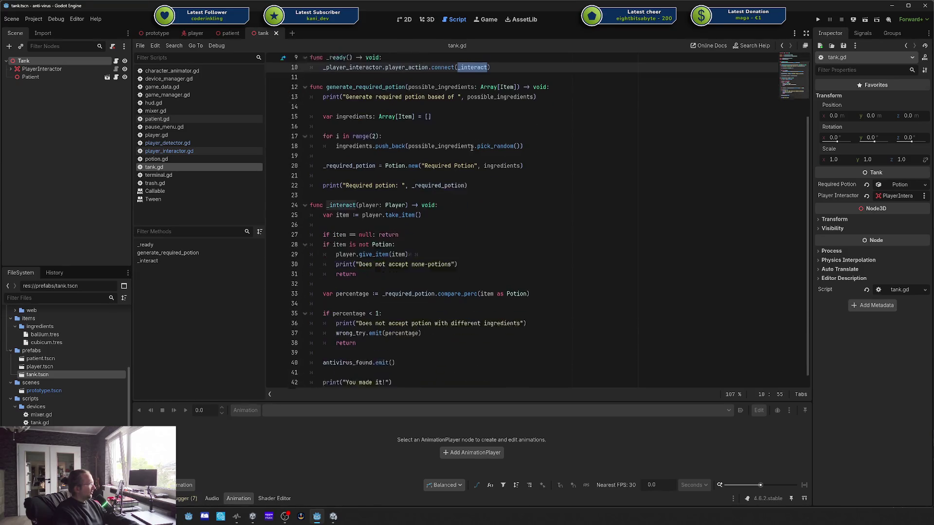
double_click(347, 198)
click(330, 198)
scroll(376, 181, up, 3)
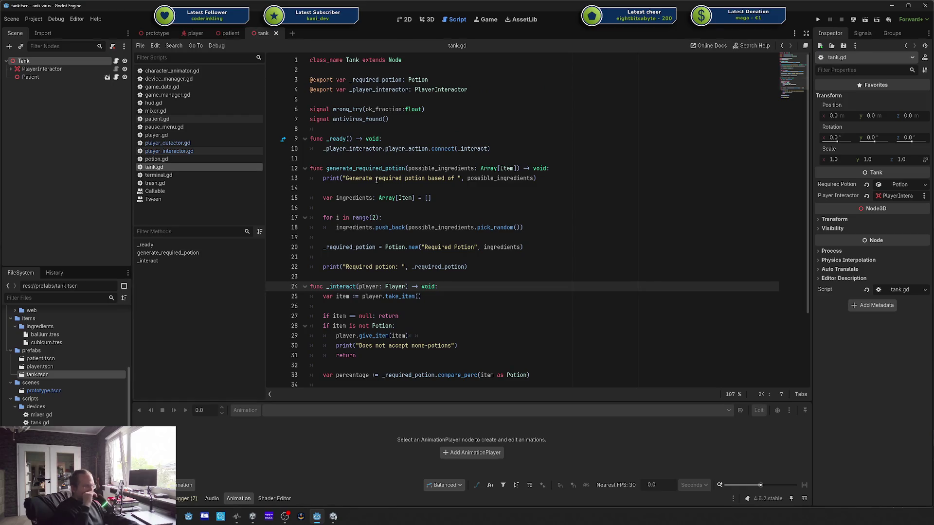
click(399, 90)
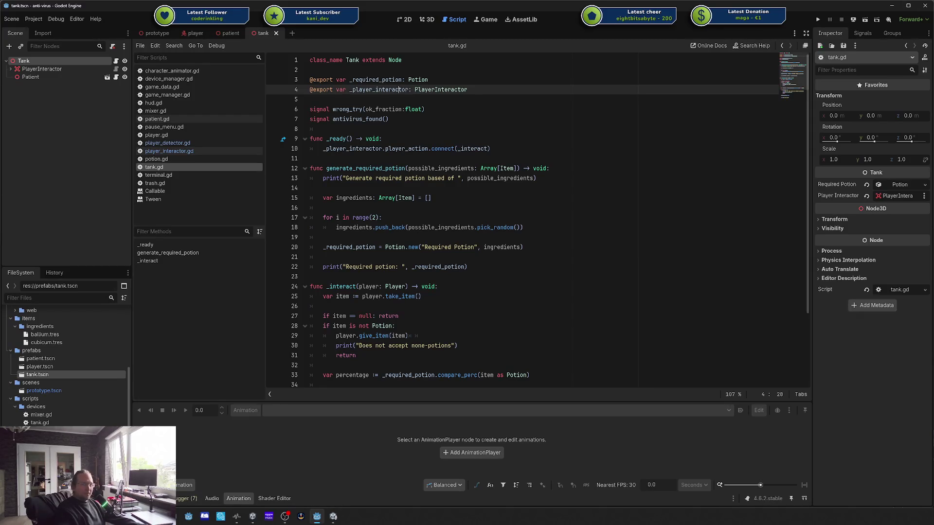
click(543, 247)
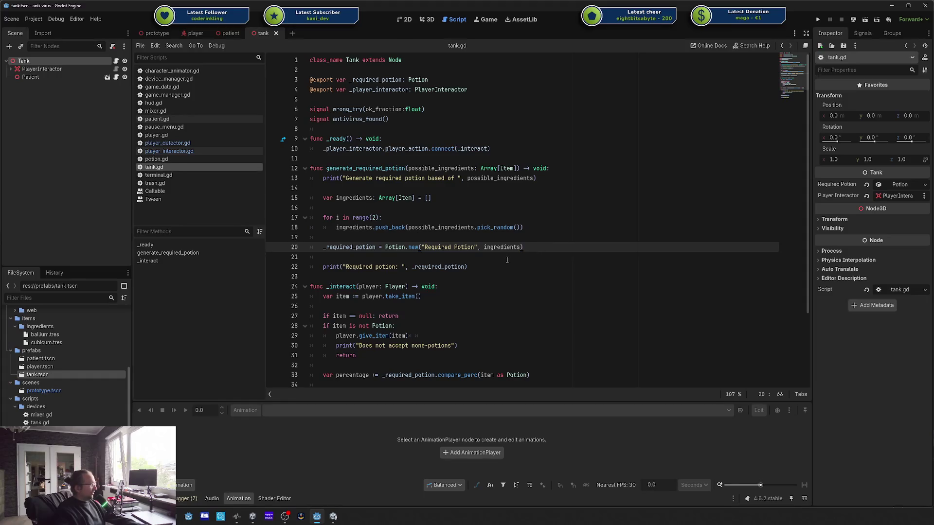
scroll(506, 257, down, 3)
scroll(504, 265, up, 3)
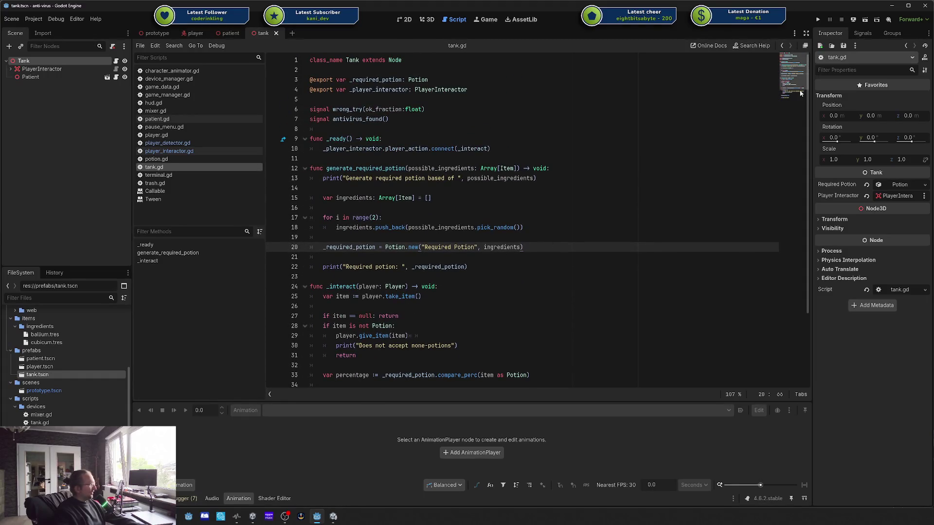
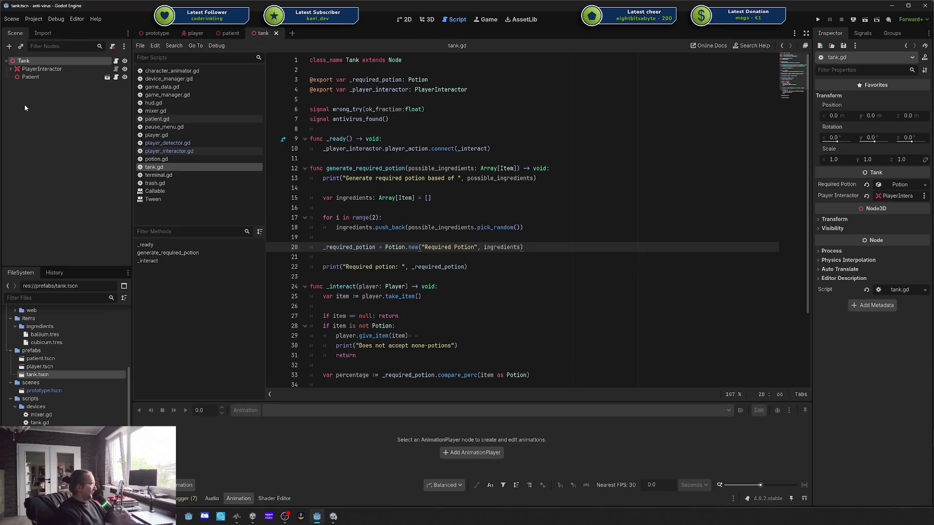
Step: Review the tank.gd script, highlighting the Tank class name and uses of _player_interactor
click(353, 66)
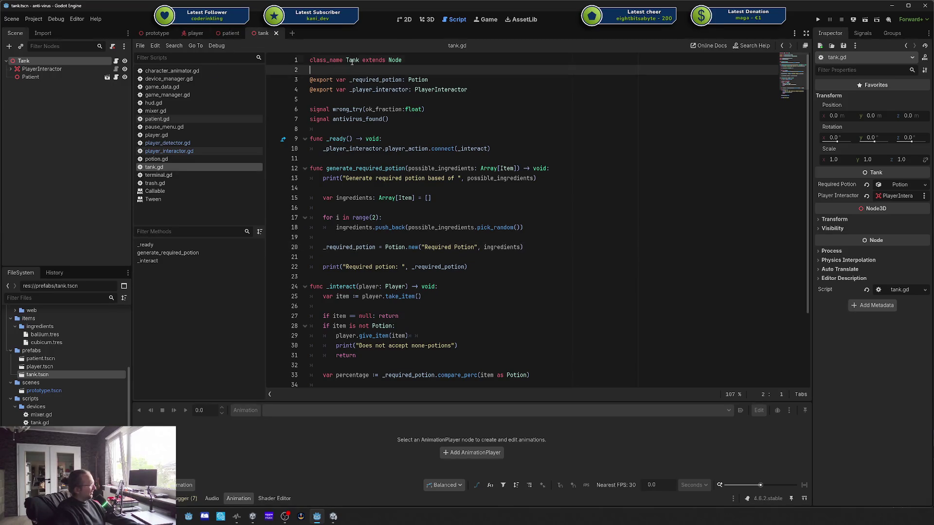
drag(349, 89, 464, 89)
click(462, 91)
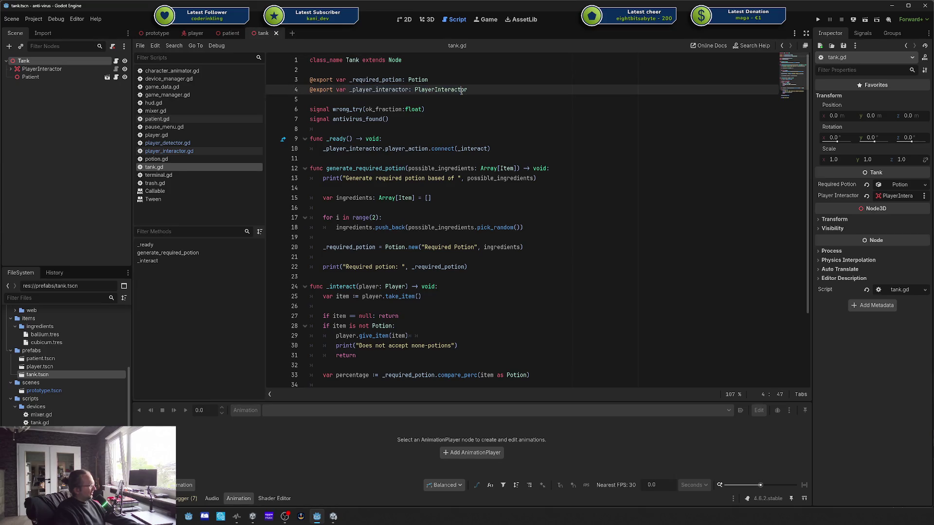
double_click(380, 90)
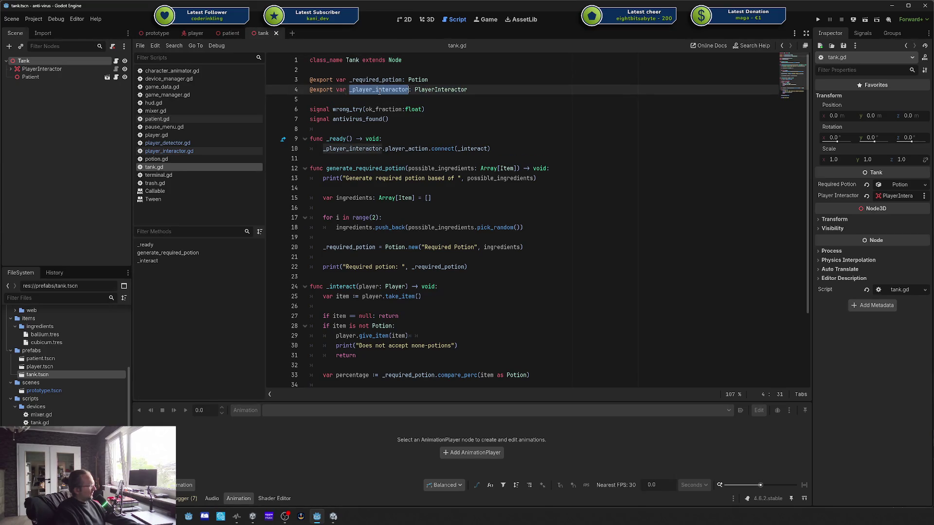
double_click(353, 60)
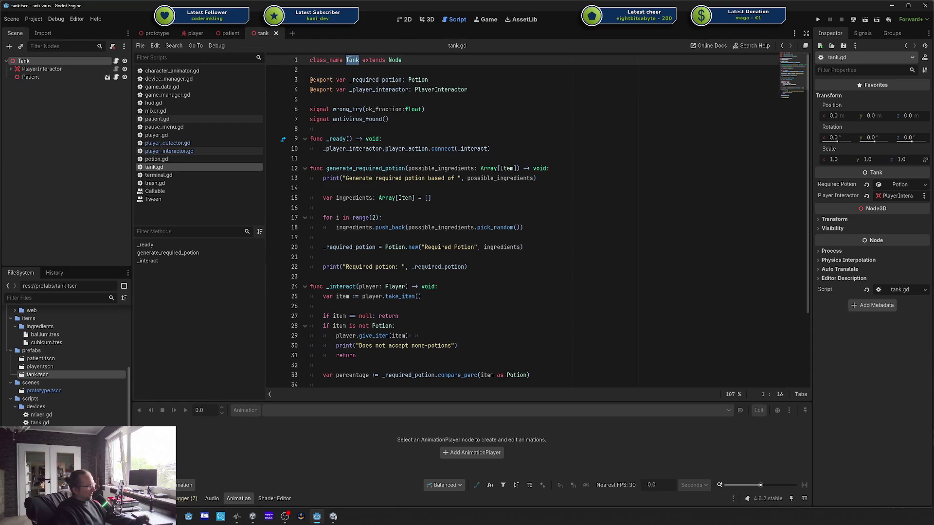
click(353, 60)
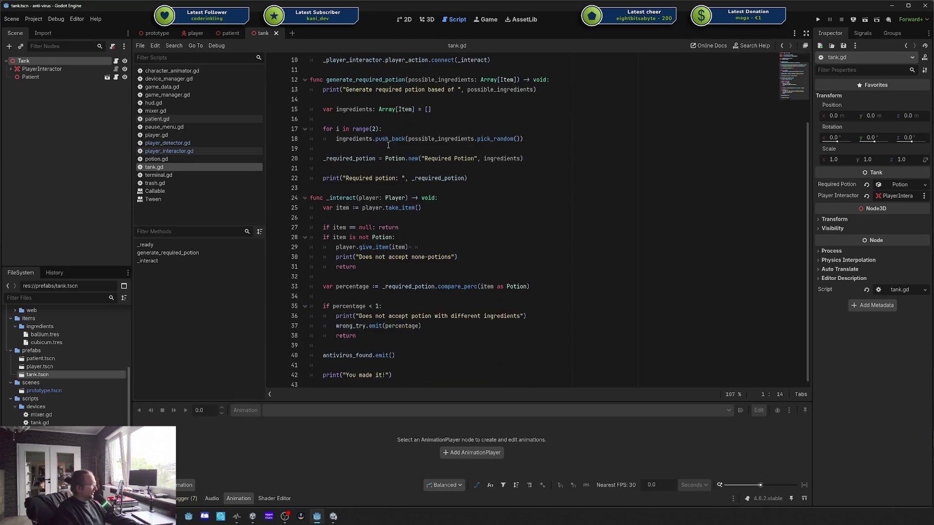
scroll(355, 203, down, 3)
drag(327, 198, 531, 287)
scroll(530, 287, up, 3)
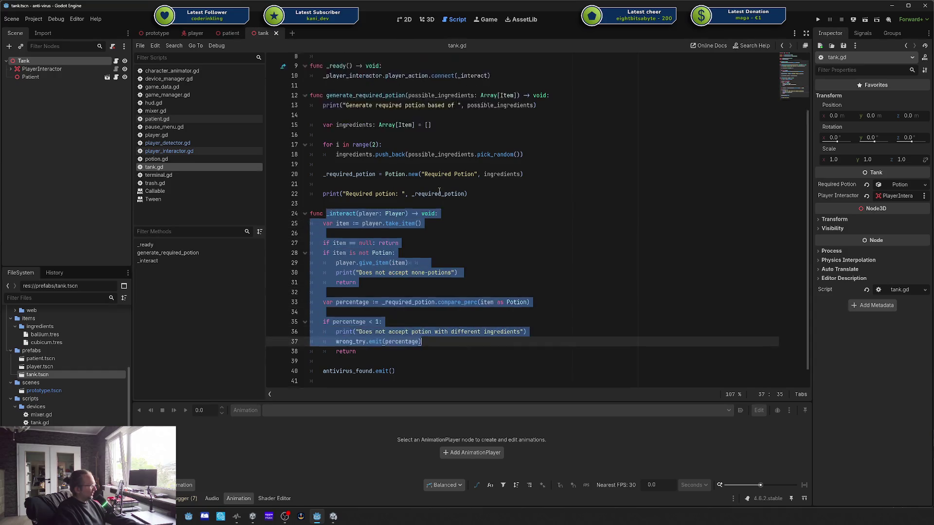
drag(383, 149, 479, 150)
click(480, 149)
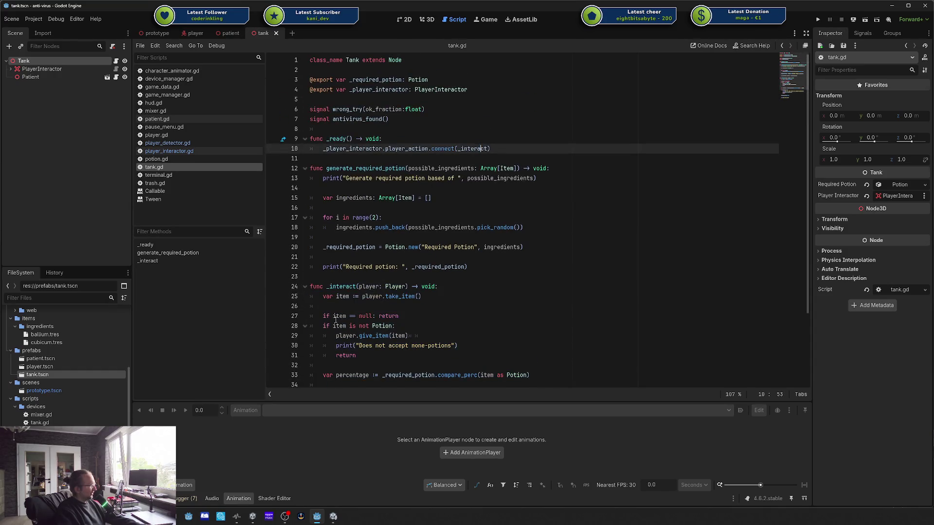
Step: Examine the _interact function on line 24, then inspect the PlayerInteractor node's properties
double_click(344, 286)
click(334, 288)
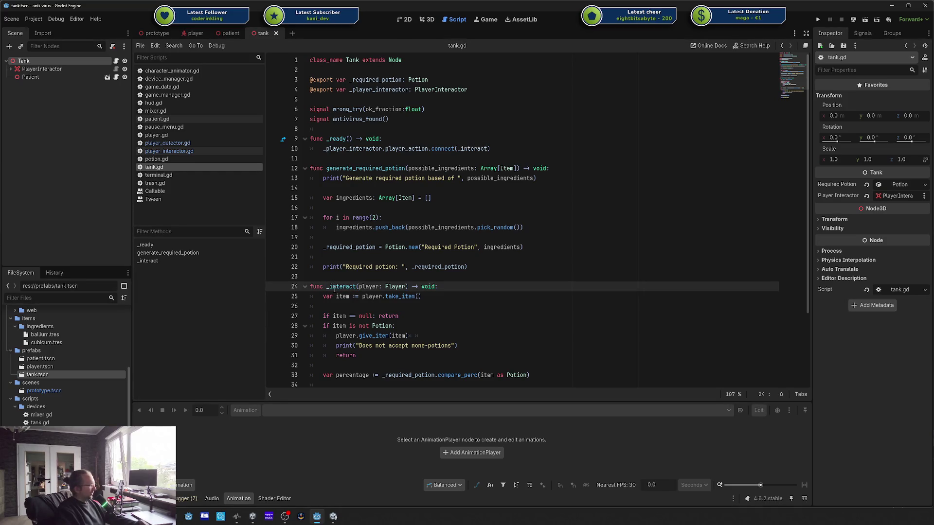
double_click(335, 287)
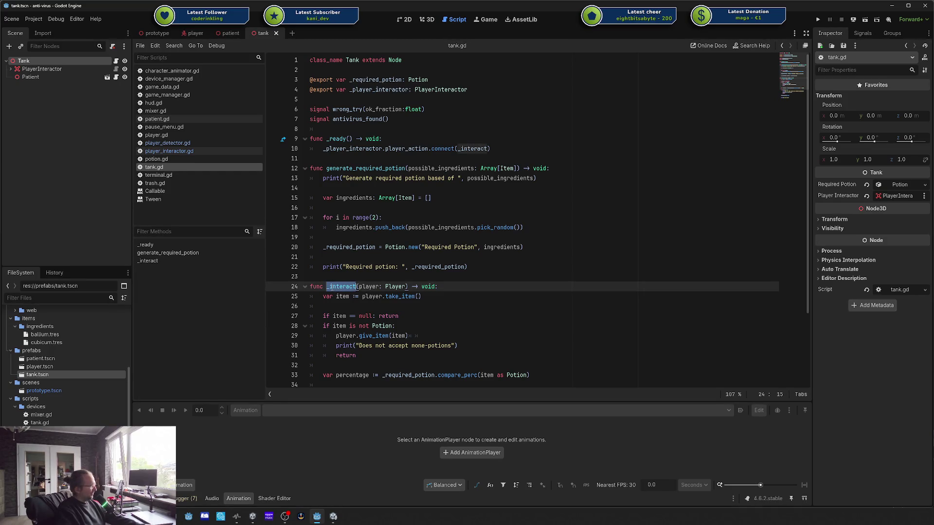
click(500, 310)
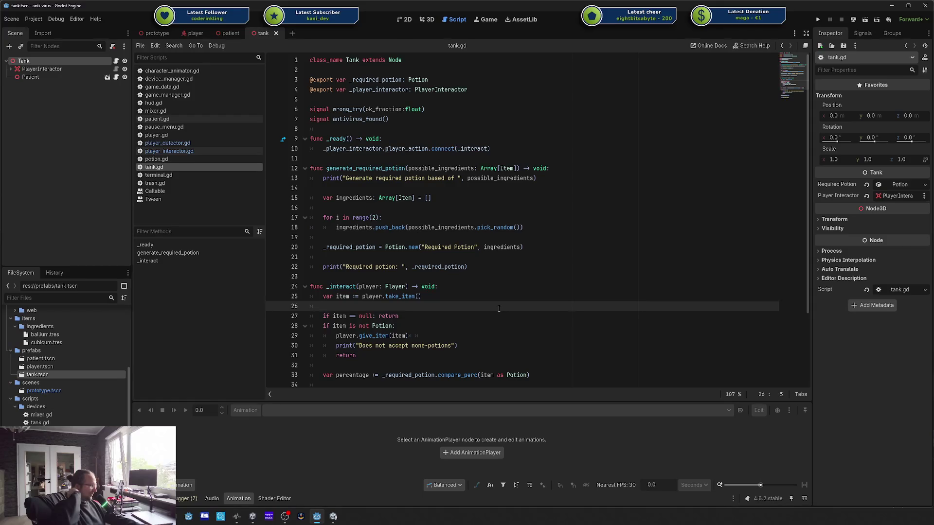
double_click(338, 286)
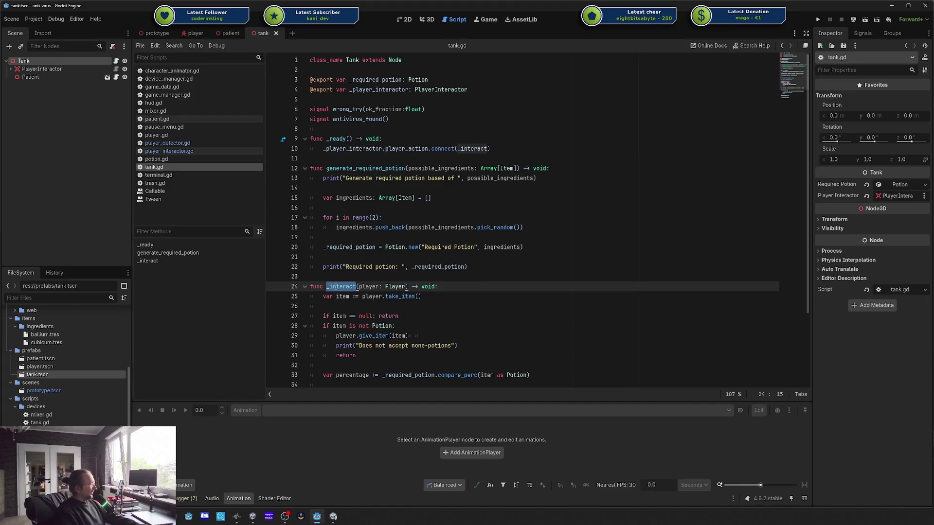
click(498, 306)
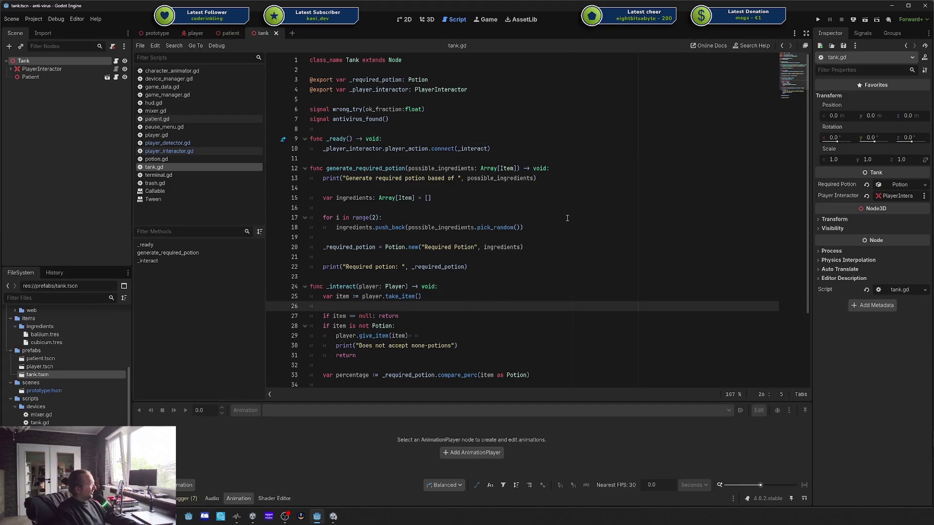
click(42, 68)
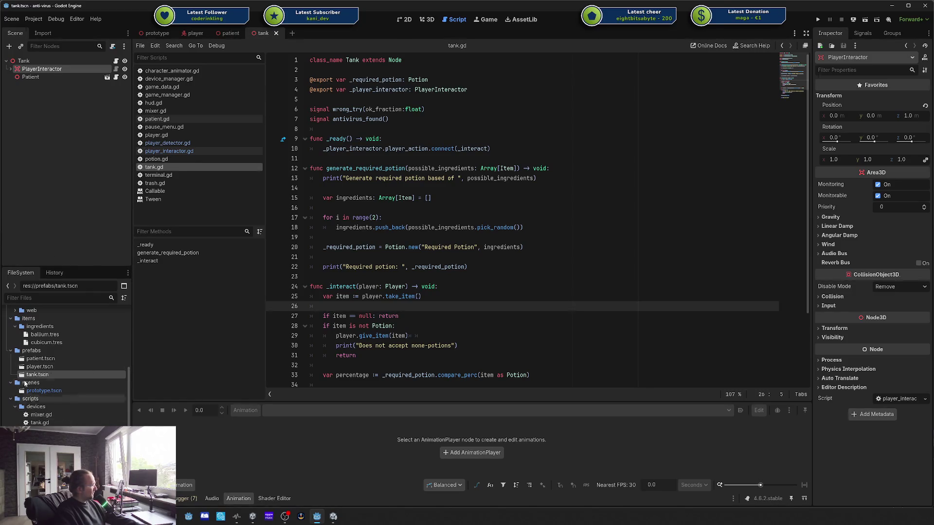
scroll(57, 373, up, 2)
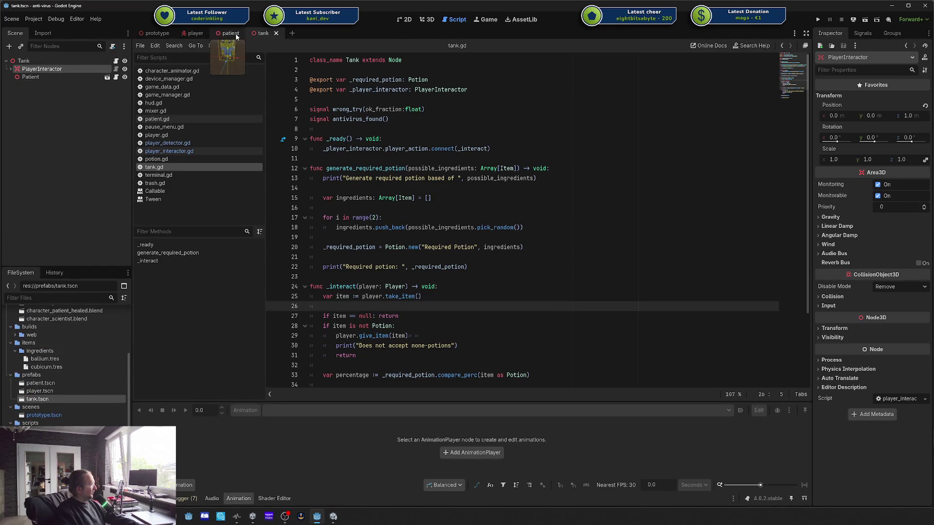
Step: Show the tank scene in 3D, orbit closer to the patient, and expand PlayerInteractor
click(428, 22)
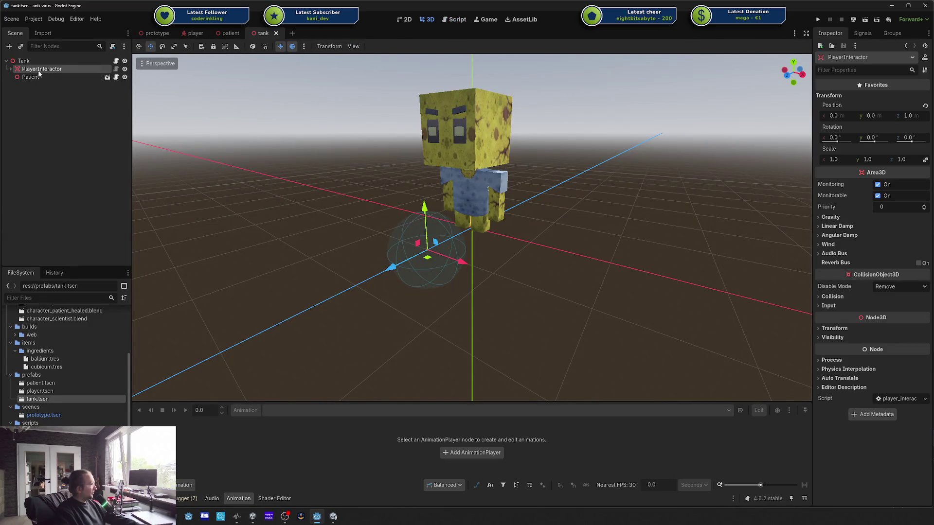
drag(478, 242, 474, 255)
click(10, 70)
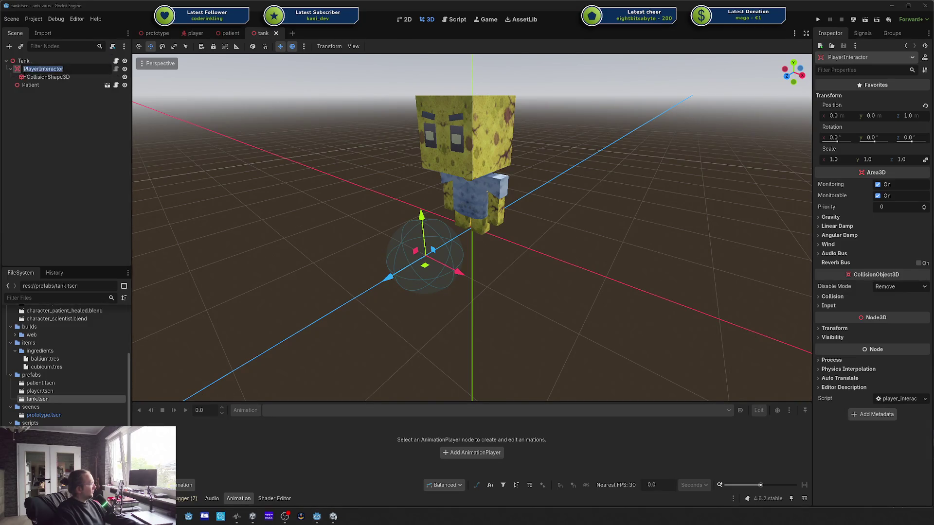
Step: Add a MeshInstance3D child under PlayerInteractor and give it a CylinderMesh
right_click(20, 71)
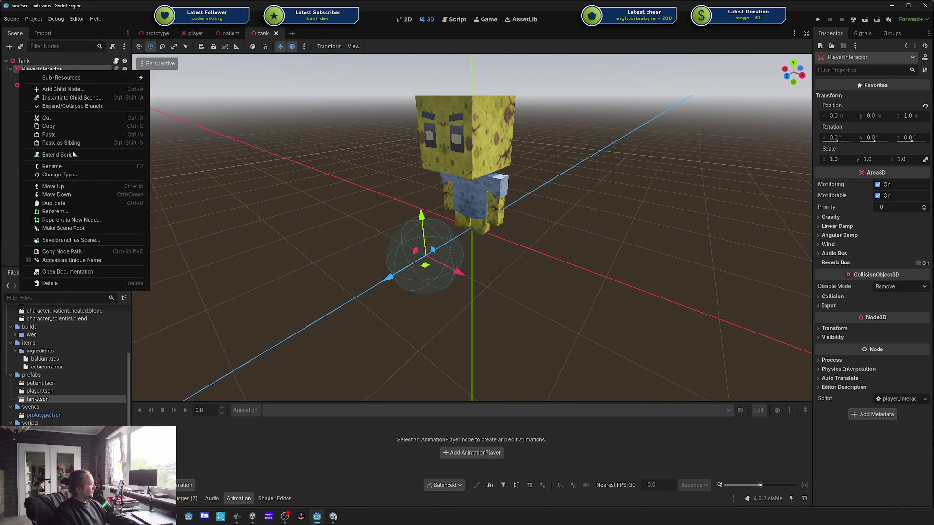
click(24, 70)
key(ctrl+a)
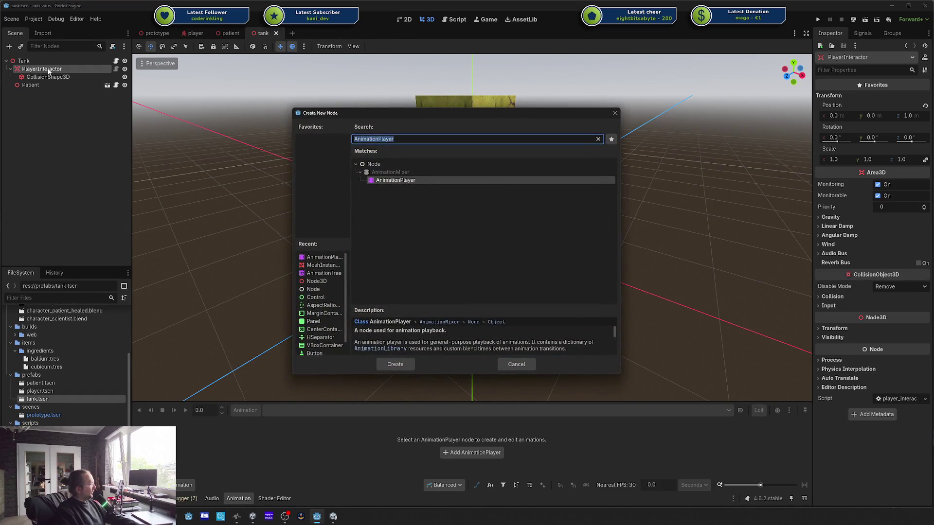
text(meshins)
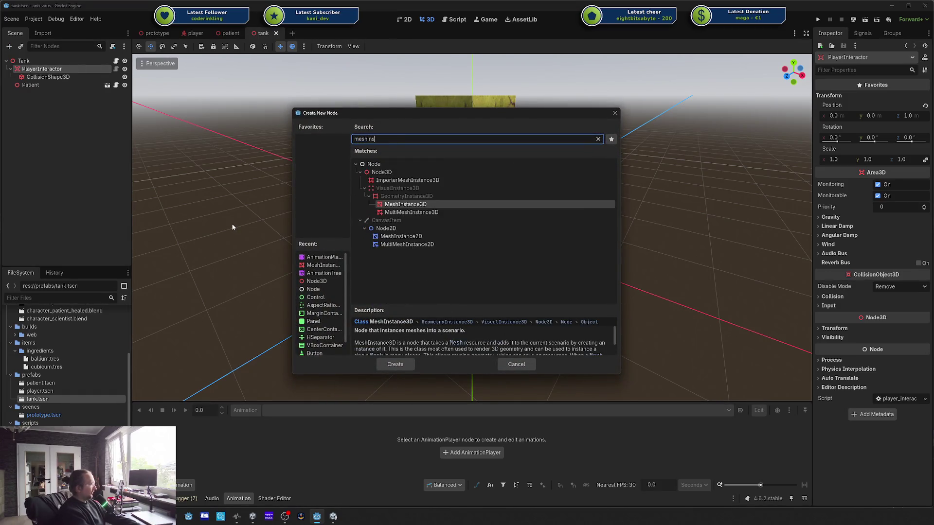
key(Up)
key(Down)
key(Up)
key(Return)
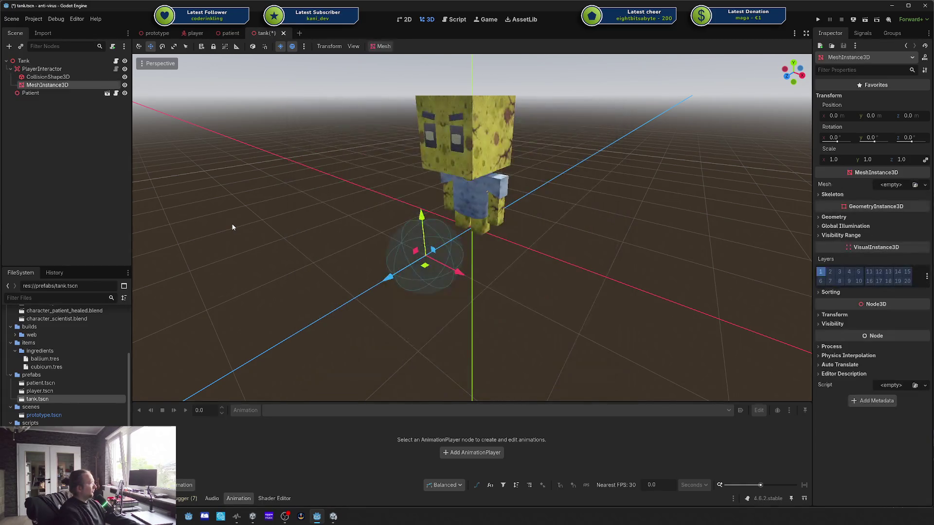
click(925, 185)
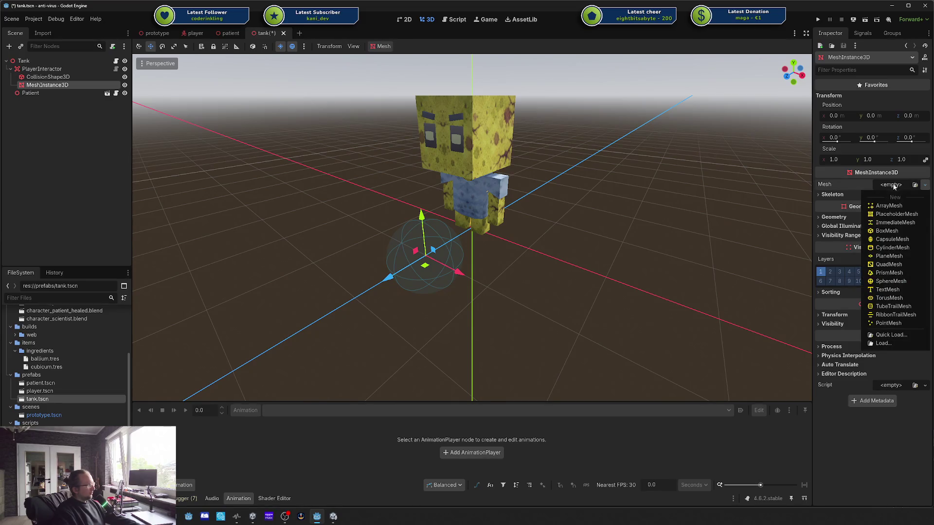
click(900, 248)
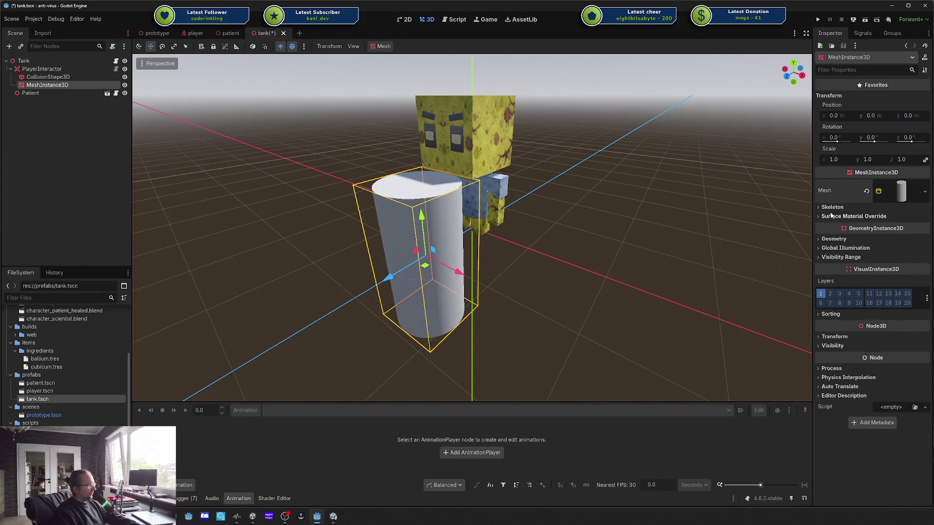
Step: Flatten the cylinder into a thin disc by setting its Y scale to 0.05
click(833, 208)
click(834, 208)
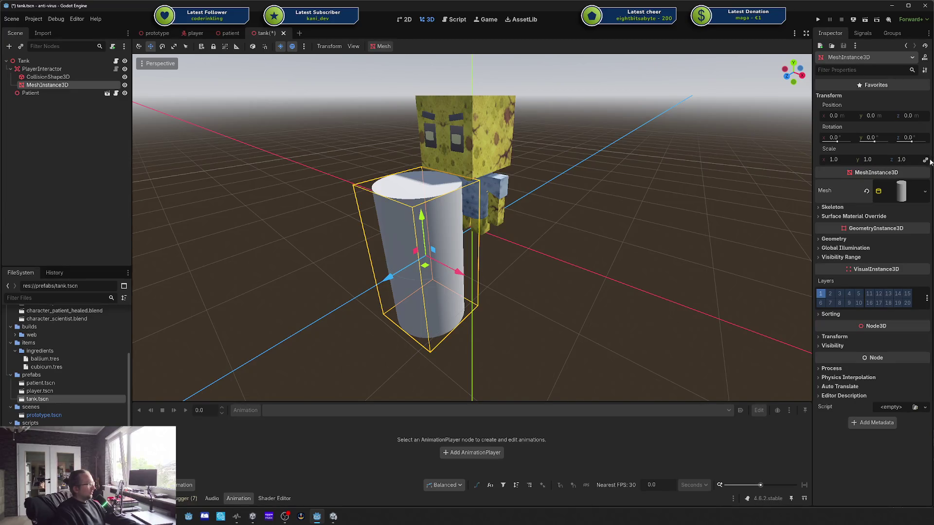
drag(879, 166, 842, 165)
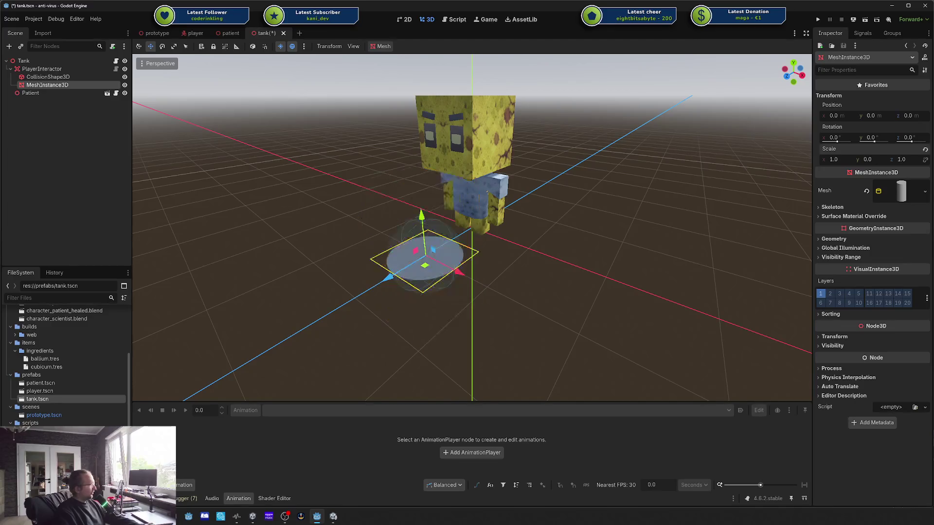
click(871, 160)
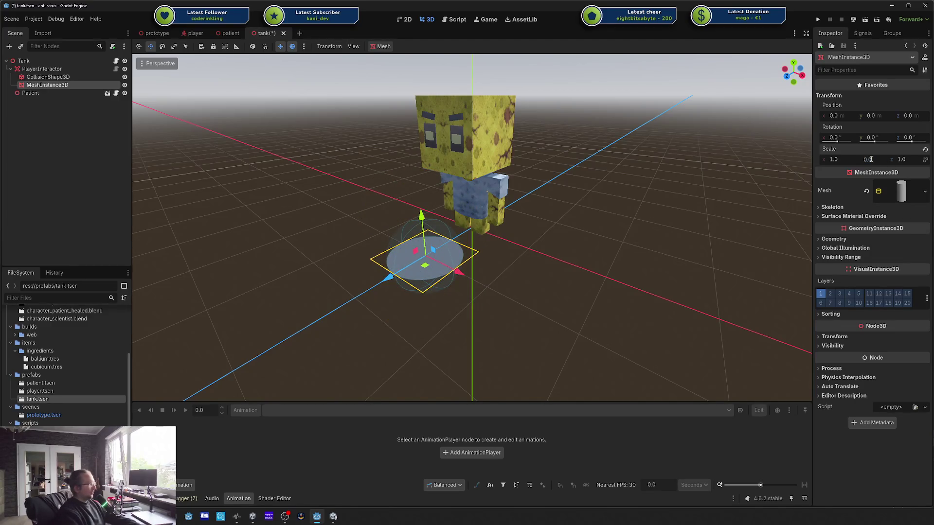
key(Return)
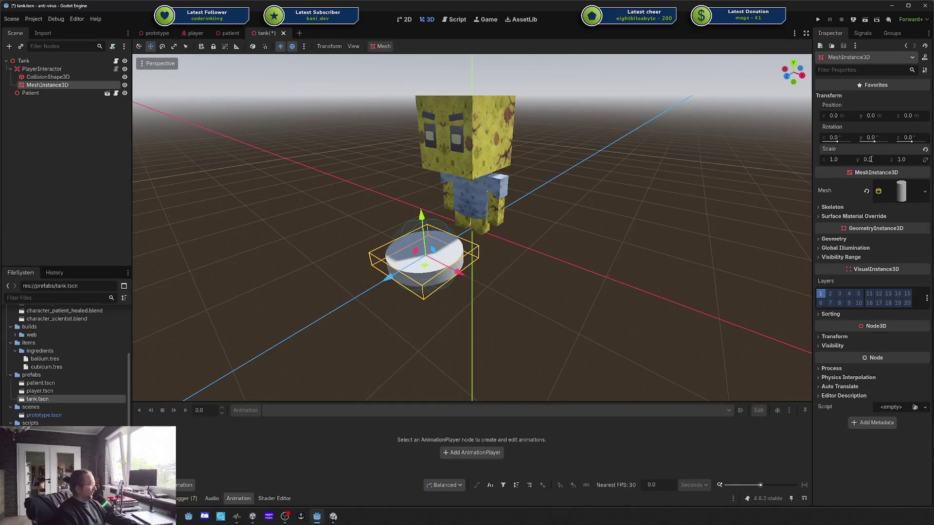
scroll(511, 252, up, 3)
mouse_move(511, 252)
mouse_down()
mouse_move(532, 221)
mouse_move(576, 197)
mouse_up()
click(878, 157)
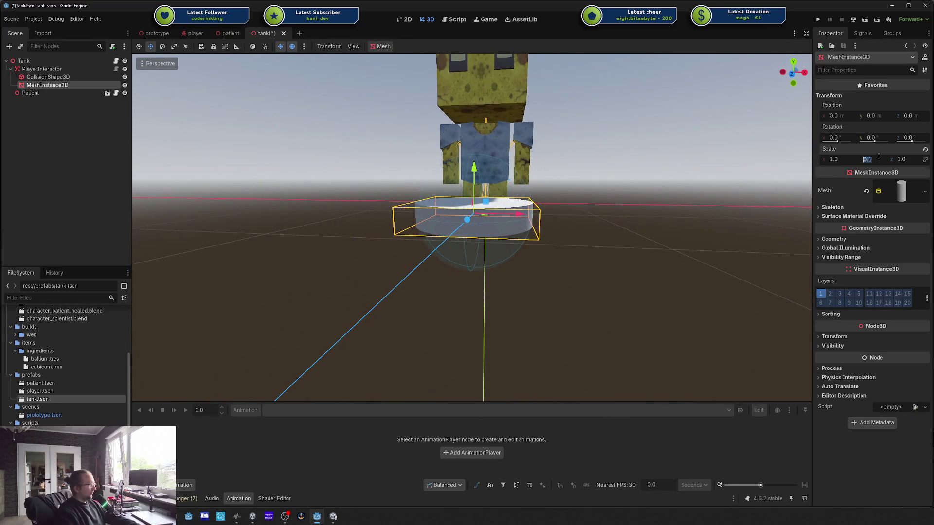
text(05)
key(Return)
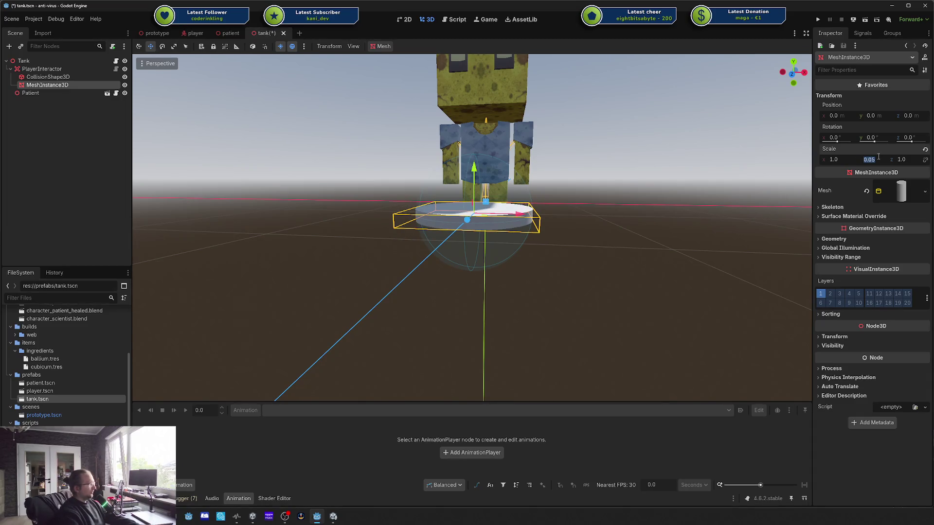
mouse_move(639, 168)
mouse_down()
mouse_move(601, 182)
mouse_move(507, 179)
mouse_up()
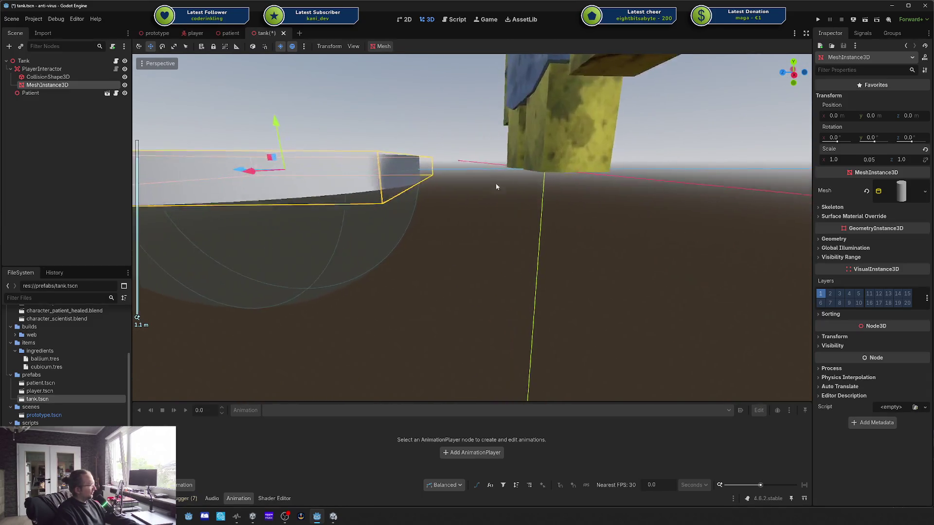
click(569, 251)
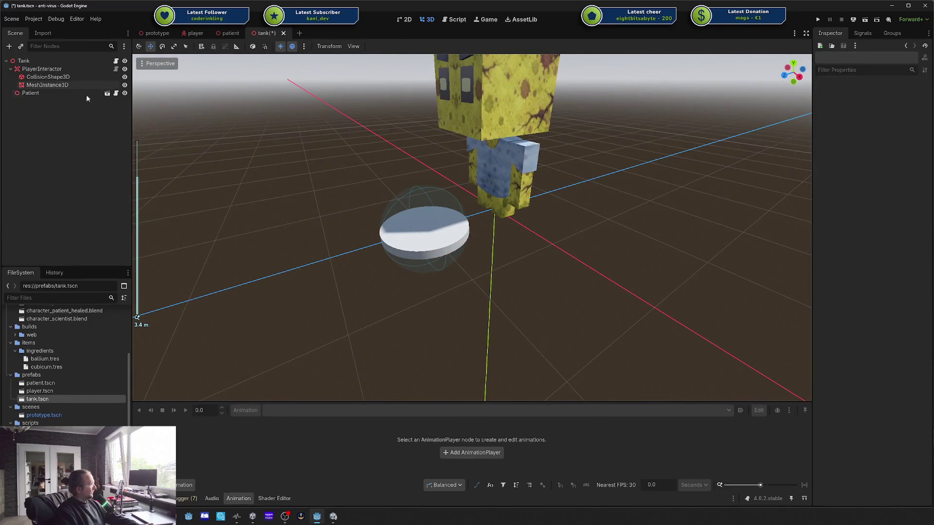
Step: Save tank.tscn, slide the PlayerInteractor disc out along Z, then switch to the prototype scene
key(ctrl+s)
click(47, 85)
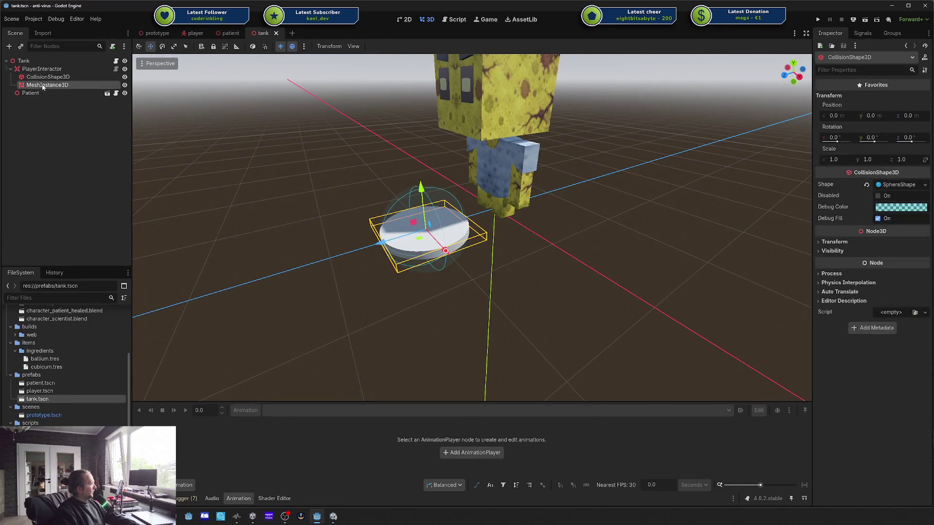
click(11, 69)
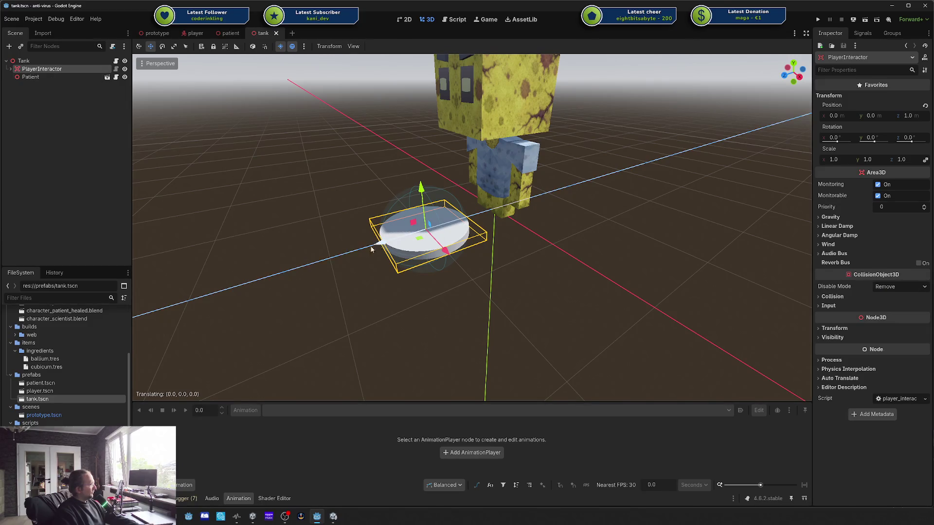
drag(379, 235, 280, 265)
click(415, 233)
scroll(415, 233, down, 4)
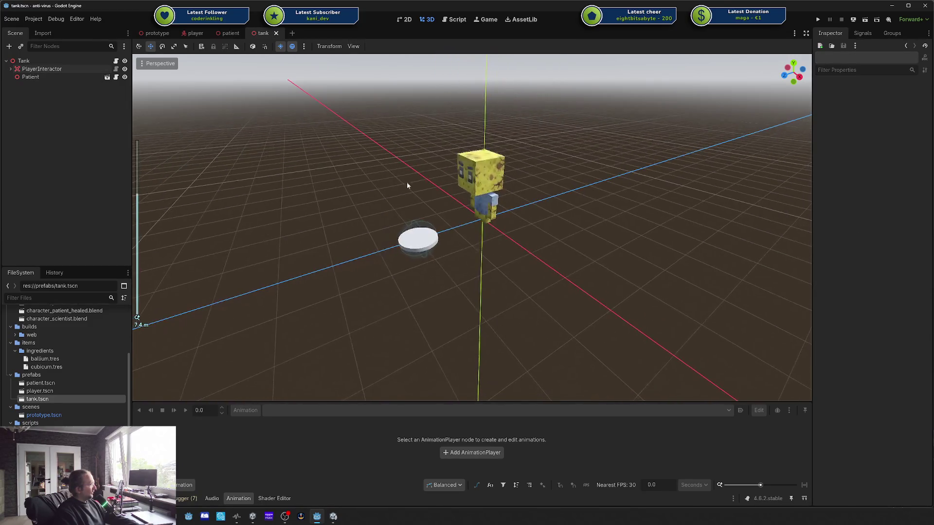
click(156, 33)
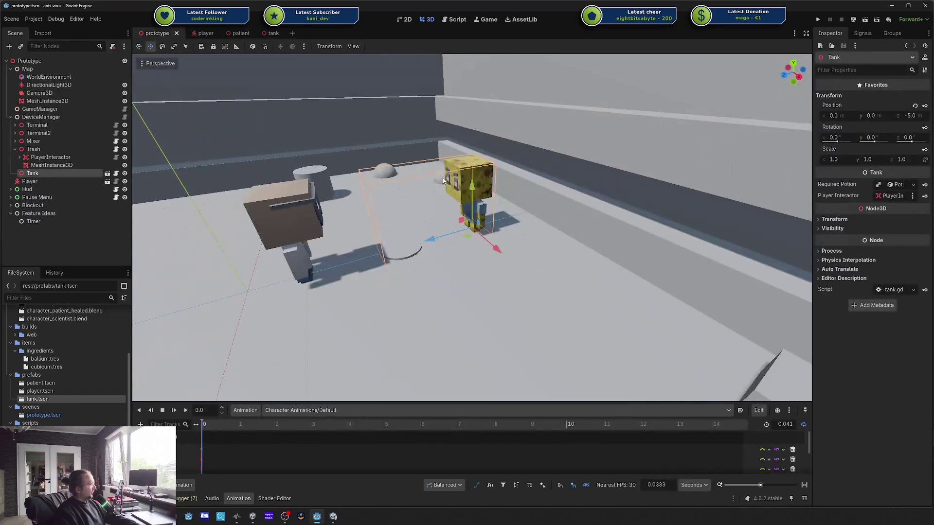
Step: Look over the prototype room, then return to tank and reselect PlayerInteractor at Z 2.0
mouse_move(455, 214)
mouse_down()
mouse_move(500, 270)
mouse_move(450, 278)
mouse_up()
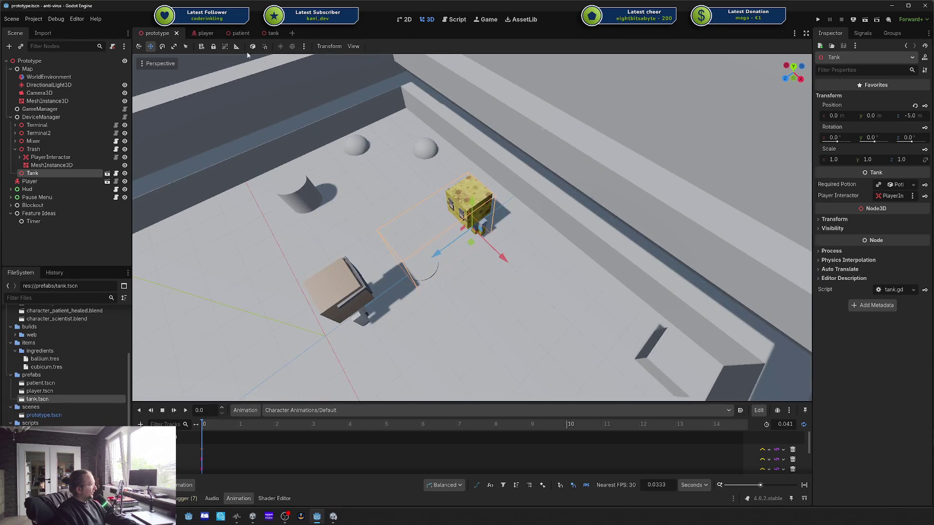
click(231, 33)
click(273, 33)
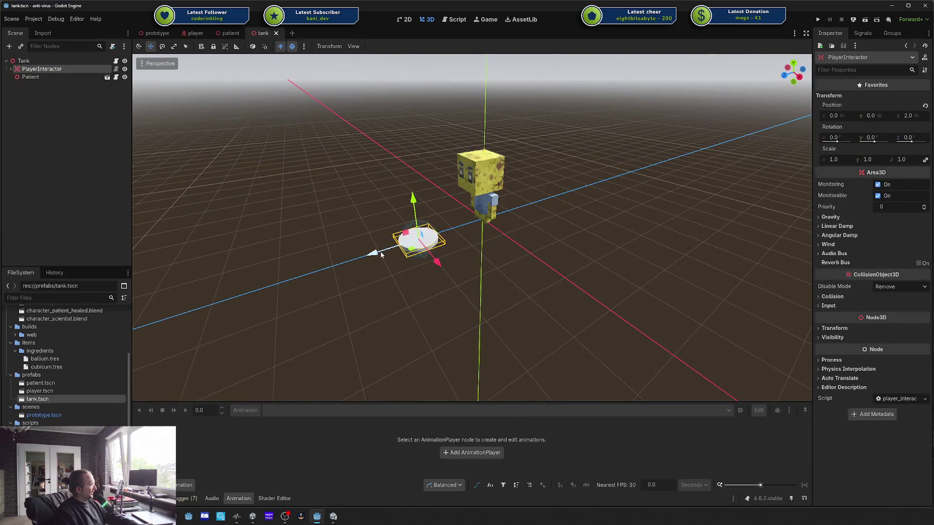
click(540, 259)
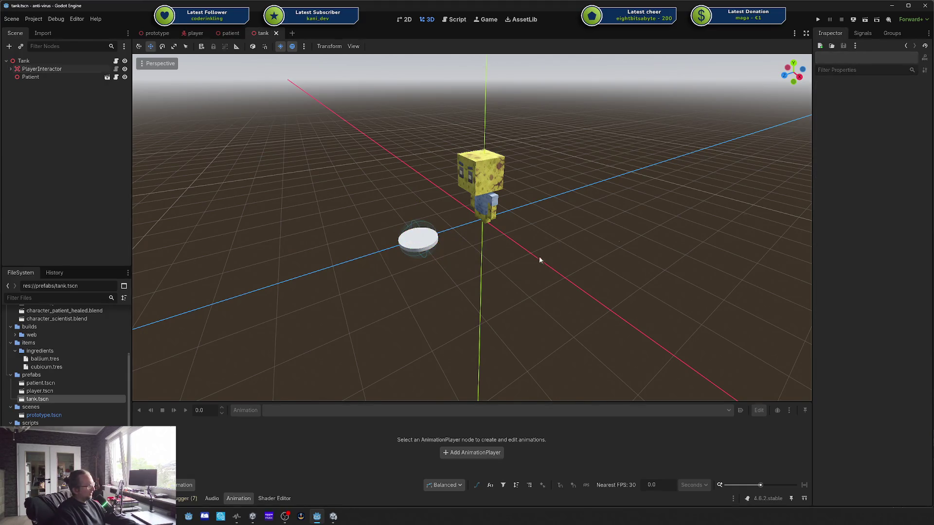
click(40, 69)
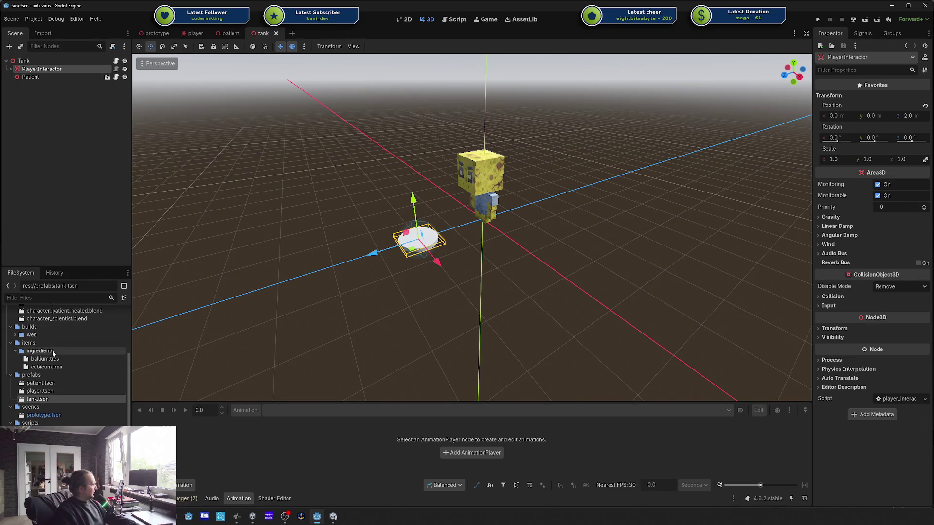
Step: Scroll the FileSystem dock to the top and collapse the builds folder
scroll(45, 364, up, 2)
scroll(45, 364, up, 4)
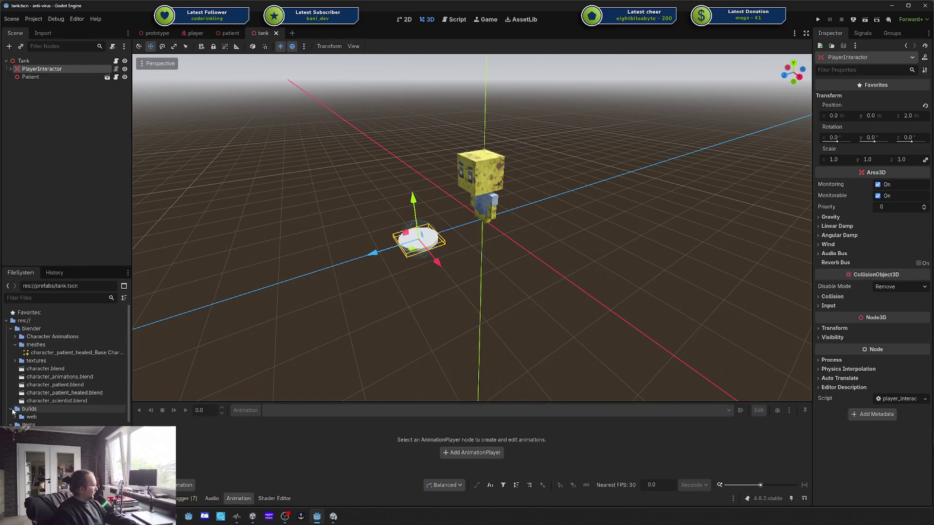
click(11, 409)
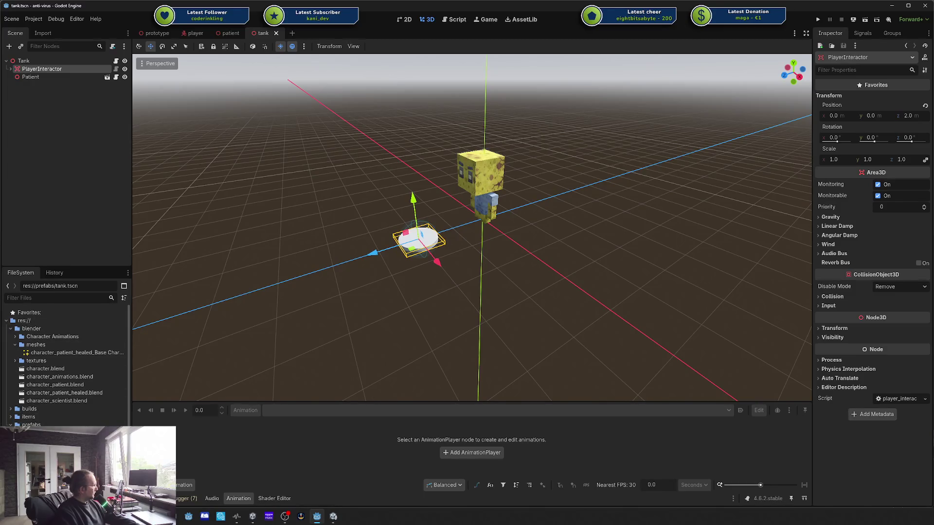
Step: Create a materials folder in the project root res://
right_click(29, 321)
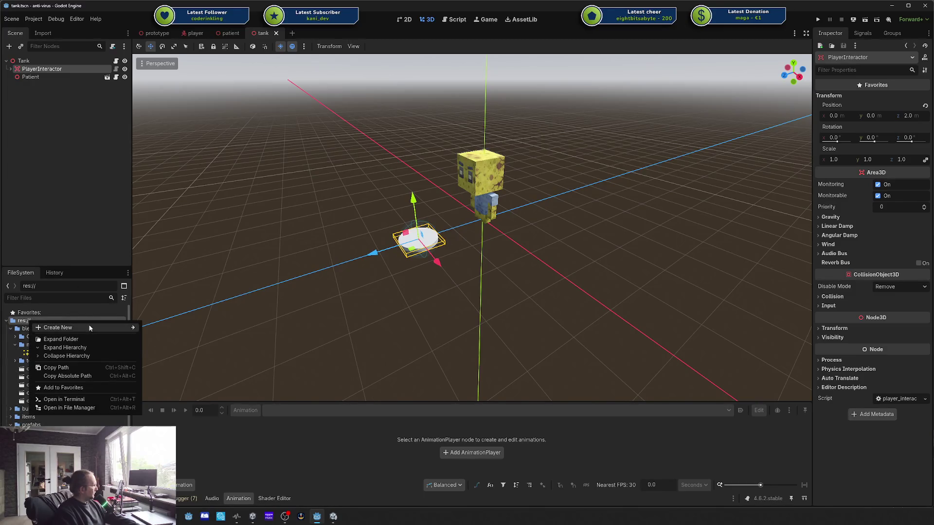
mouse_move(48, 326)
click(188, 331)
text(mat)
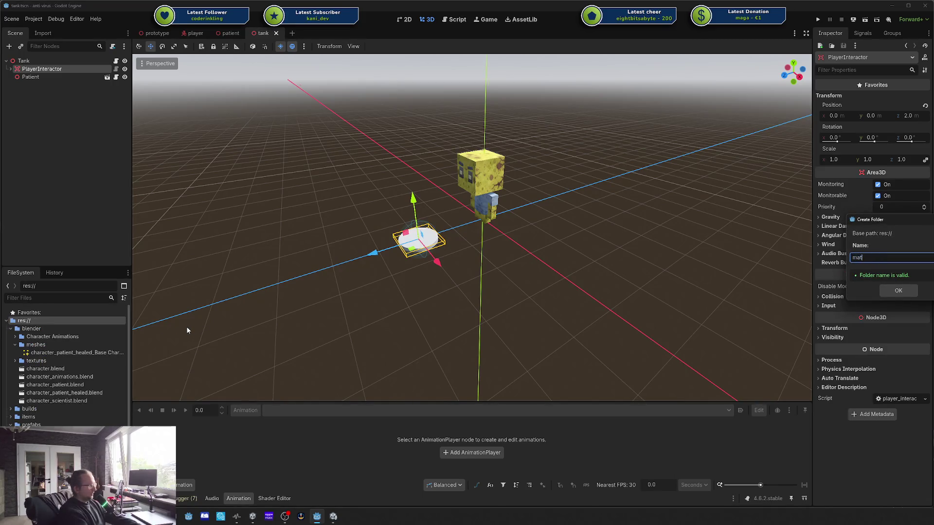
text(s)
key(Return)
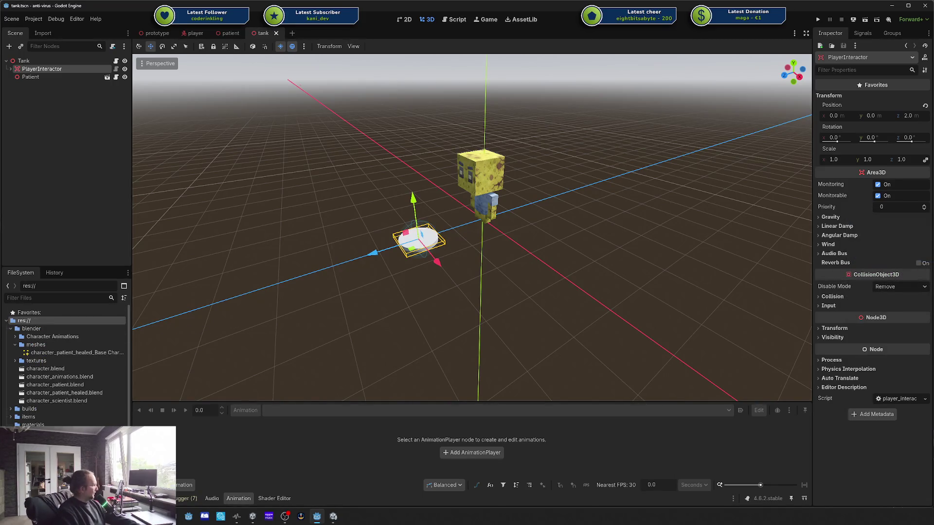
Step: Create a StandardMaterial3D saved as interaction point.tres and drop it onto the disc
right_click(70, 424)
mouse_move(150, 379)
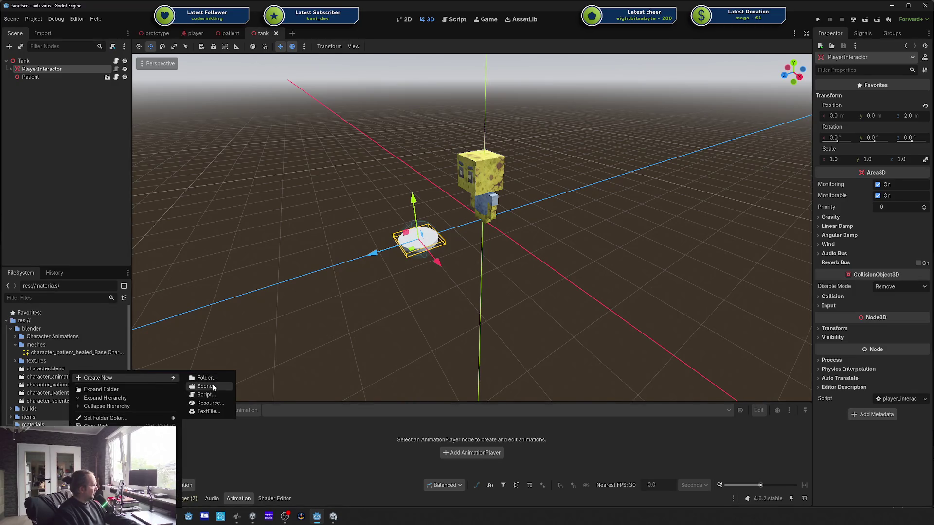
click(210, 403)
text(stand)
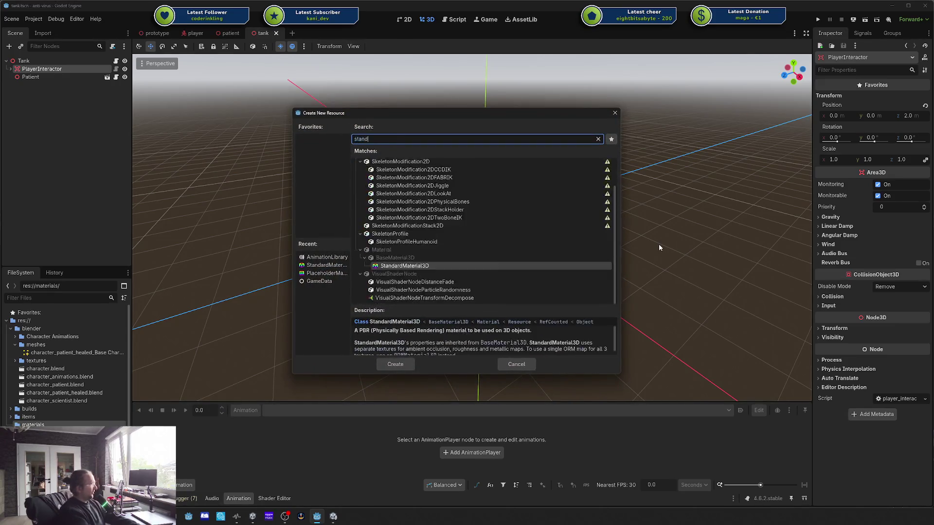
text(ard)
key(Return)
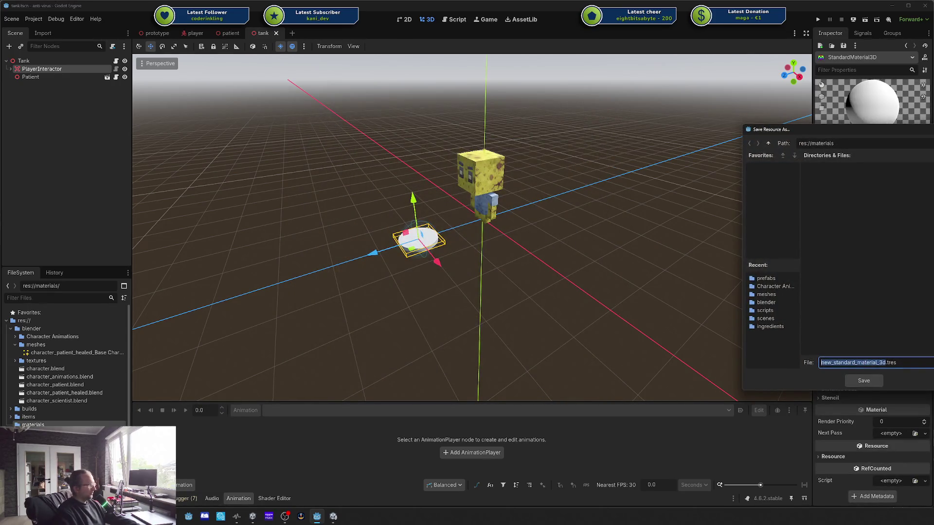
text(interaction point)
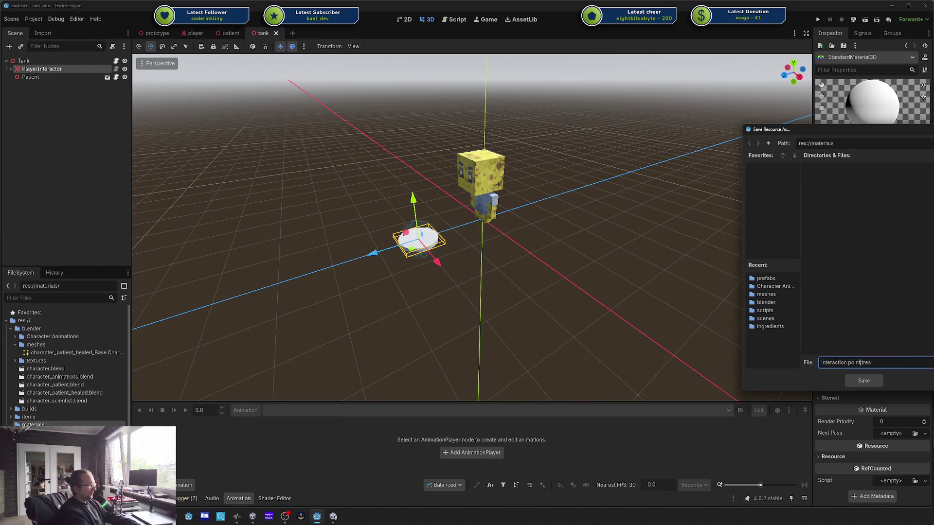
key(Return)
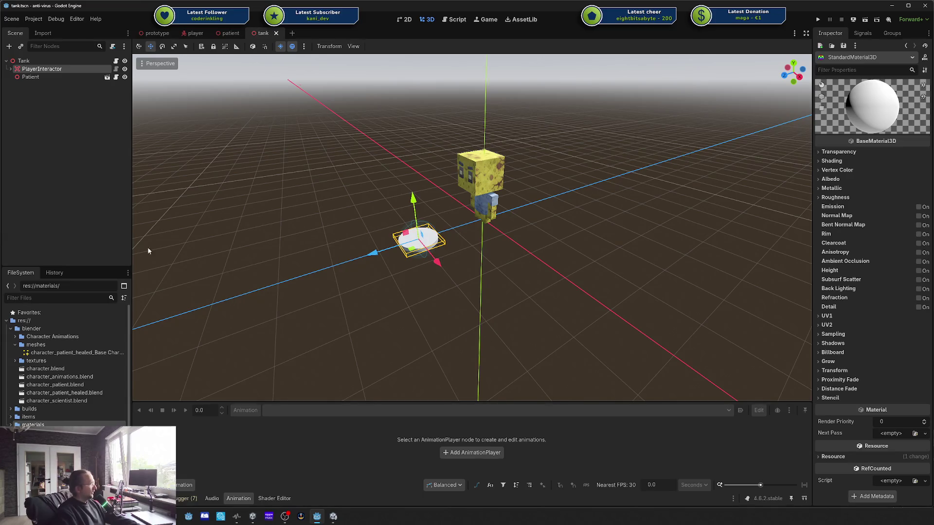
drag(49, 433, 419, 249)
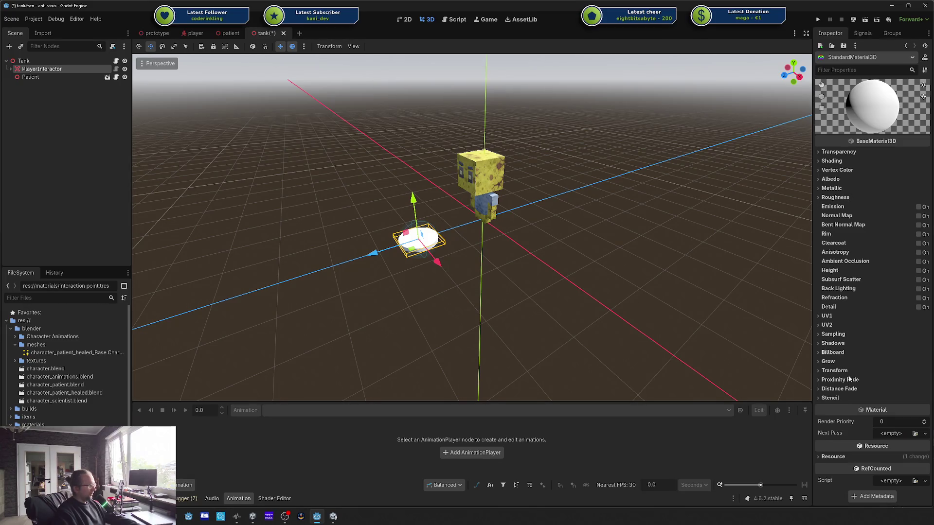
Step: Set the interaction point material's albedo to a saturated blue and save the tank scene
click(823, 170)
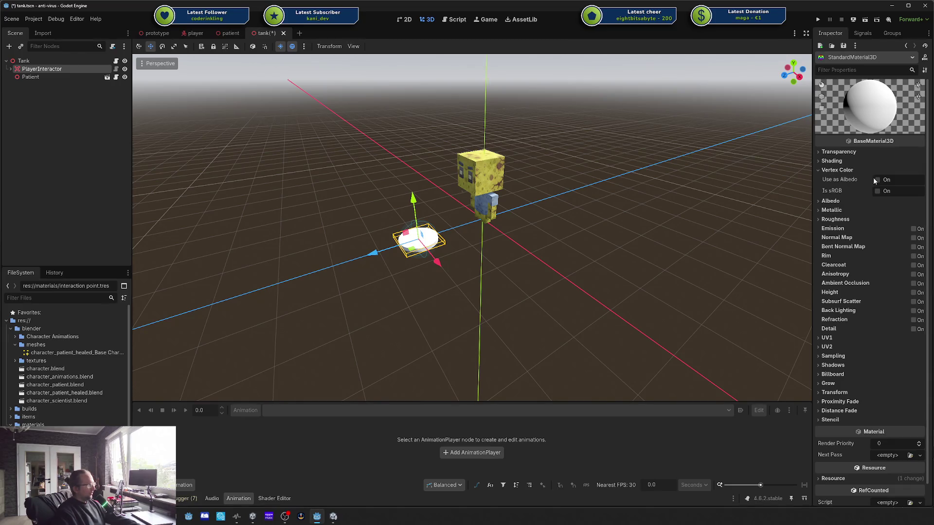
click(838, 170)
click(830, 179)
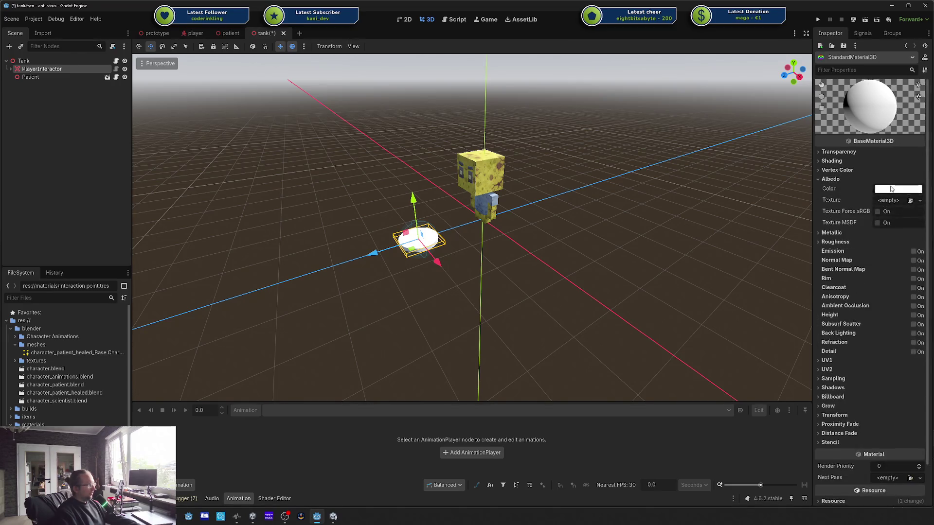
click(893, 189)
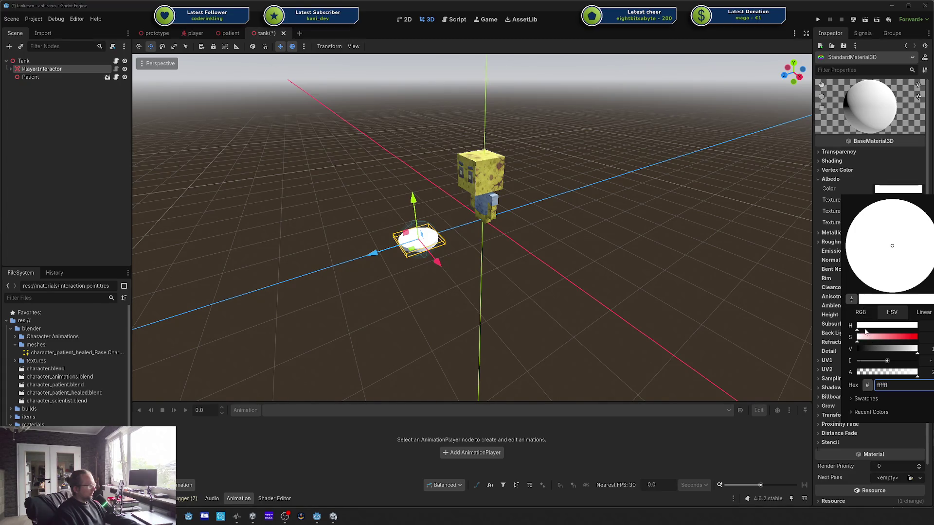
drag(866, 334, 895, 339)
click(859, 271)
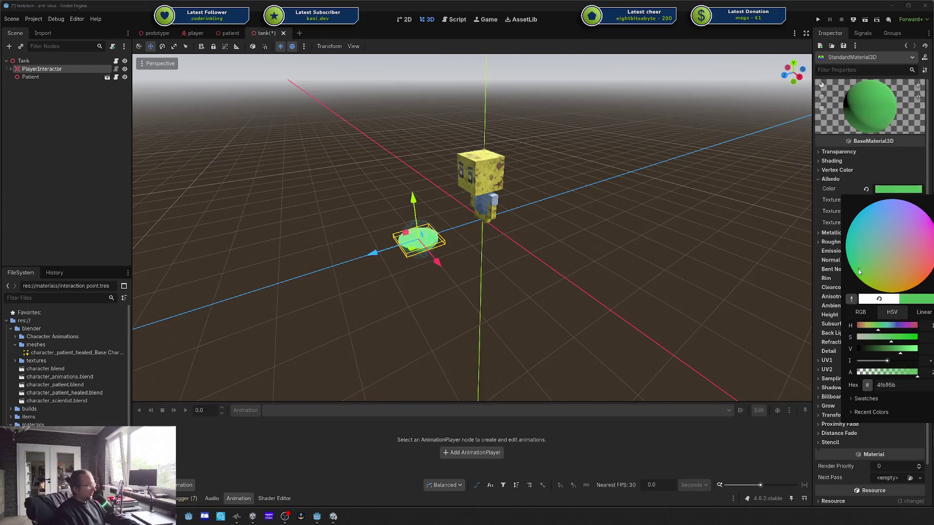
mouse_move(873, 261)
mouse_down()
mouse_move(871, 270)
mouse_move(877, 220)
mouse_up()
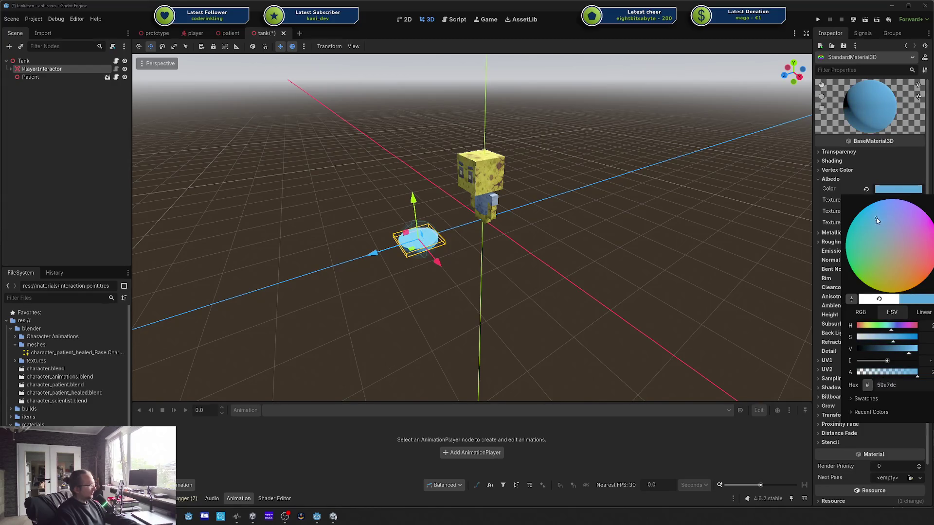
drag(897, 343, 907, 340)
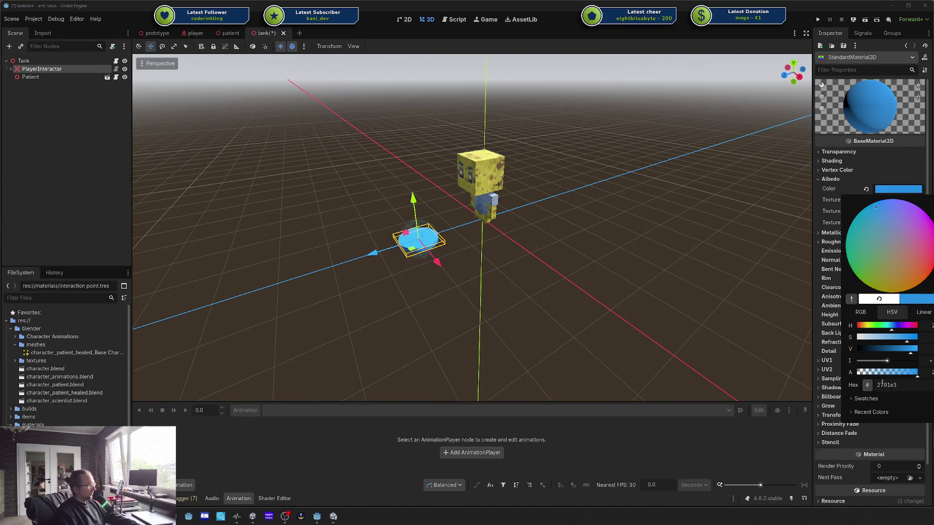
click(838, 259)
key(ctrl+s)
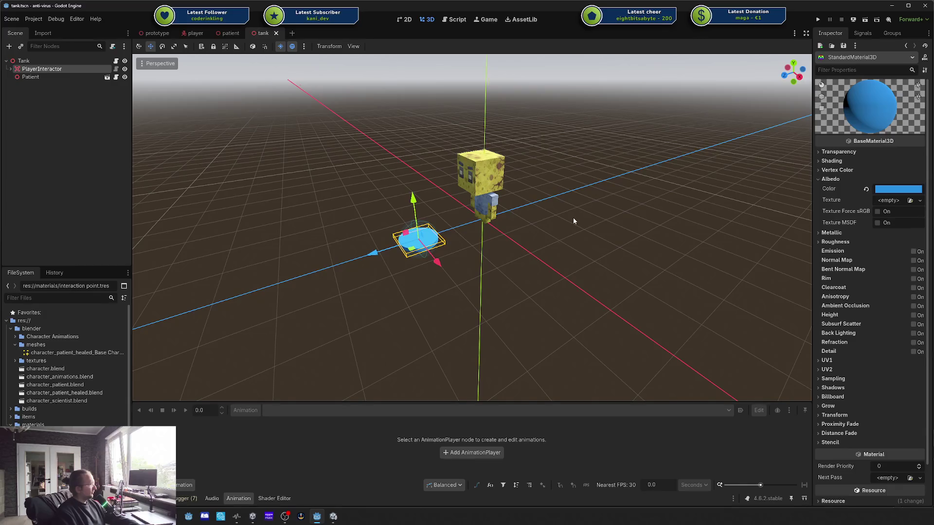
click(573, 217)
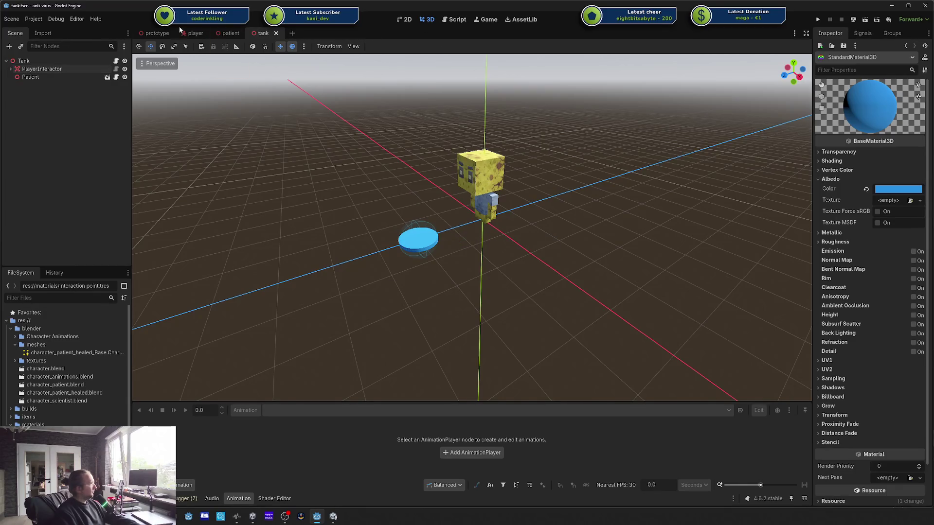
Step: Cycle through the prototype, patient and player scenes, then select PlayerInteractor in tank
click(160, 33)
drag(419, 256, 433, 220)
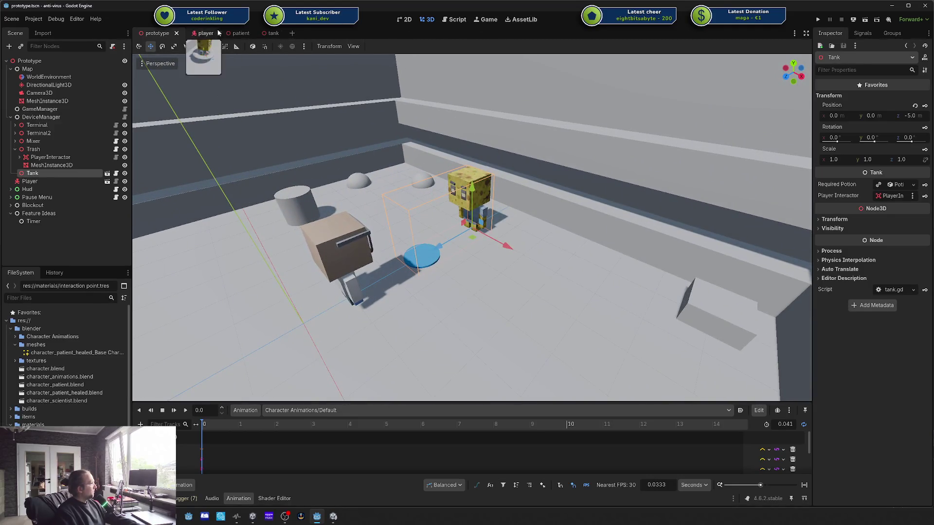
click(240, 33)
click(195, 33)
click(274, 34)
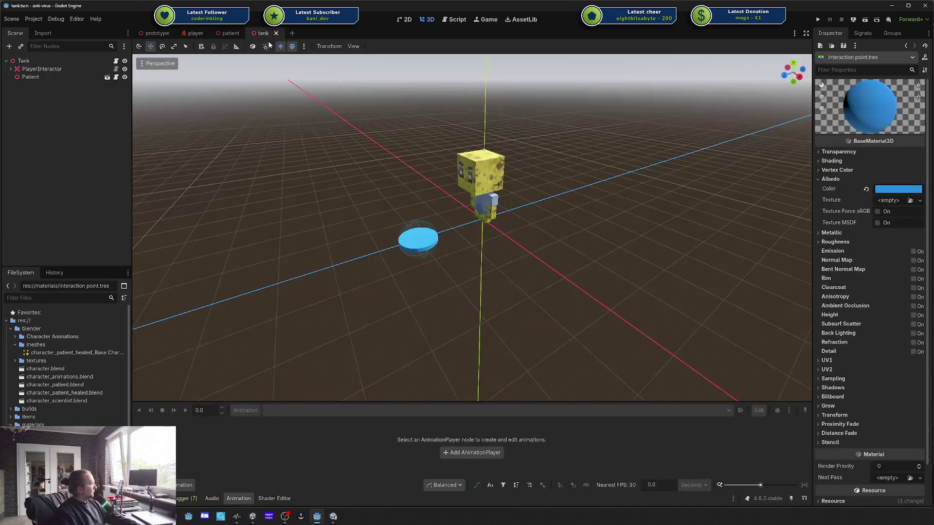
click(43, 69)
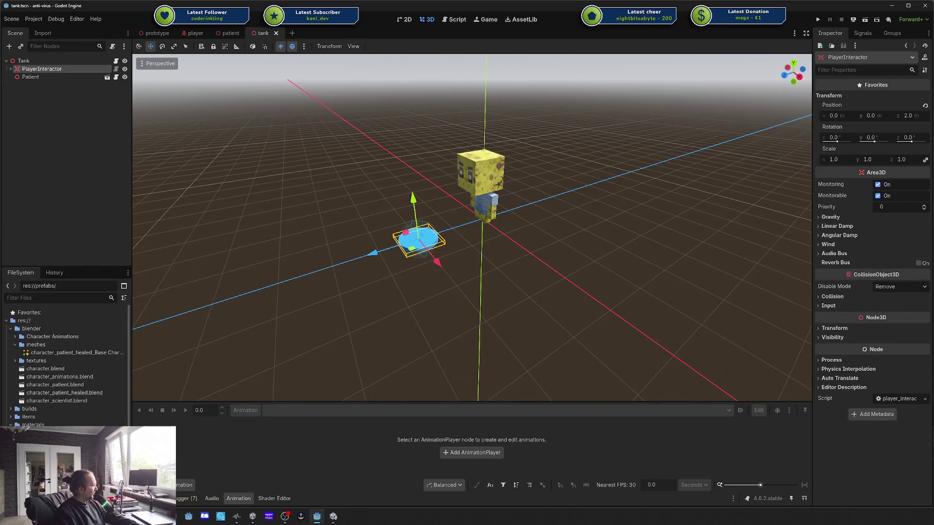
Step: Begin creating a new folder in the FileSystem dock, then cancel it
right_click(42, 371)
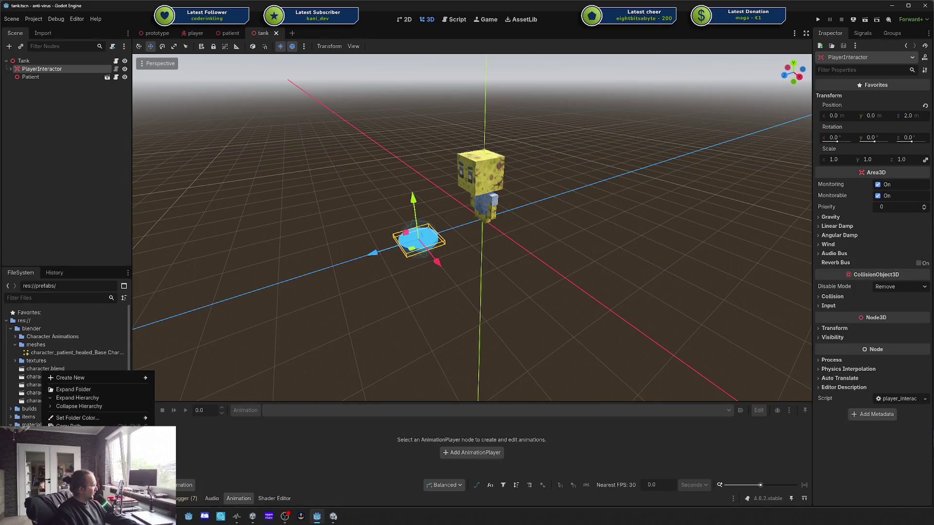
mouse_move(141, 378)
click(183, 377)
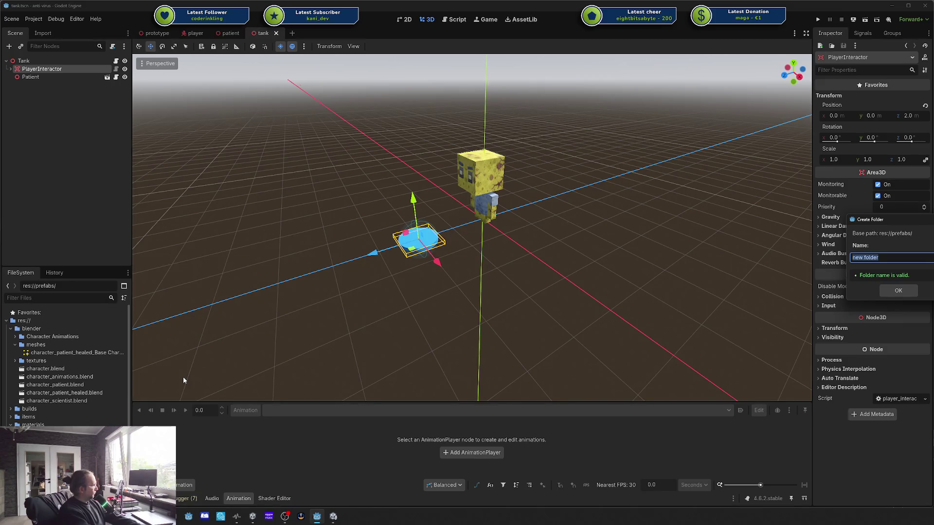
key(Escape)
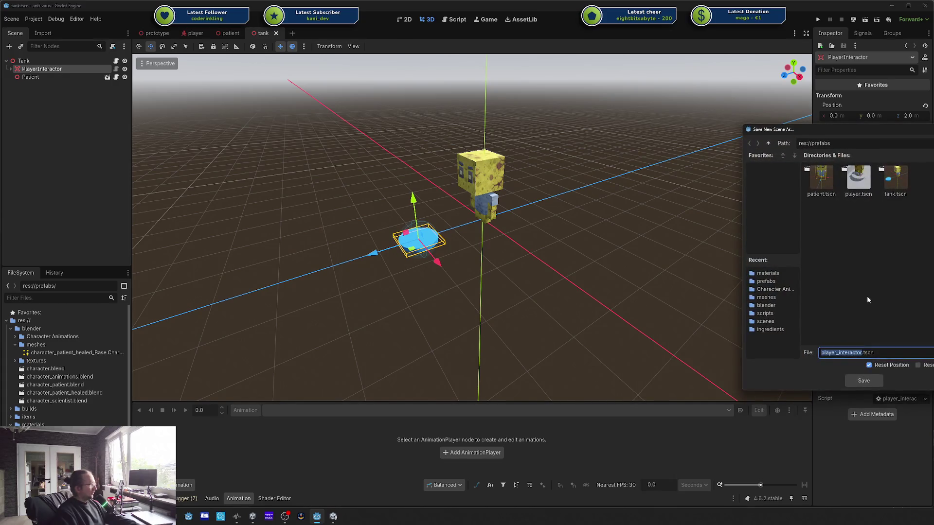
Step: Save the PlayerInteractor branch as player_interactor.tscn in res://prefabs and reselect the node
click(859, 382)
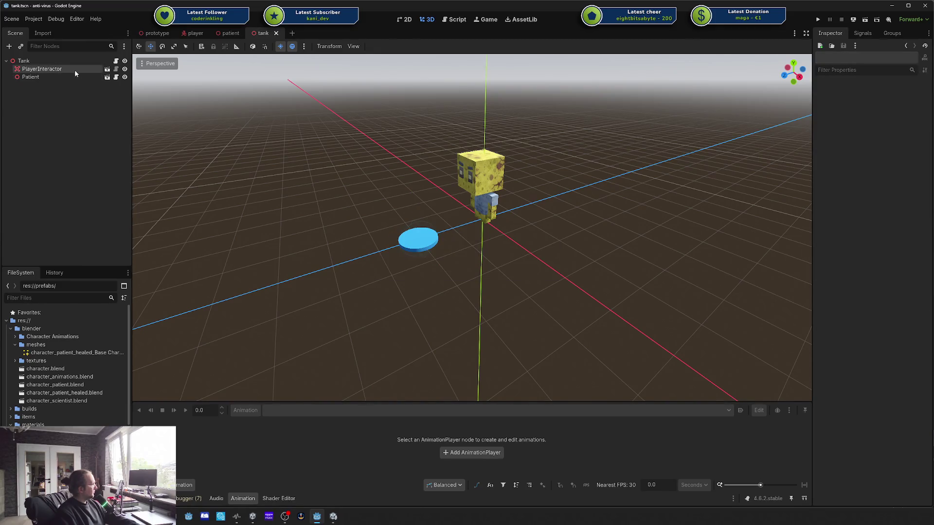
click(30, 76)
click(41, 68)
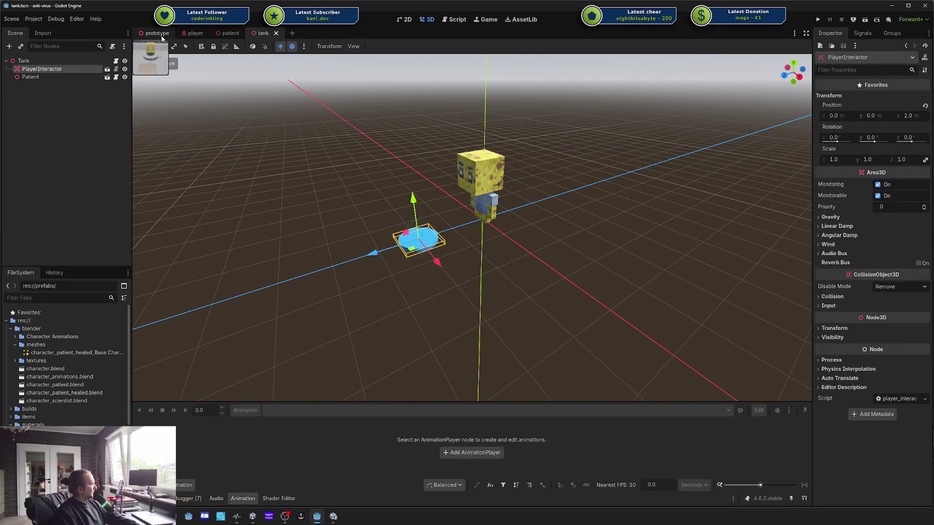
Step: In the prototype scene, replace Terminal's old PlayerInteractor with a player_interactor.tscn instance
click(154, 32)
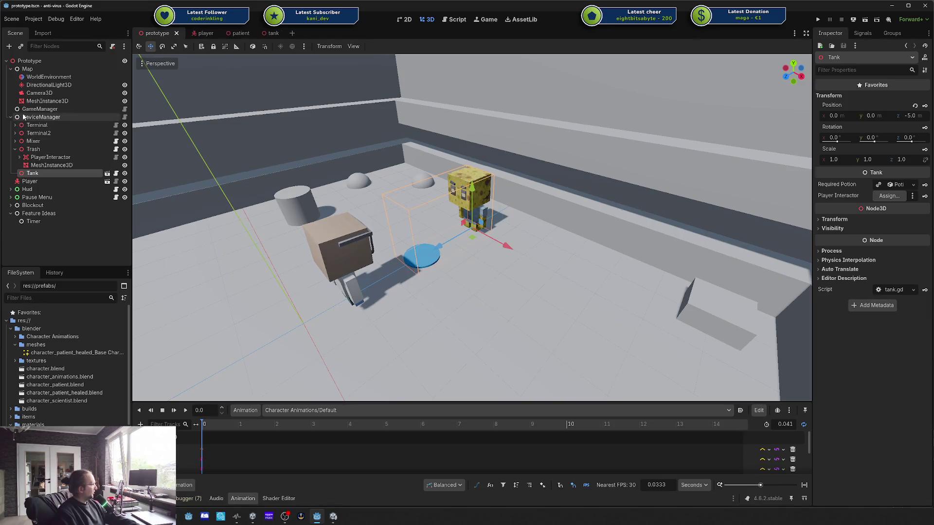
click(15, 149)
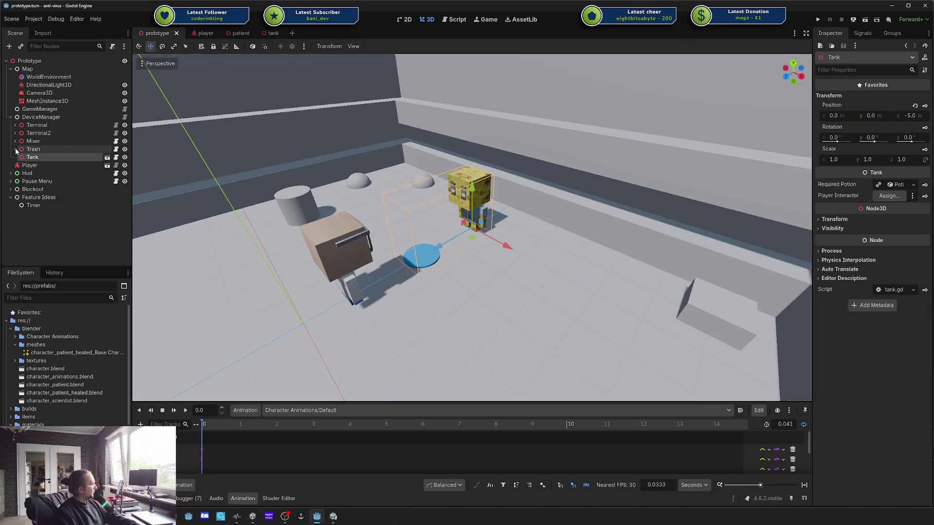
click(15, 125)
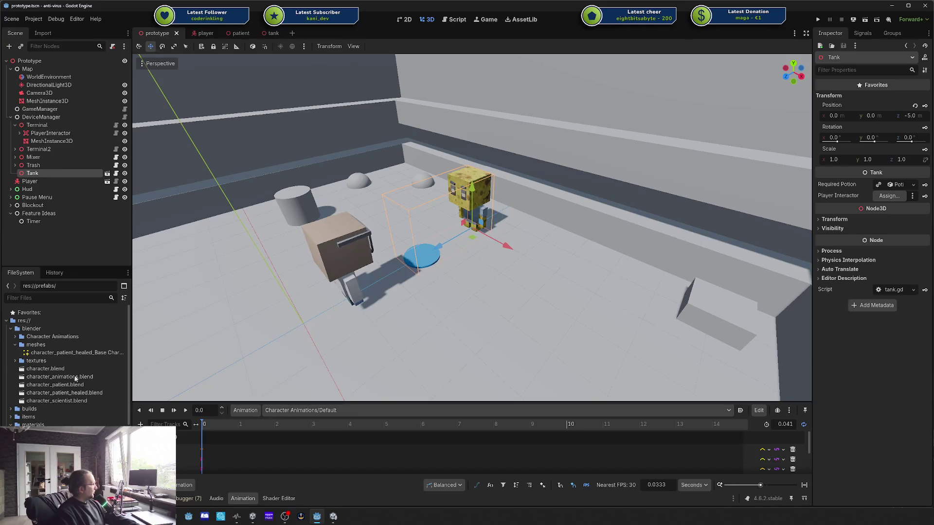
mouse_move(73, 447)
mouse_down()
mouse_move(55, 136)
mouse_move(45, 130)
mouse_up()
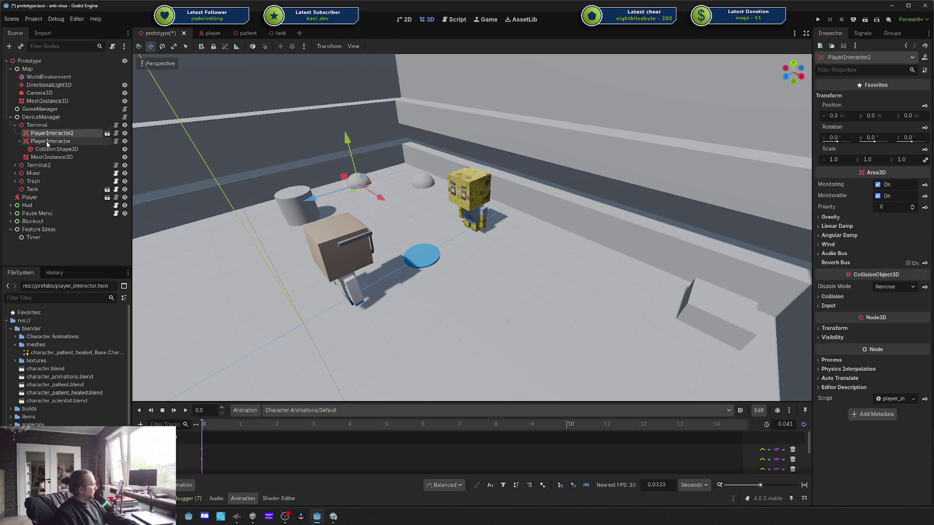
key(Delete)
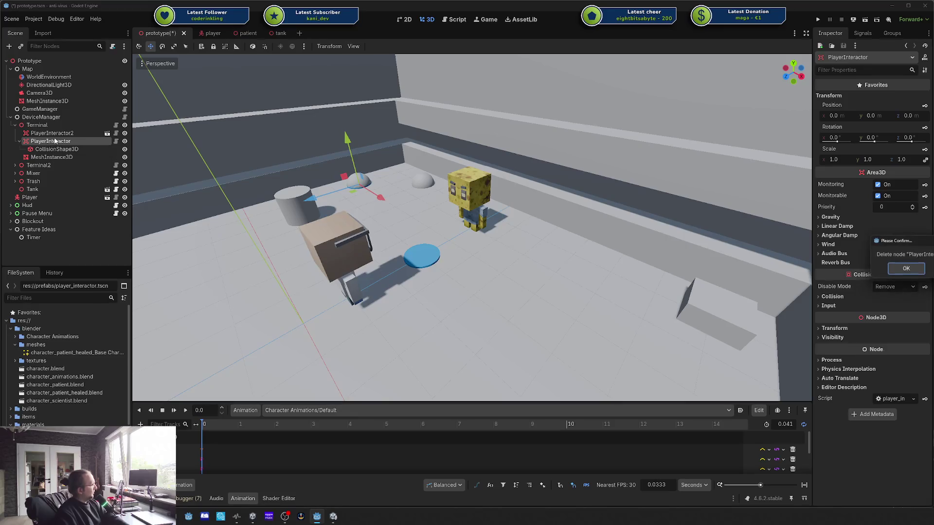
key(Return)
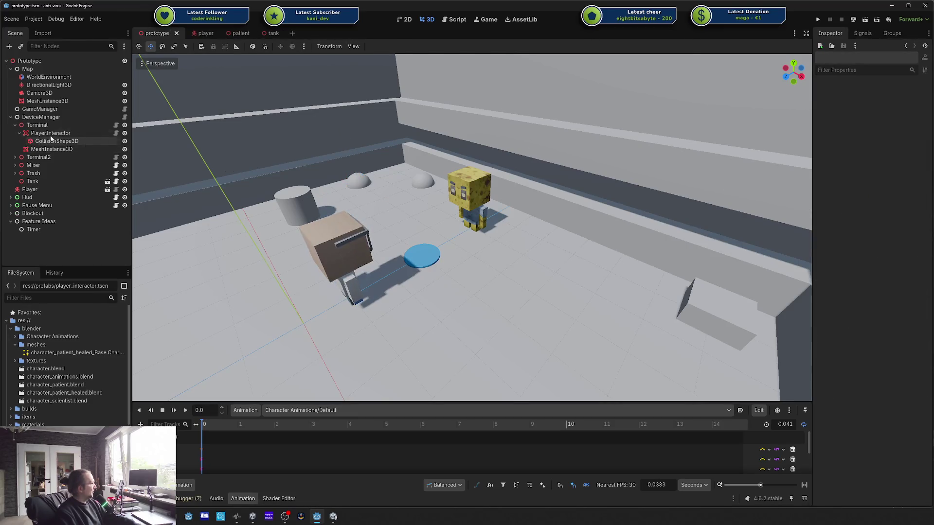
click(21, 135)
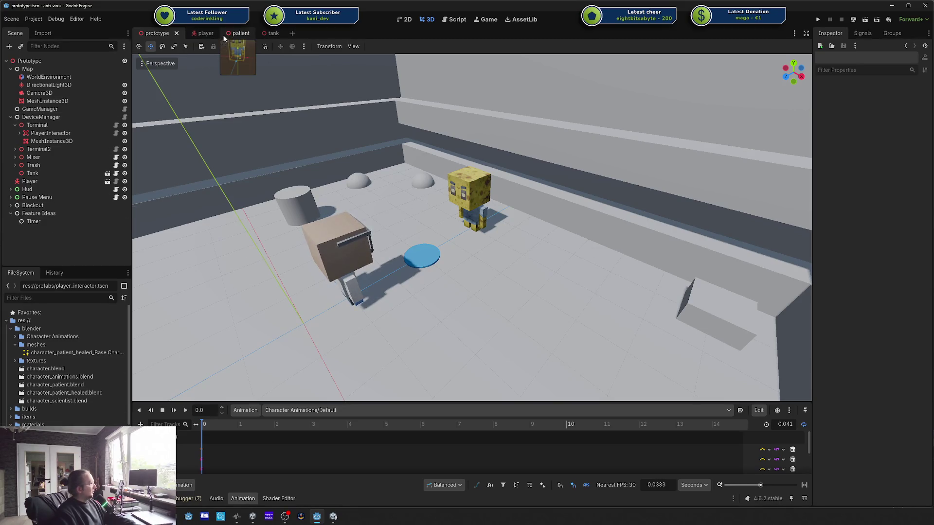
Step: Run the project from the tank scene, hit the null 'player_action' error at tank.gd line 10, and stop it
click(229, 34)
click(270, 33)
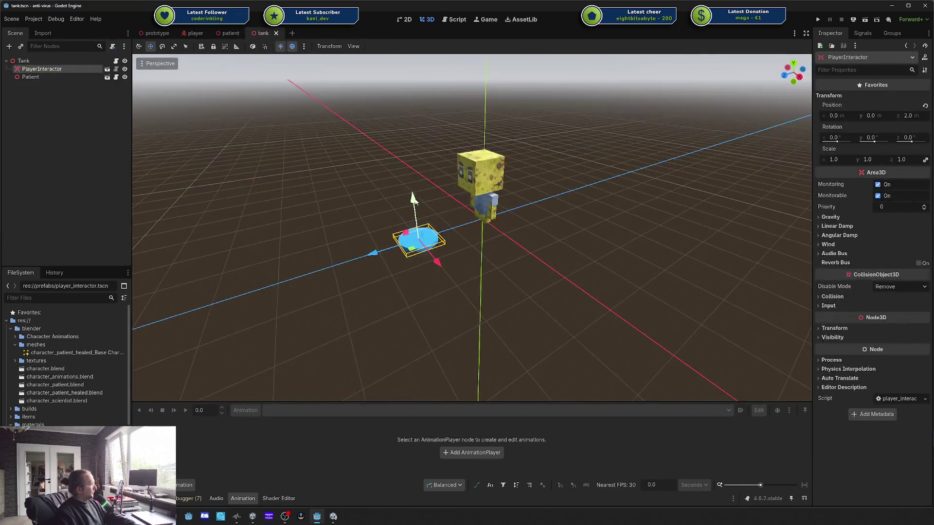
click(821, 20)
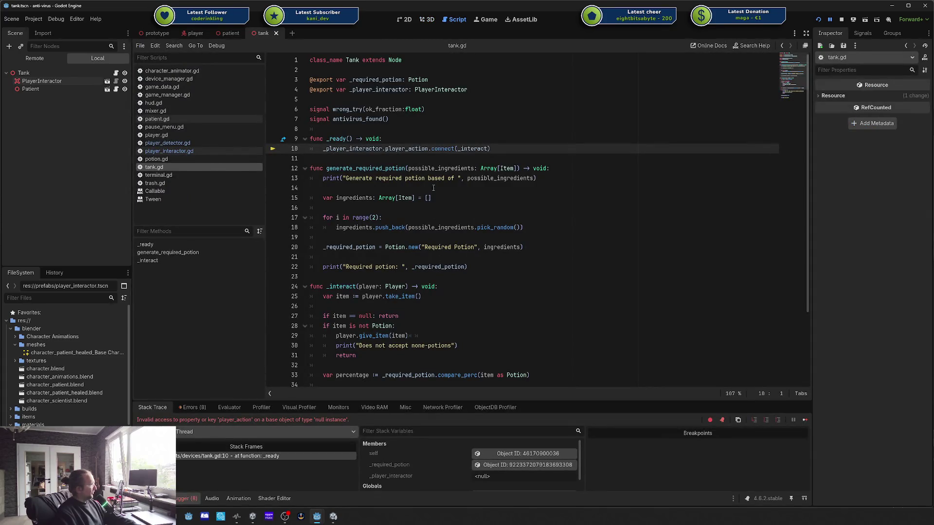
click(842, 22)
click(195, 33)
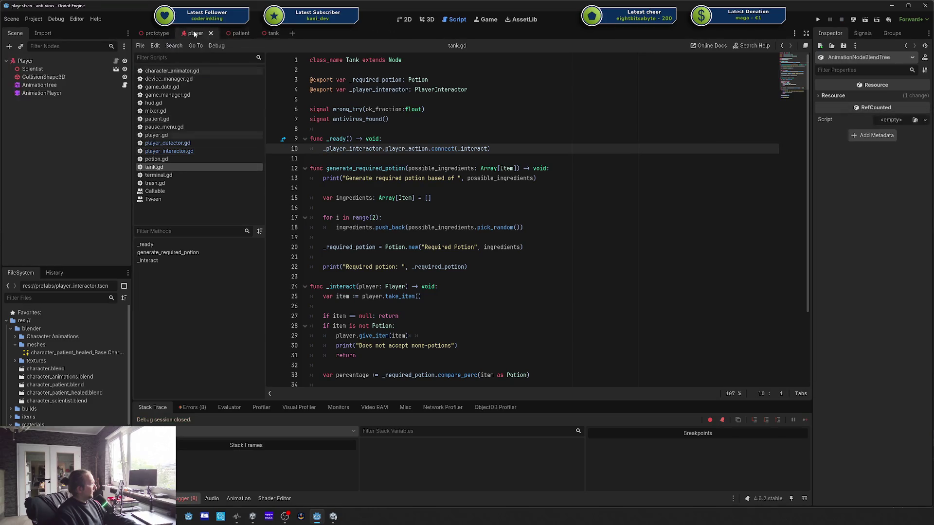
click(231, 33)
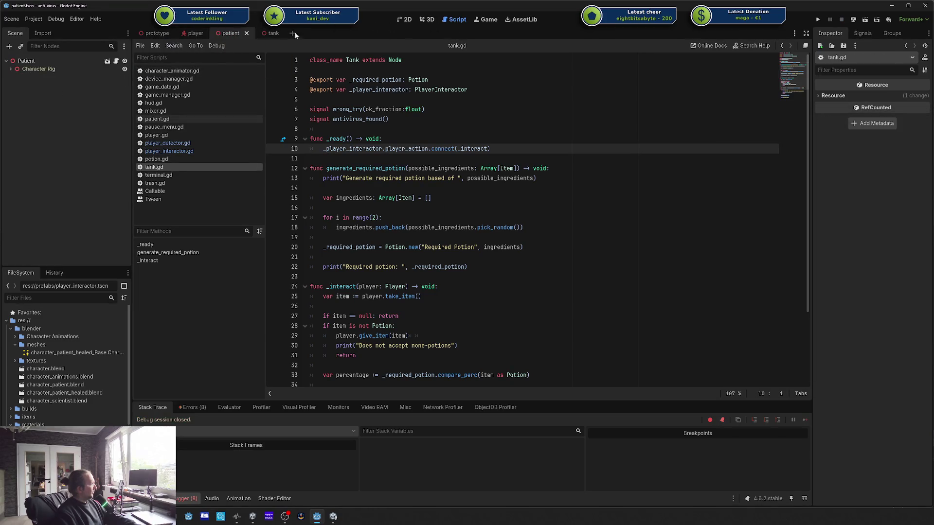
Step: In the prototype level's 3D view, select the Tank node in the scene tree
click(142, 31)
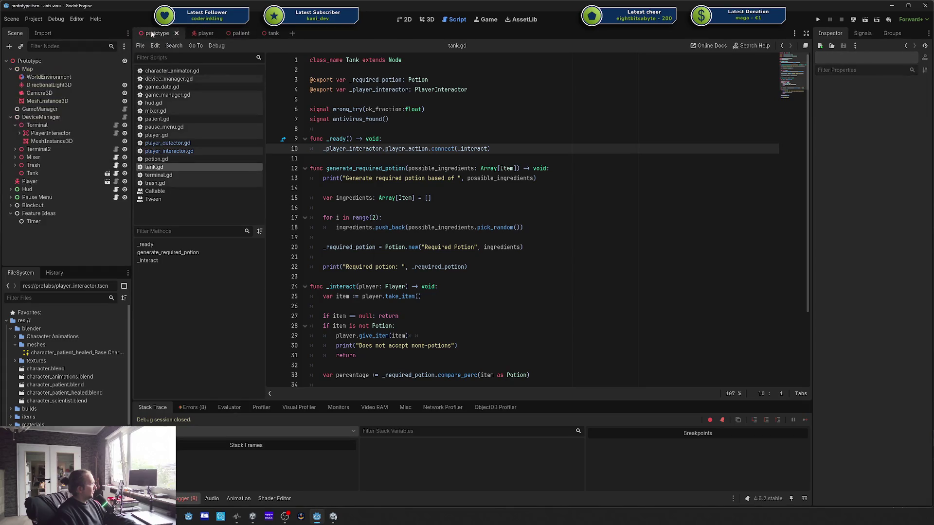
click(428, 21)
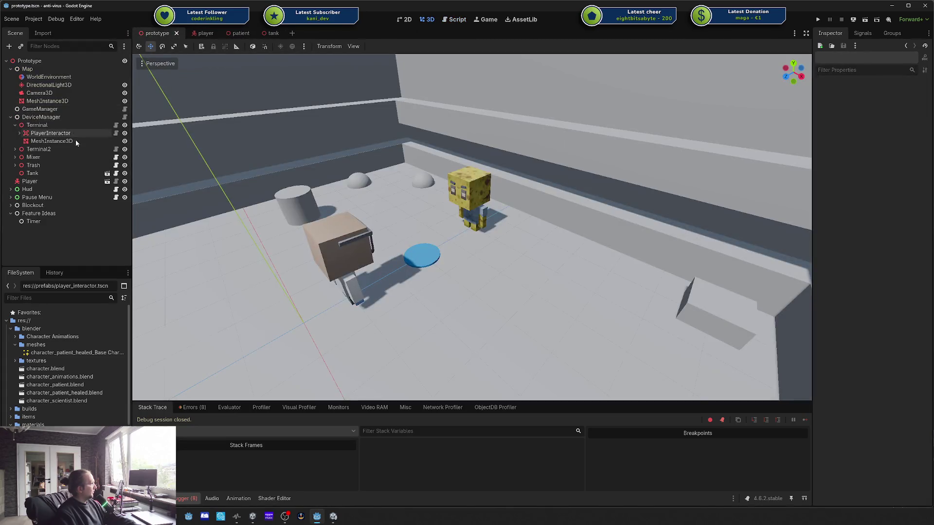
click(39, 150)
click(39, 157)
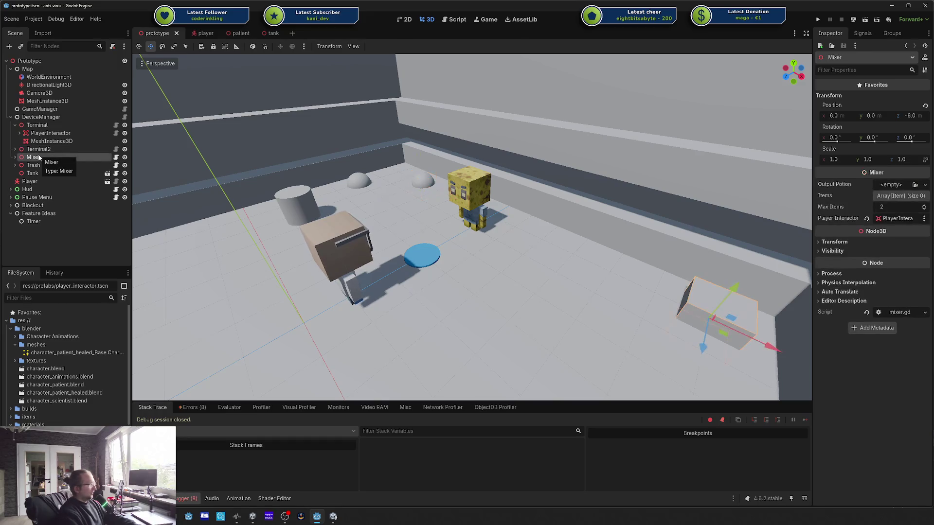
key(Up)
key(Up)
key(Up)
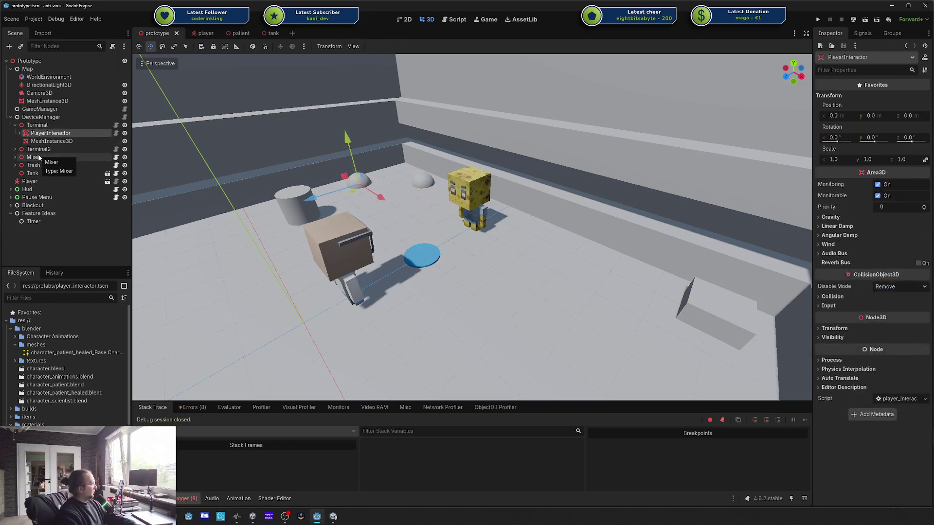
key(Left)
key(Down)
key(Down)
key(Down)
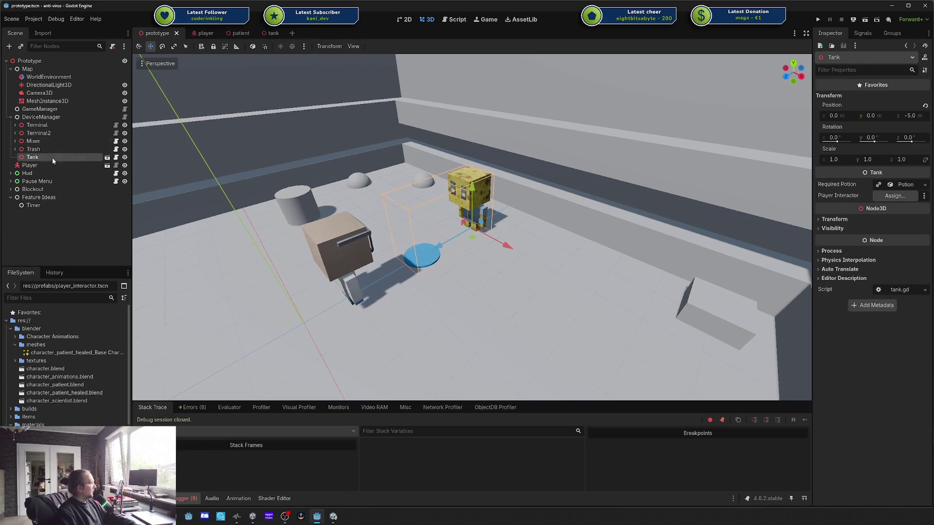
Step: Open the Tank scene, assign PlayerInteractor to Tank's Player Interactor property, save, and run
click(107, 157)
click(97, 61)
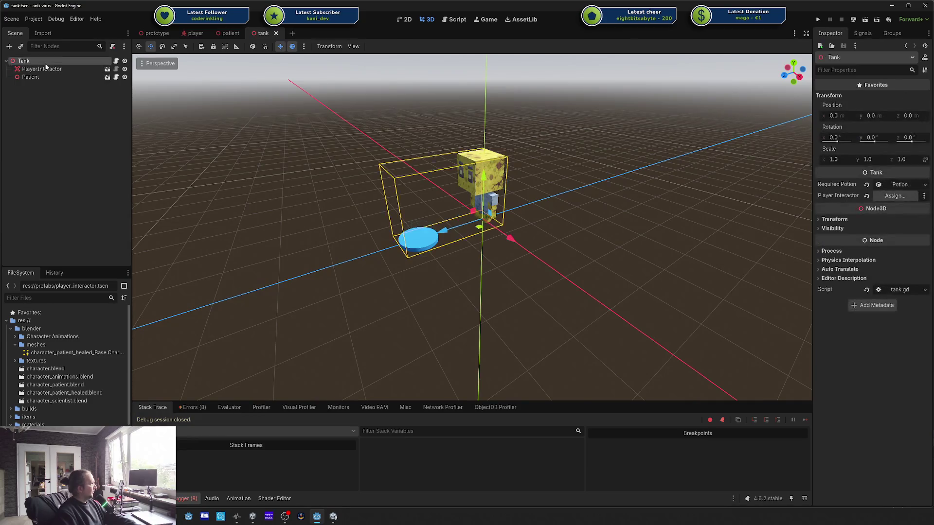
drag(41, 68, 895, 196)
key(ctrl+s)
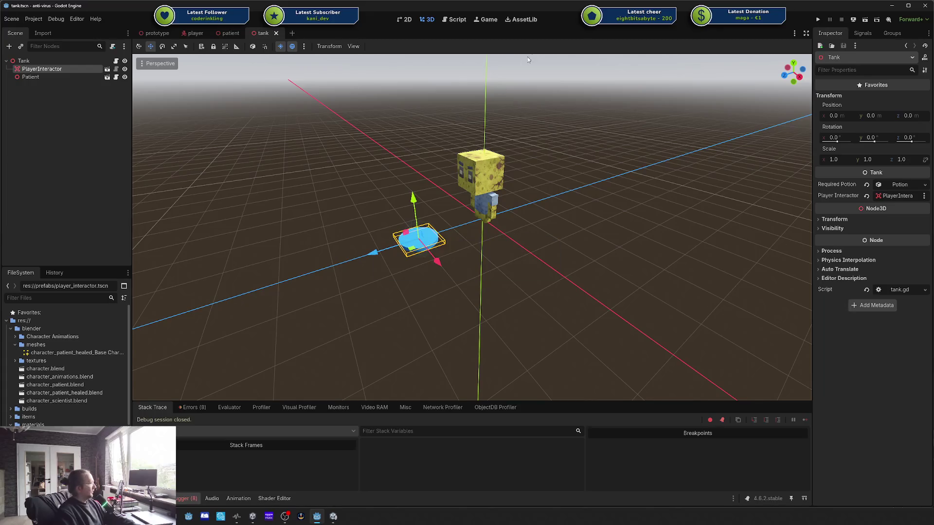
click(818, 20)
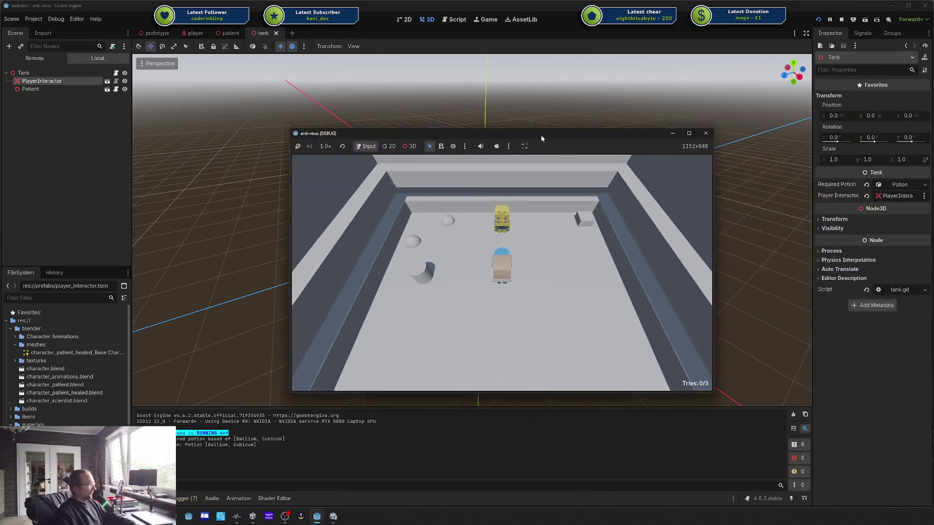
Step: Walk the character around the tank room over to the cube by the right wall
key(w)
key(a)
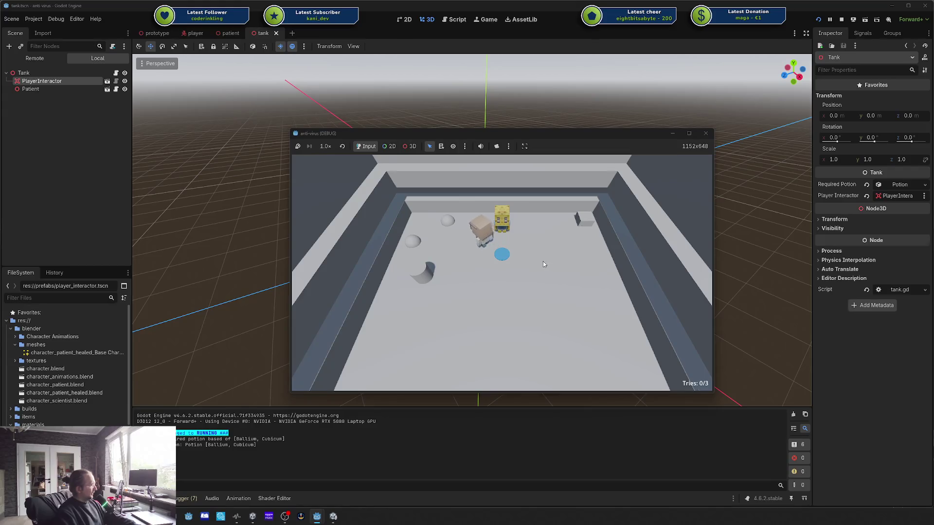
key(w)
key(a)
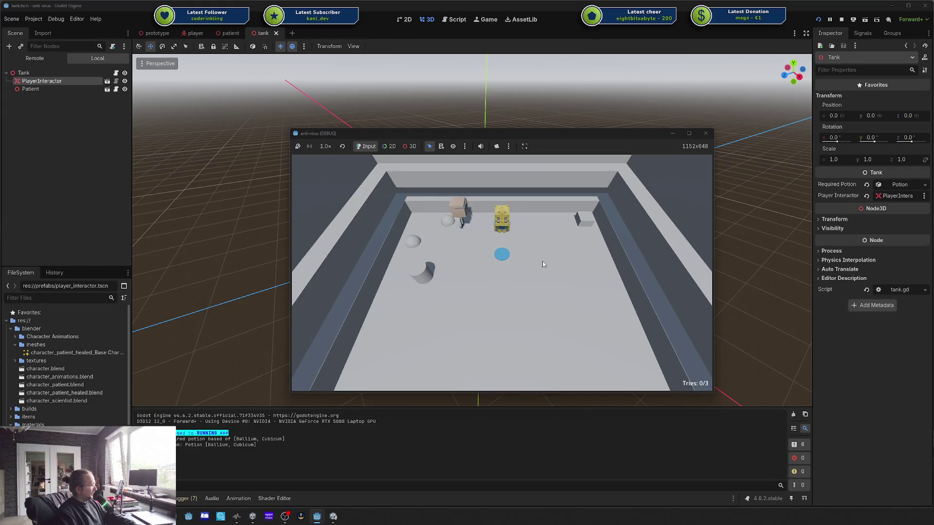
key(d)
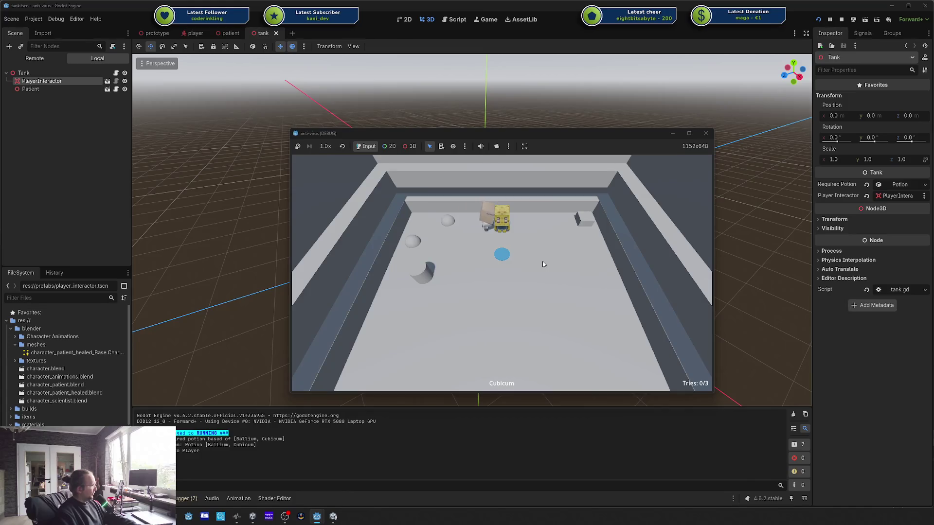
key(d)
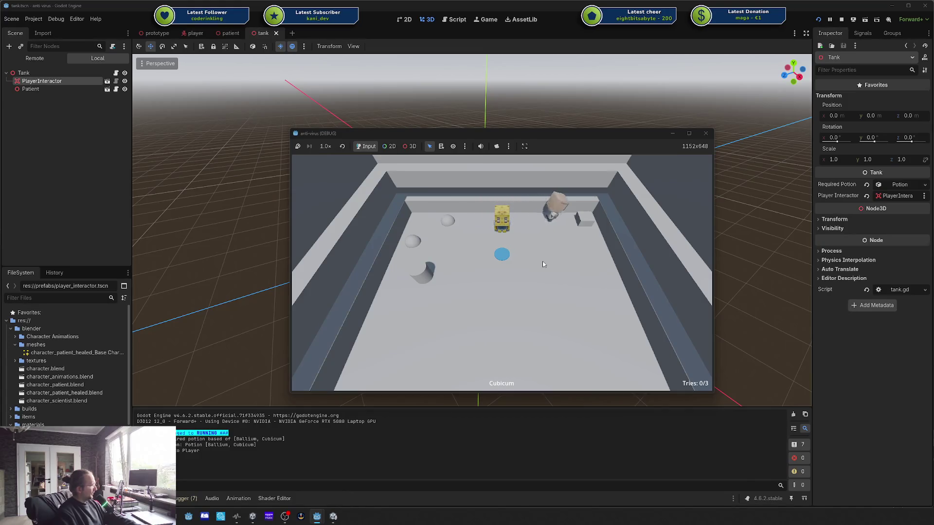
key(a)
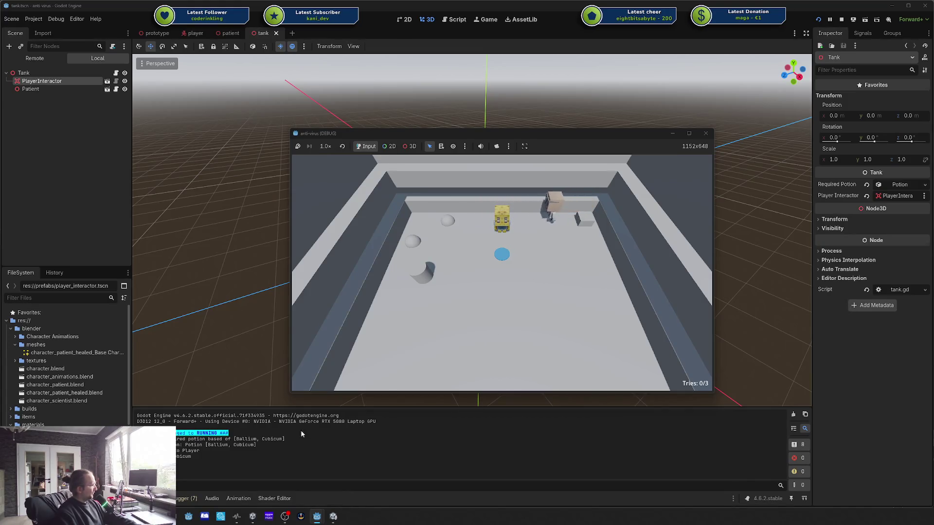
key(a)
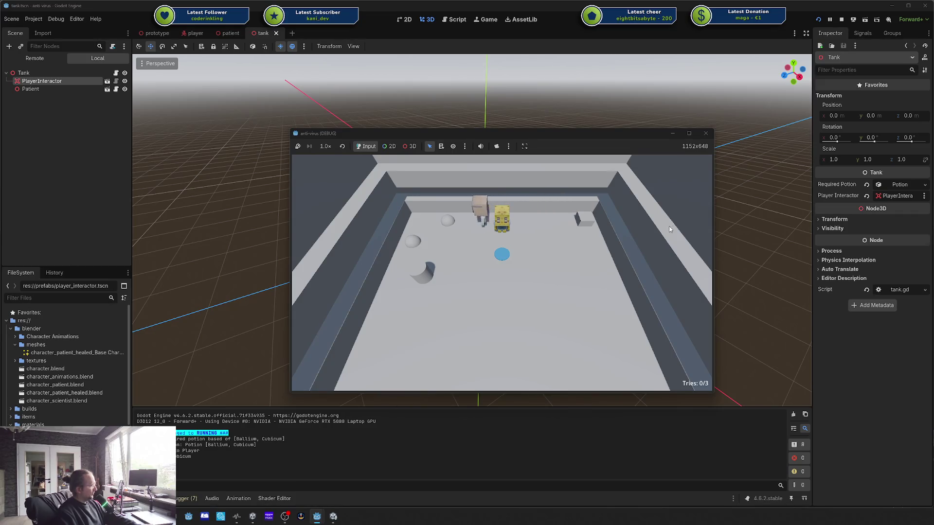
key(d)
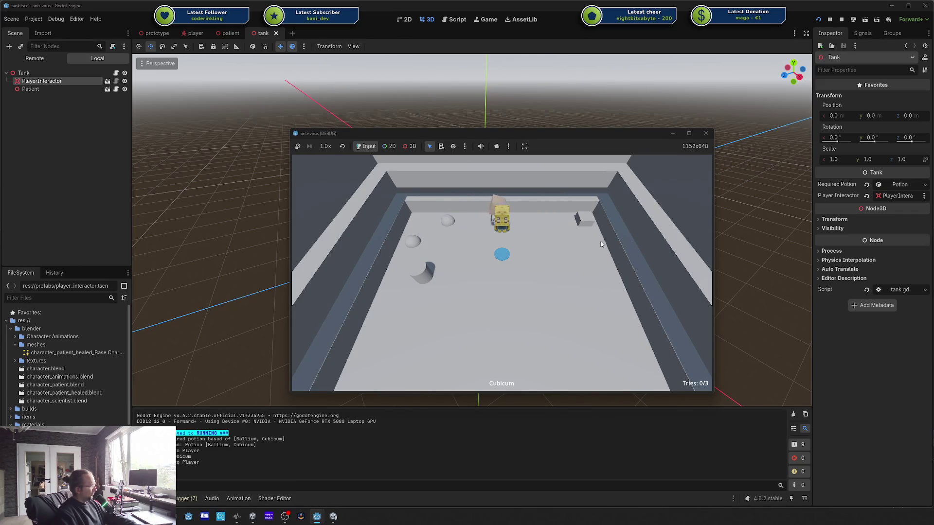
key(d)
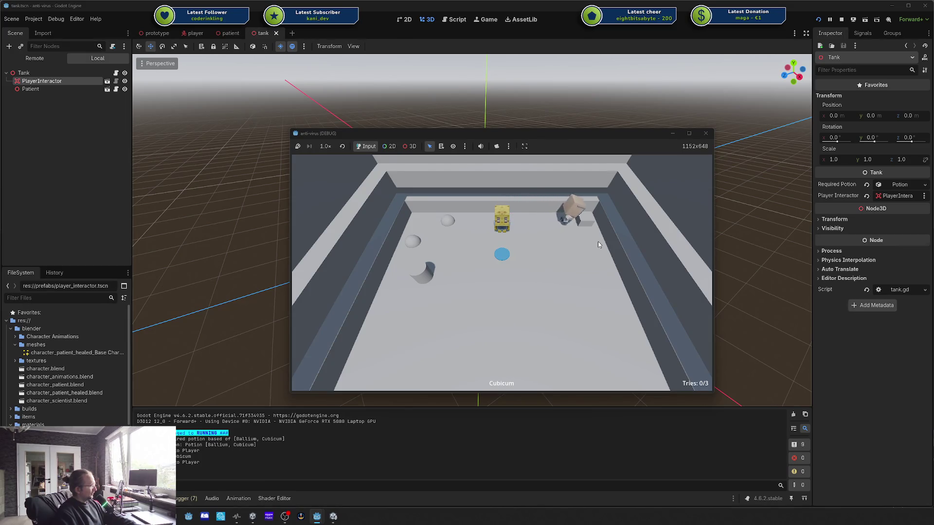
key(s)
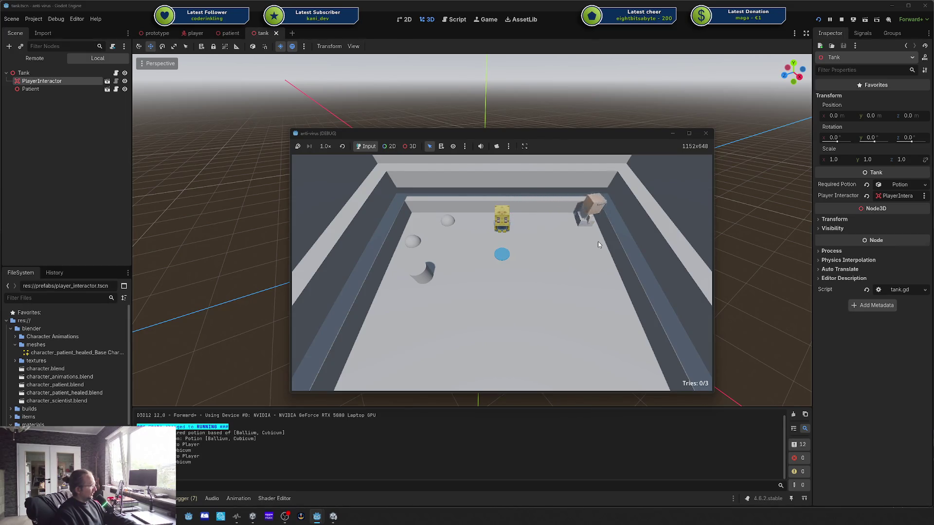
Step: Brew the carried Cubicum into a potion, deliver it on the blue circle, and stop the game
click(598, 241)
click(519, 256)
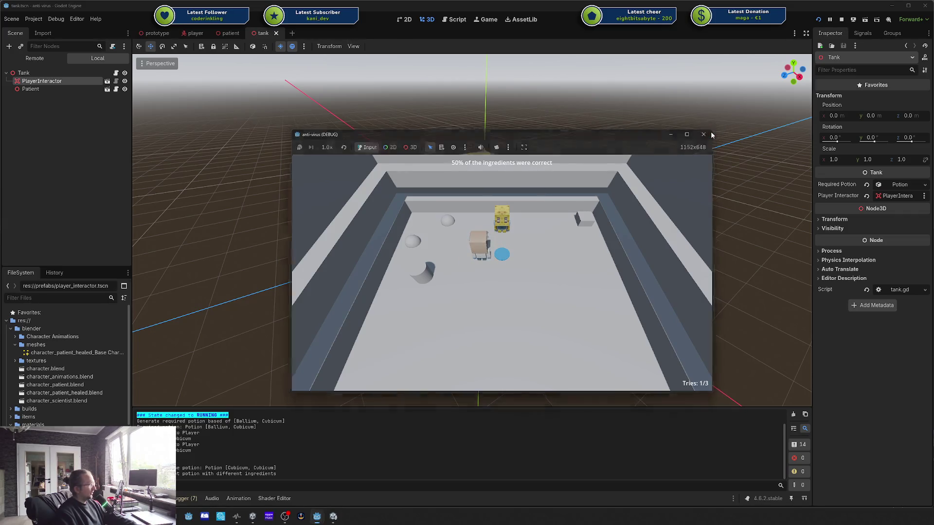
click(706, 133)
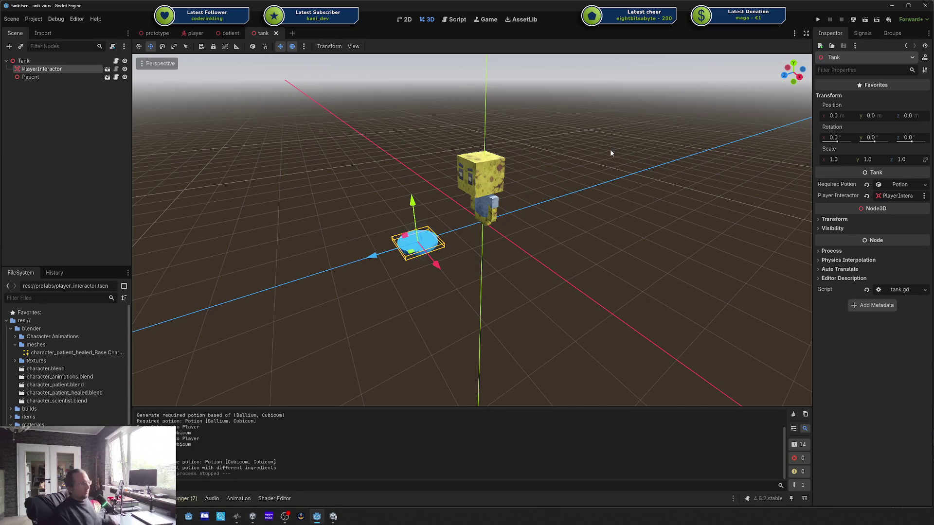
Step: Deselect the PlayerInteractor, zoom and orbit around the character, then open Windows search
click(580, 164)
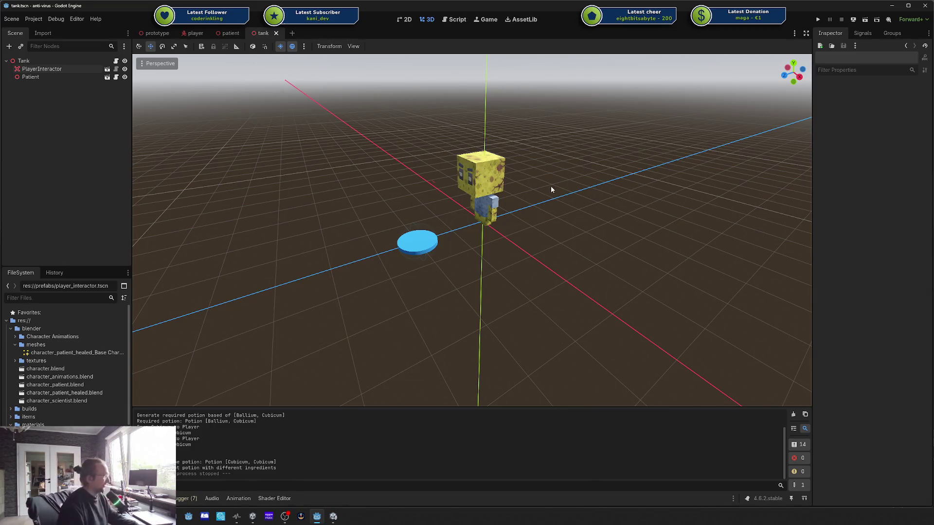
scroll(574, 180, up, 4)
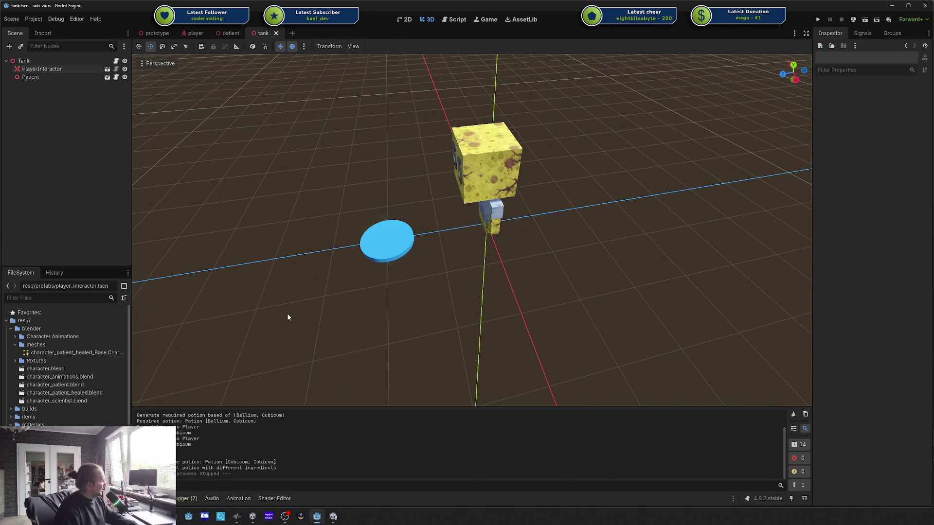
drag(288, 317, 168, 352)
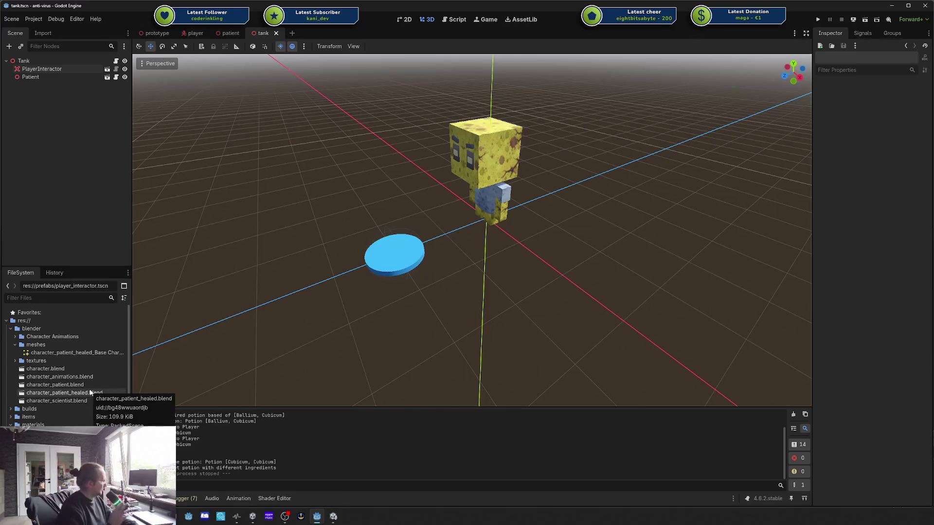
key(super)
Step: Launch Blender 5.0 from search and dismiss the splash screen
text(blende)
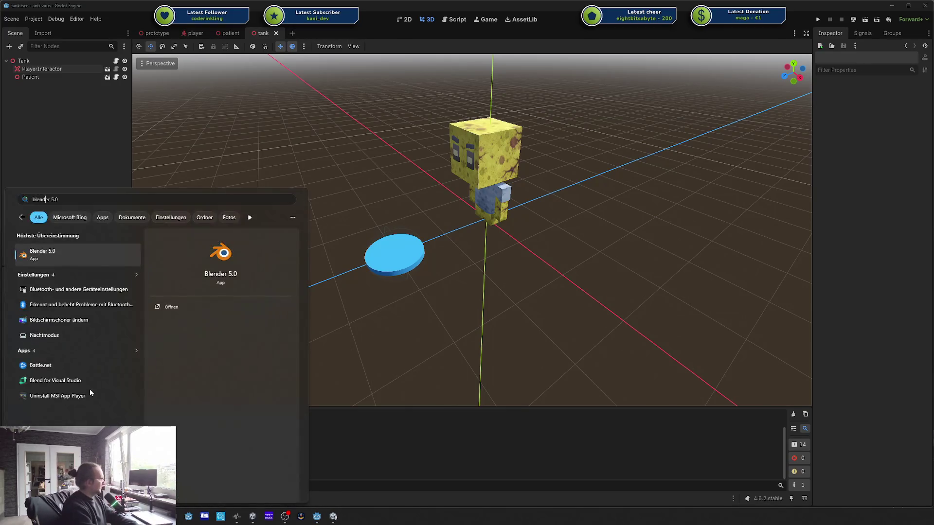
key(Return)
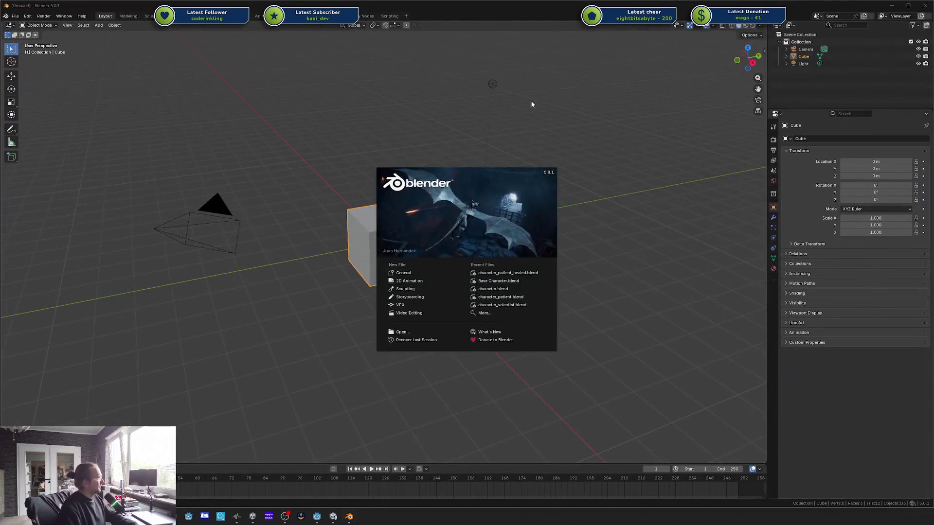
click(533, 108)
Step: Delete the default camera, cube and light from the new scene
key(a)
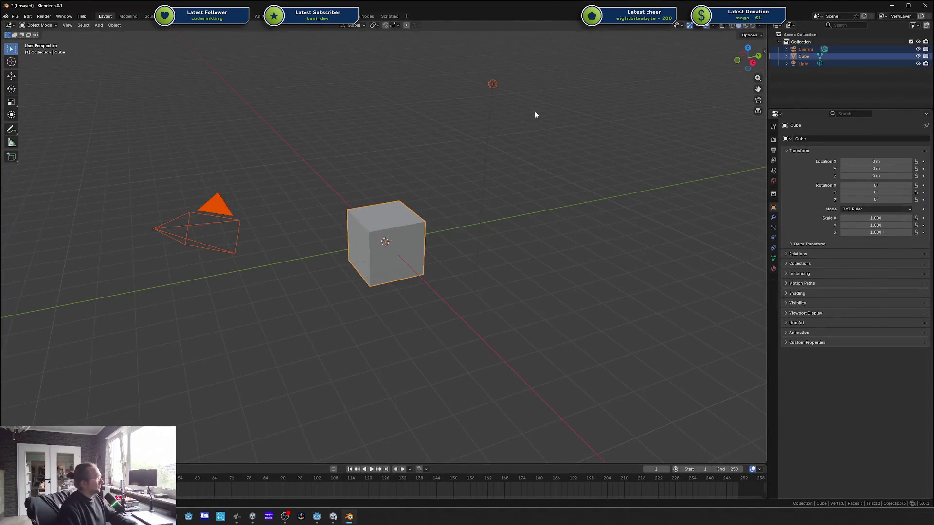
key(x)
click(462, 135)
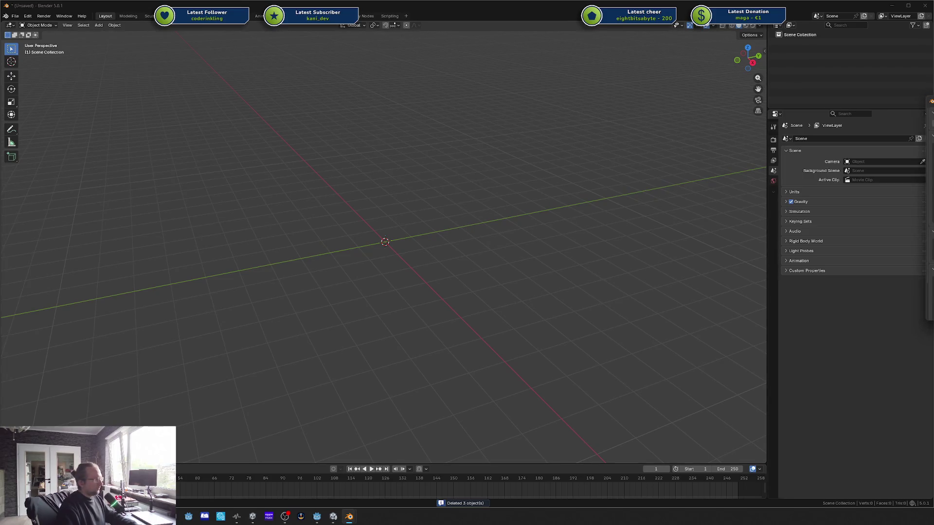
Step: Append the Character Rig from the character .blend file using File > Append
click(15, 15)
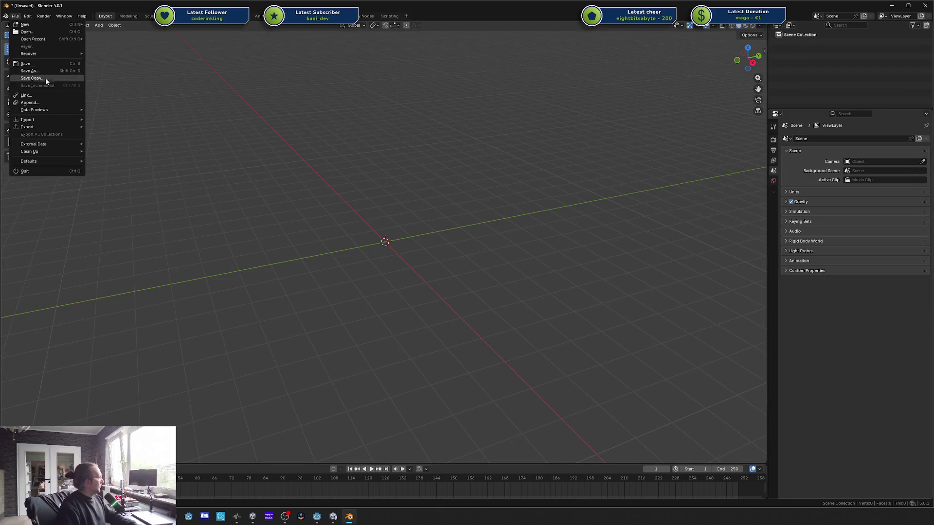
mouse_move(47, 40)
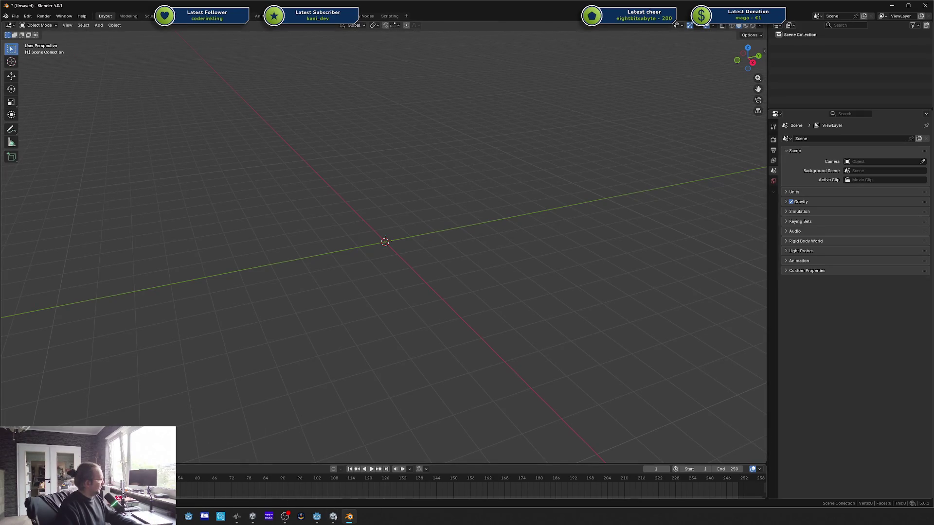
click(16, 16)
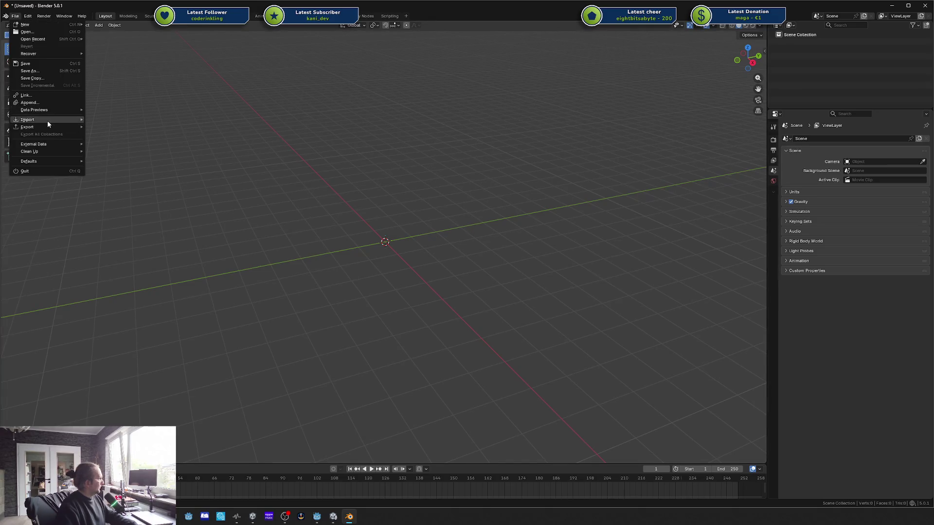
click(51, 104)
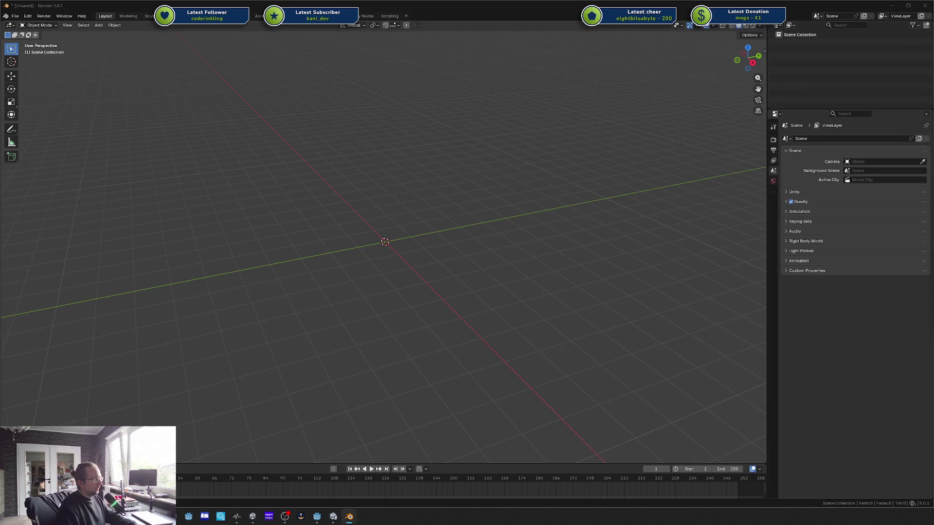
key(ctrl+z)
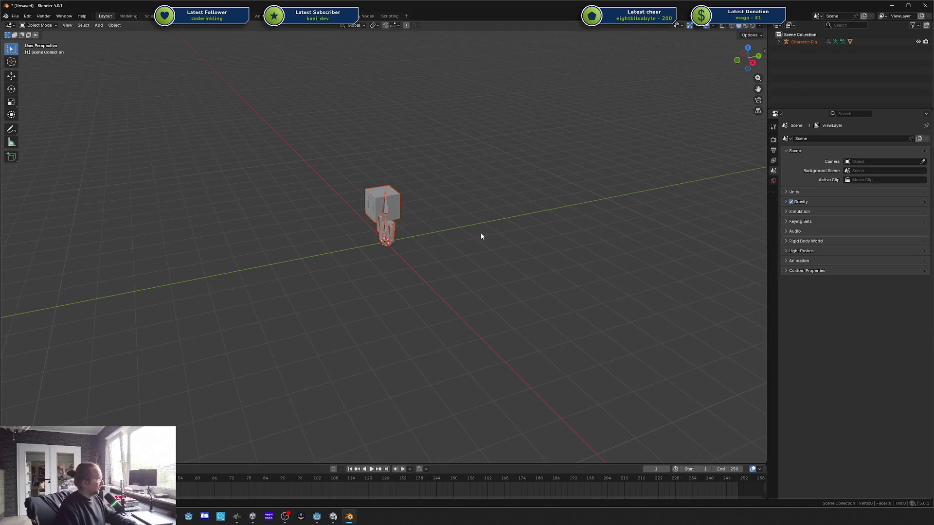
Step: Set viewport shading Object Color to Texture and enable Backface Culling and Shadow
click(760, 25)
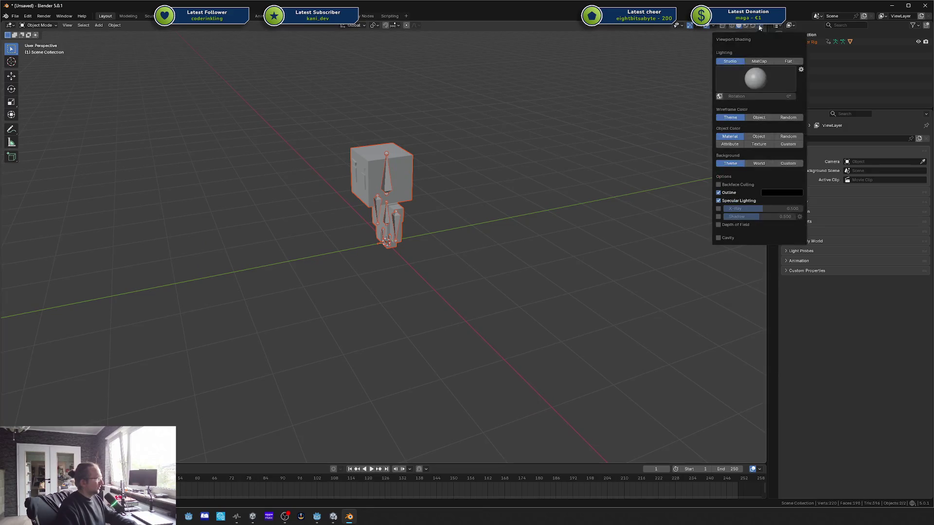
click(772, 145)
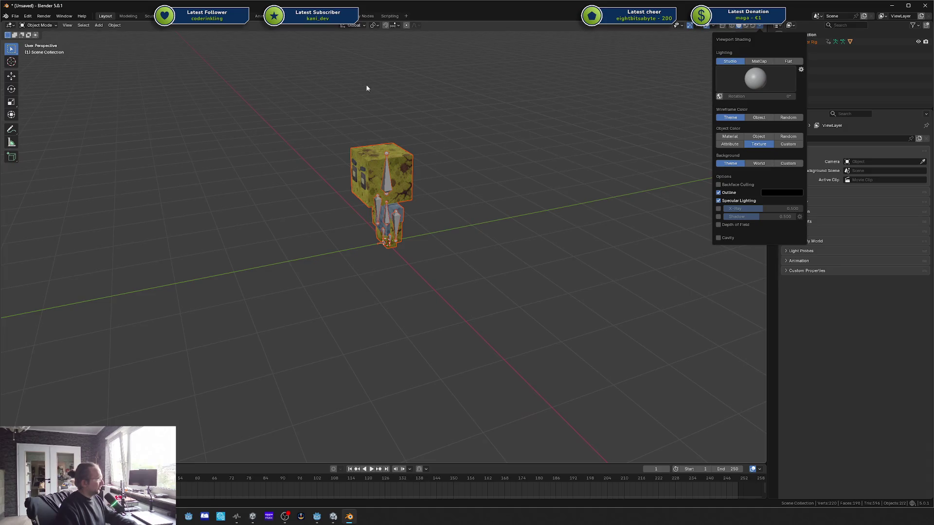
click(718, 185)
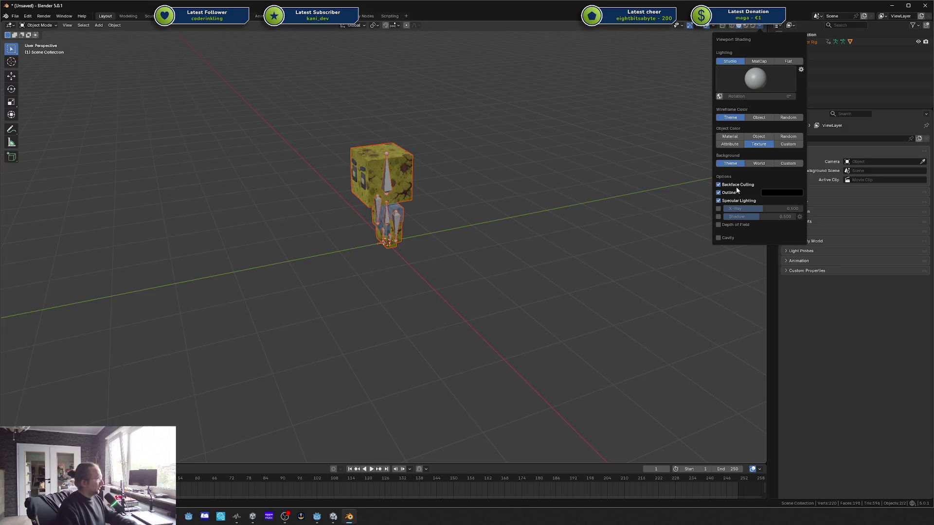
click(719, 216)
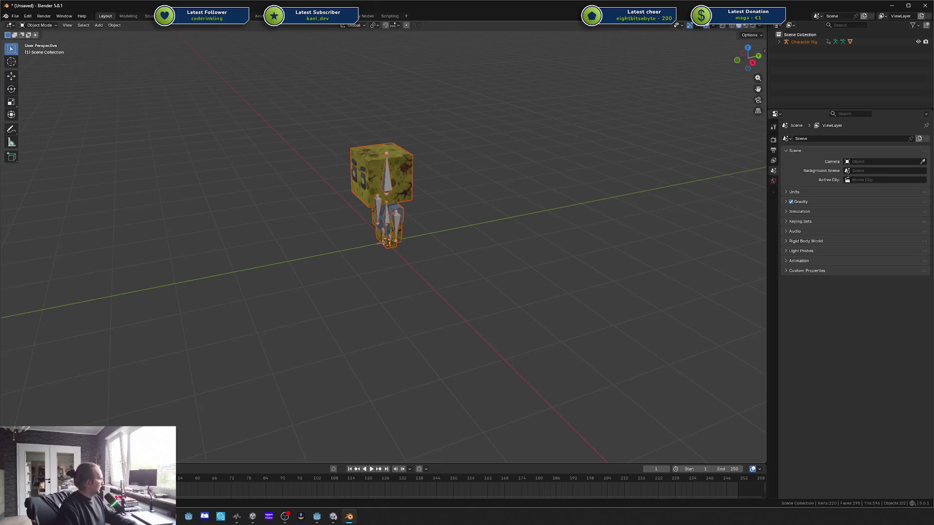
Step: Replace the timeline with a second 3D view, split the left view in two, and hide overlays
key(ctrl+space)
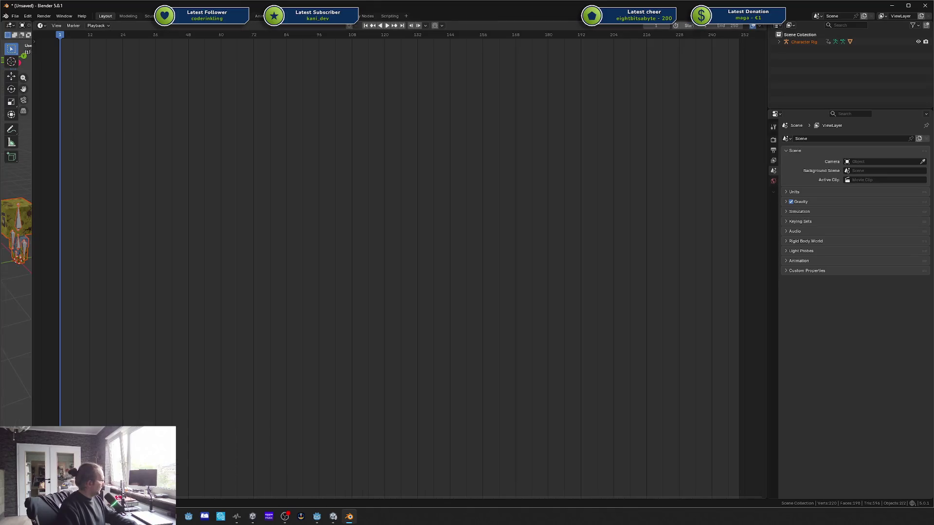
mouse_move(32, 23)
mouse_down()
mouse_move(48, 25)
mouse_move(19, 195)
mouse_move(199, 243)
mouse_move(236, 291)
mouse_up()
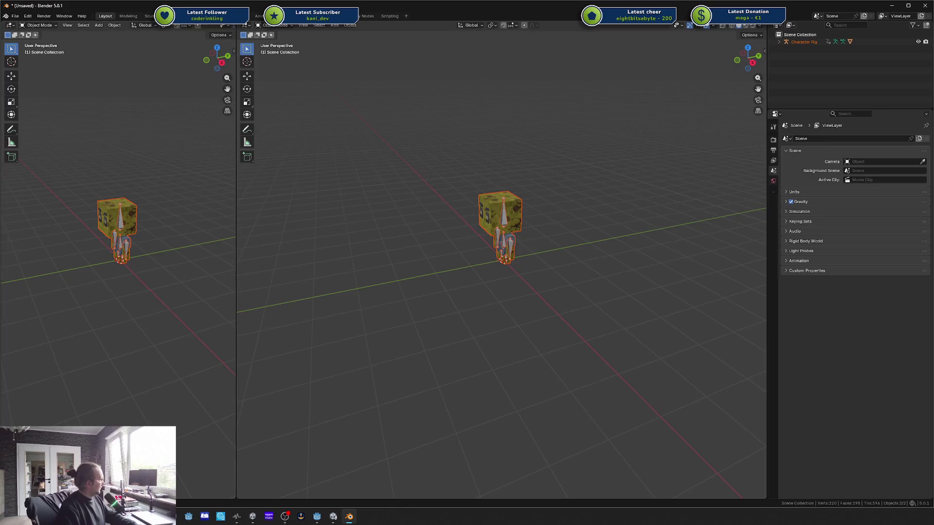
drag(4, 23, 51, 213)
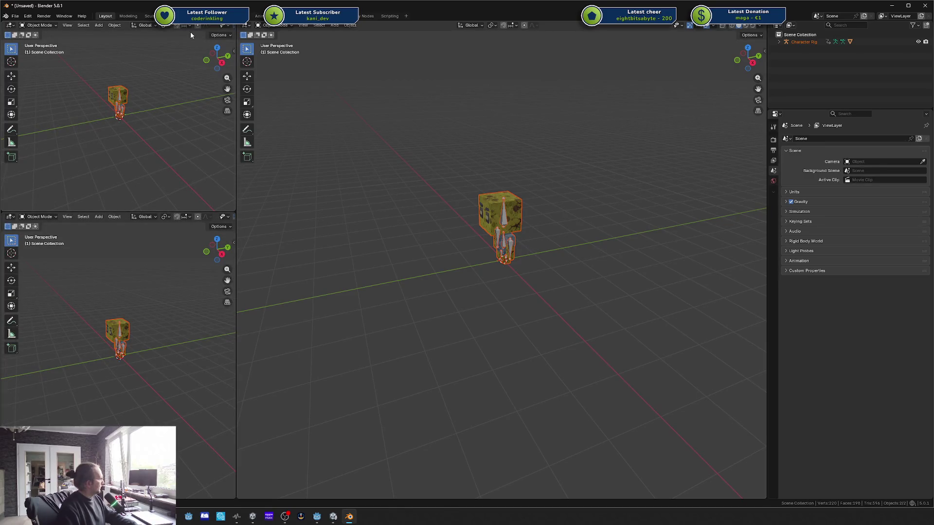
scroll(190, 30, down, 2)
scroll(207, 26, down, 4)
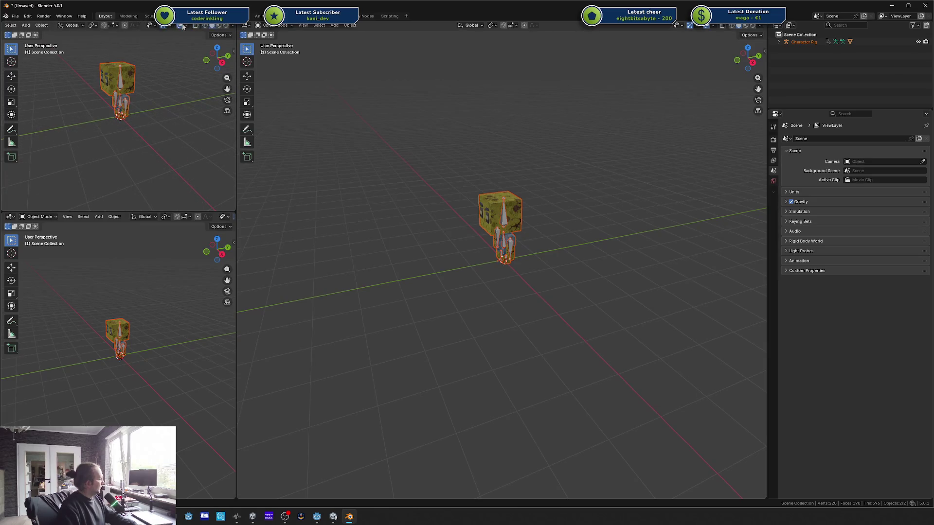
click(176, 25)
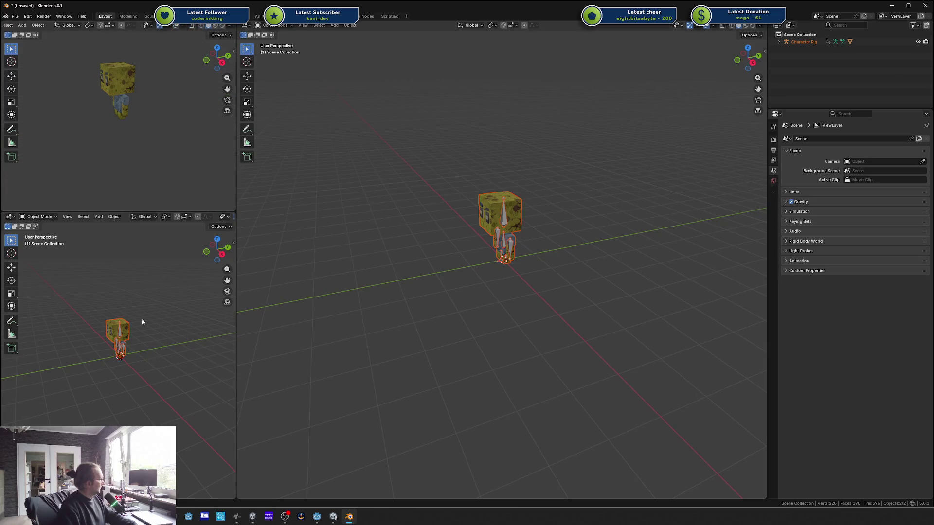
scroll(68, 271, up, 2)
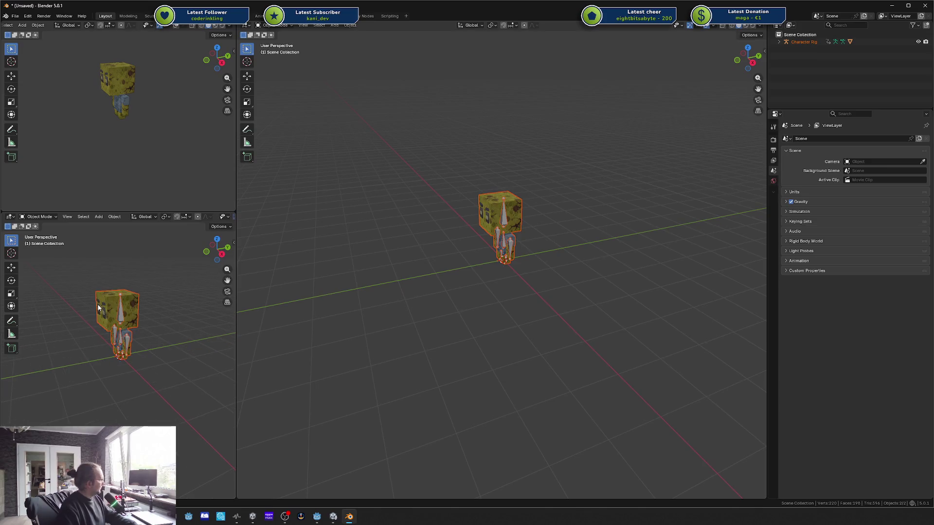
Step: Switch the bottom-left area to the Image Editor and zoom into the UV layout
click(10, 217)
click(28, 244)
scroll(102, 335, up, 3)
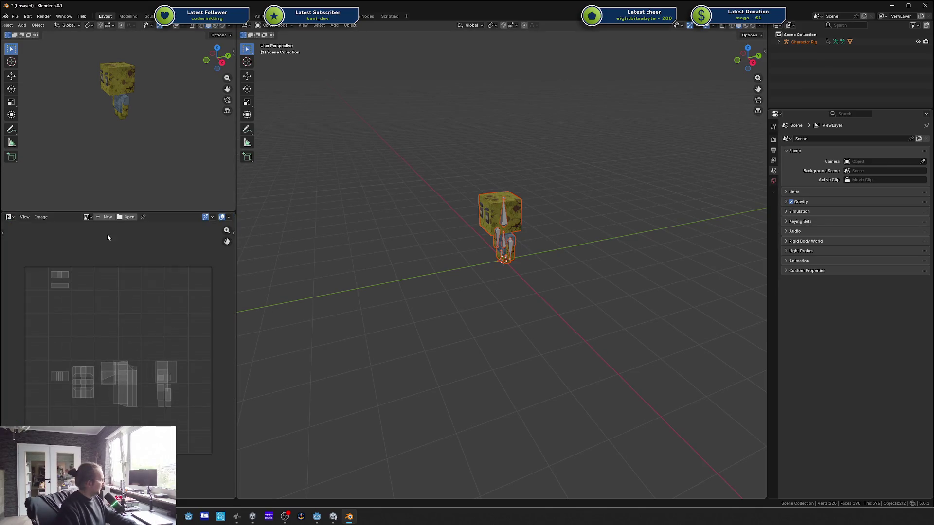
Step: Select the Base Character mesh and toggle Edit Mode to load its texture into the Image Editor
click(501, 214)
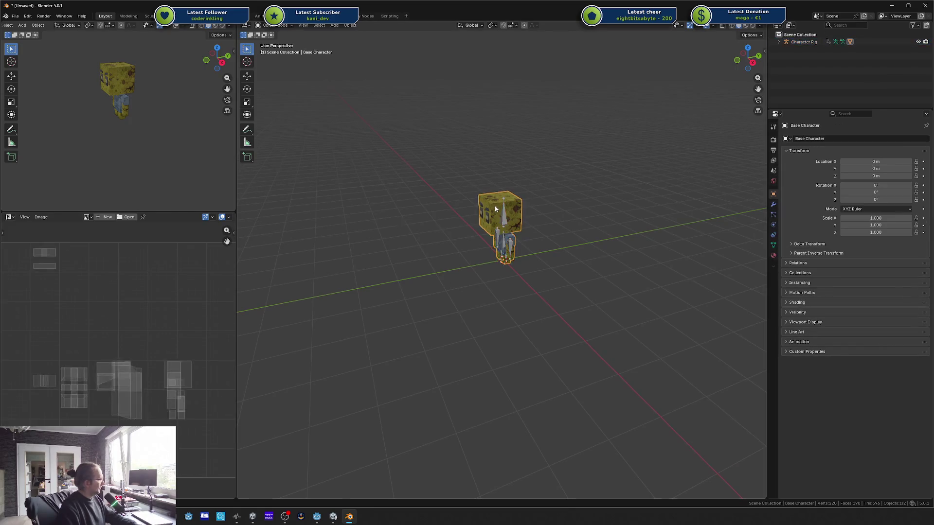
key(Tab)
key(Tab)
scroll(443, 224, down, 1)
scroll(135, 283, down, 8)
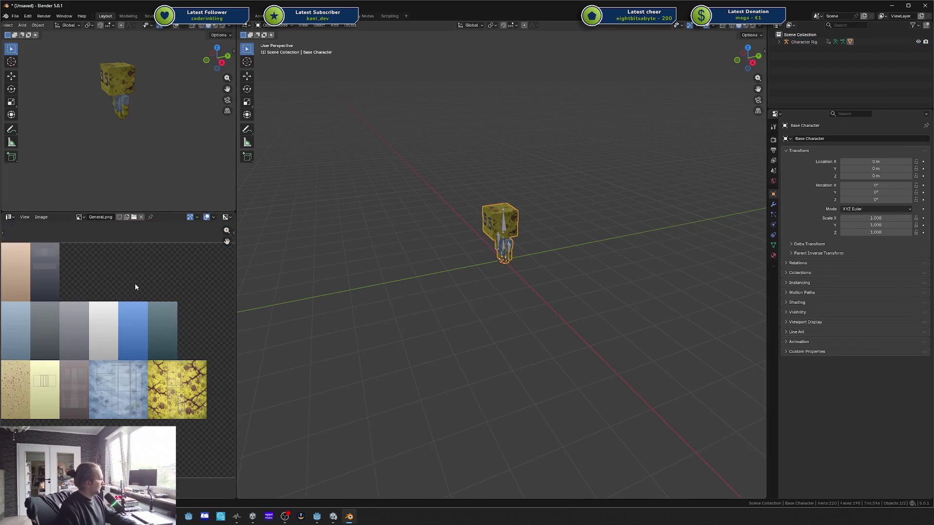
scroll(123, 315, up, 1)
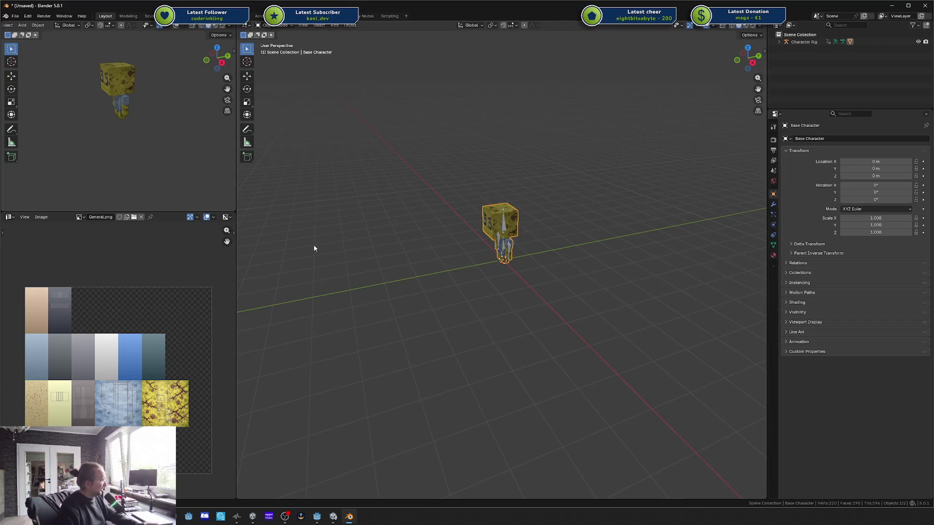
scroll(442, 261, up, 4)
mouse_move(429, 284)
mouse_down()
mouse_move(432, 291)
mouse_move(454, 288)
mouse_up()
scroll(471, 286, up, 3)
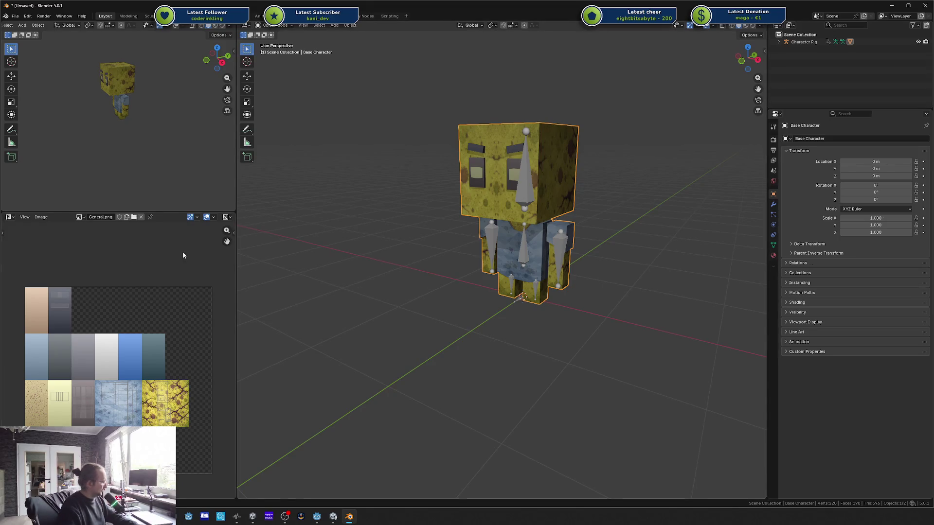
Step: Check the General.png image properties in the side panel, then start saving as a new file
key(n)
click(231, 249)
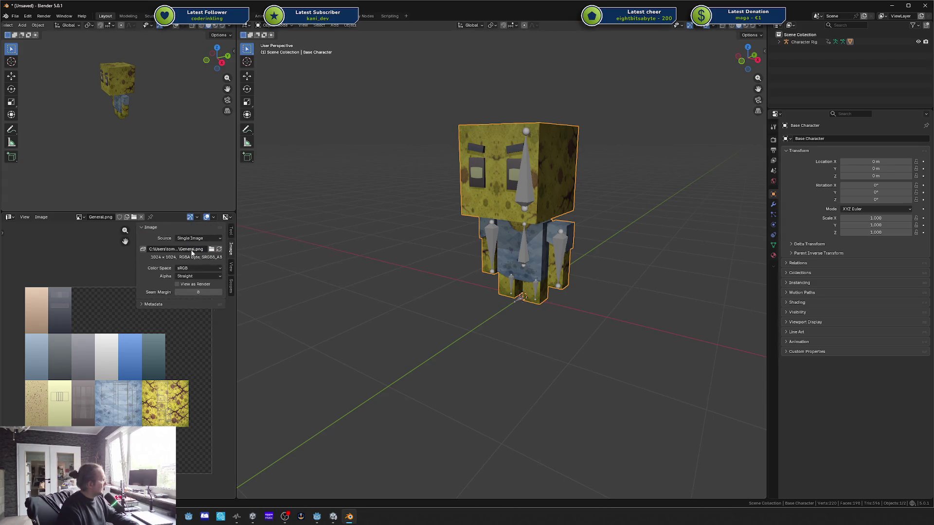
key(n)
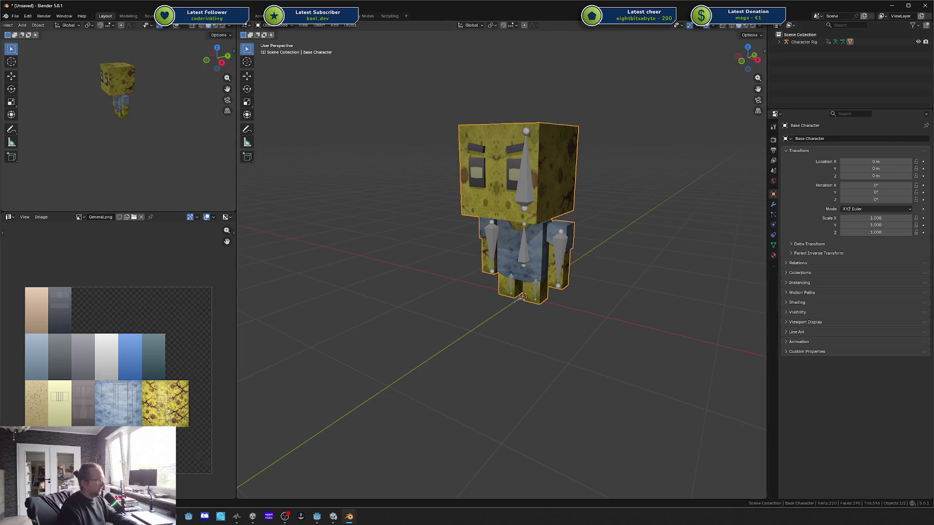
key(ctrl+s)
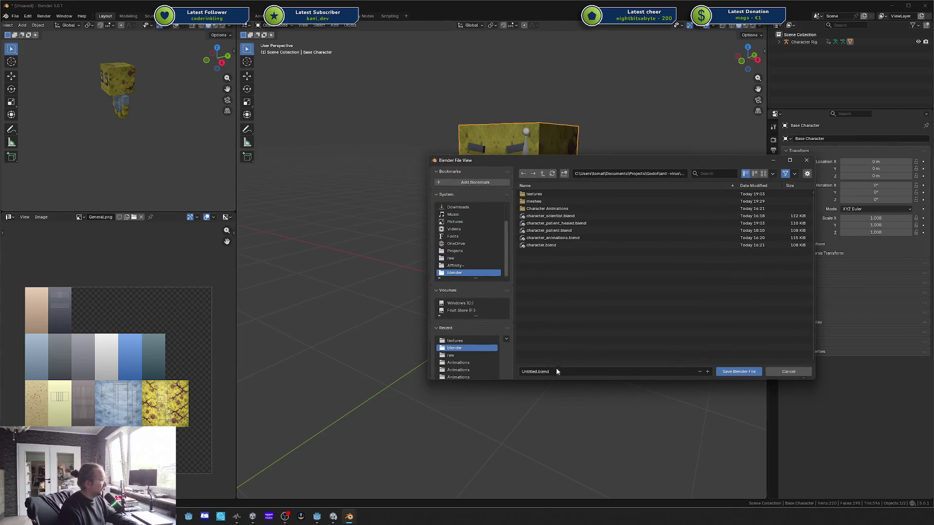
Step: Save the scene as tank_cell.blend
click(557, 372)
text(tank)
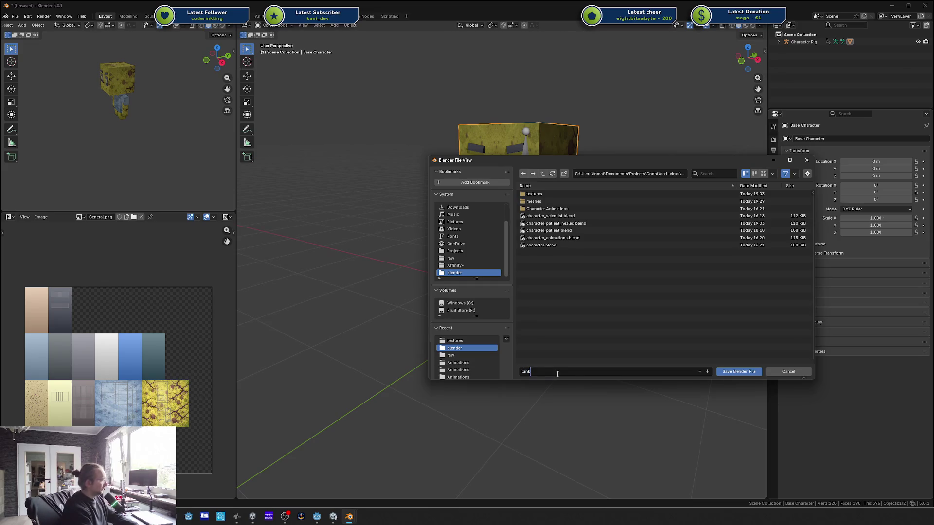
text(_cell)
key(Return)
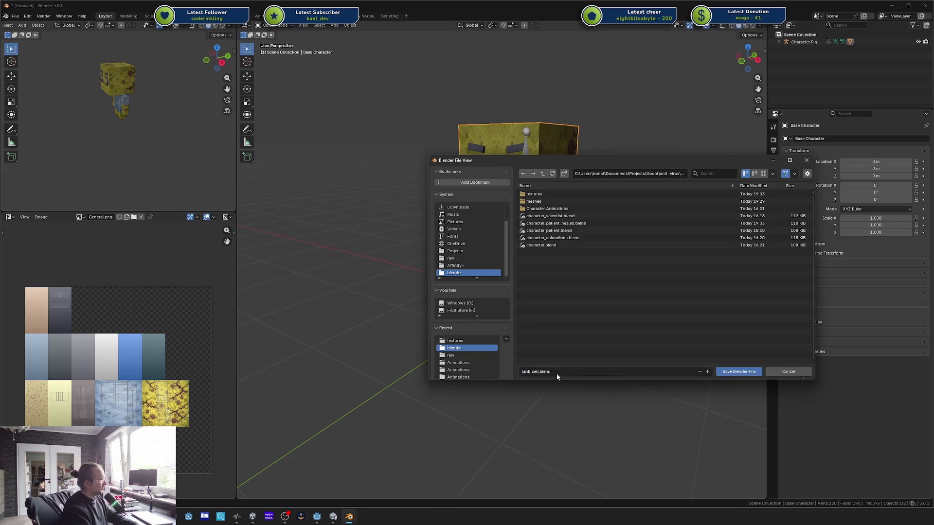
click(753, 373)
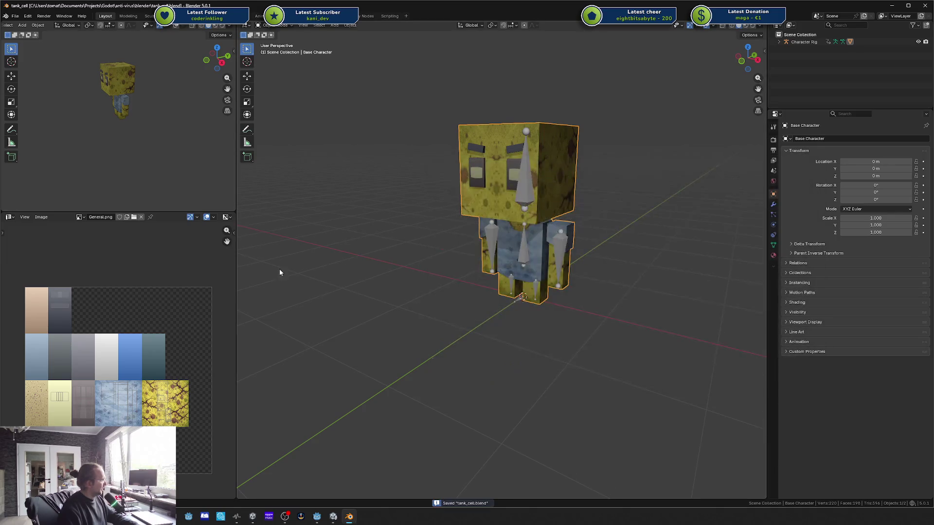
Step: Deselect and orbit around the textured character from several angles, then select the Character Rig
key(n)
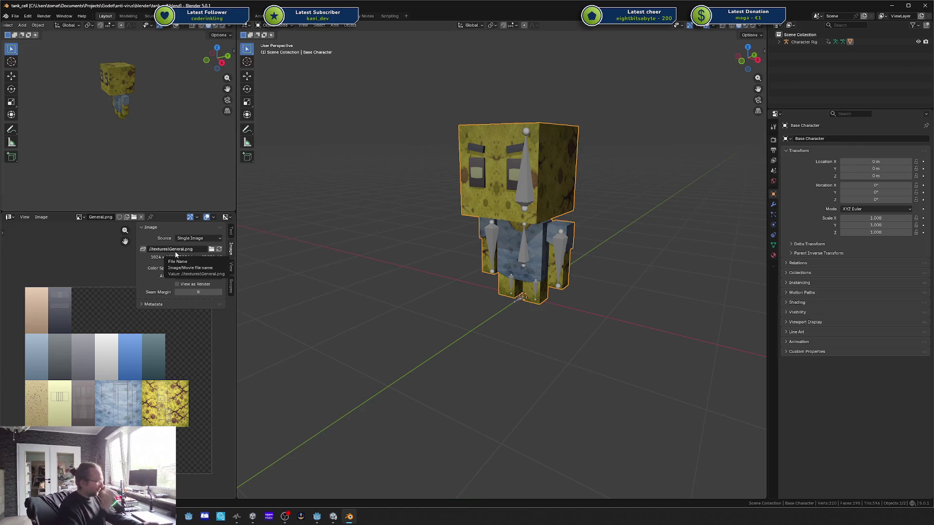
key(n)
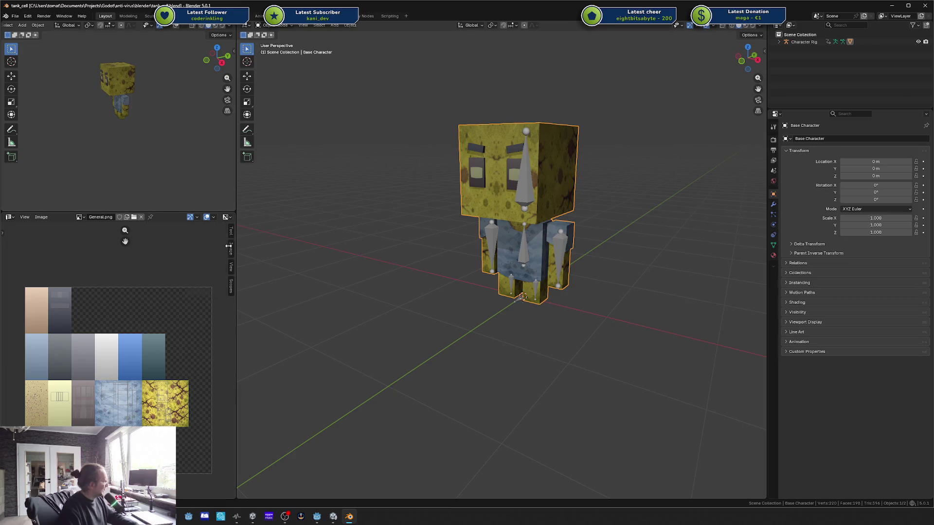
click(415, 298)
mouse_move(415, 298)
mouse_down()
mouse_move(485, 293)
mouse_move(436, 284)
mouse_move(441, 275)
mouse_up()
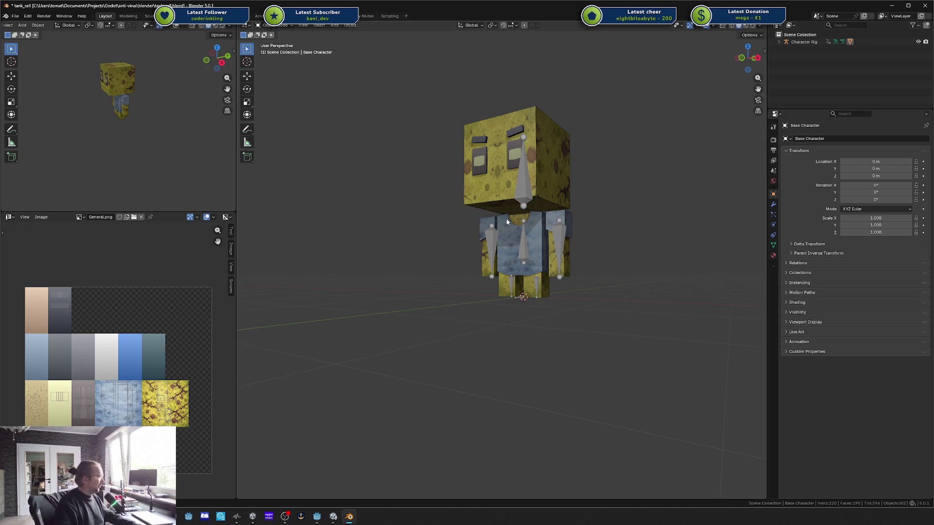
drag(441, 276, 520, 231)
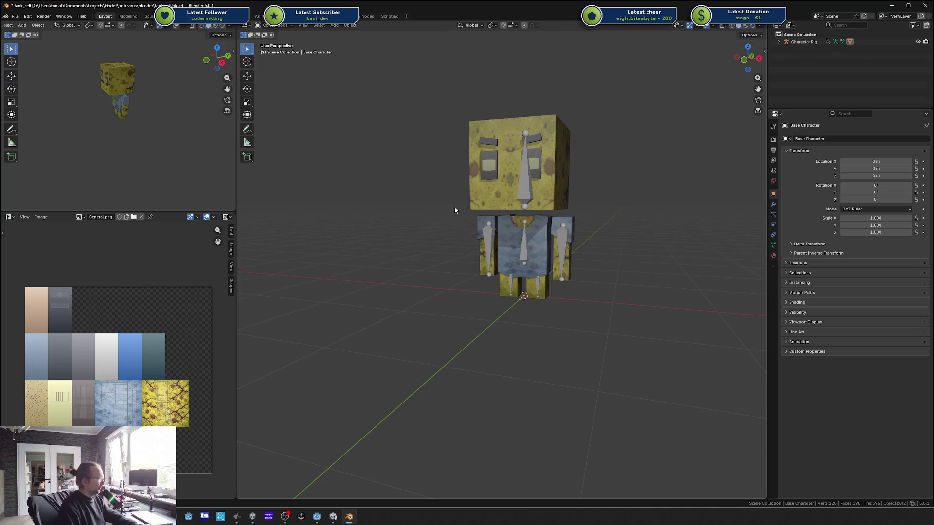
scroll(457, 213, up, 5)
drag(641, 307, 617, 319)
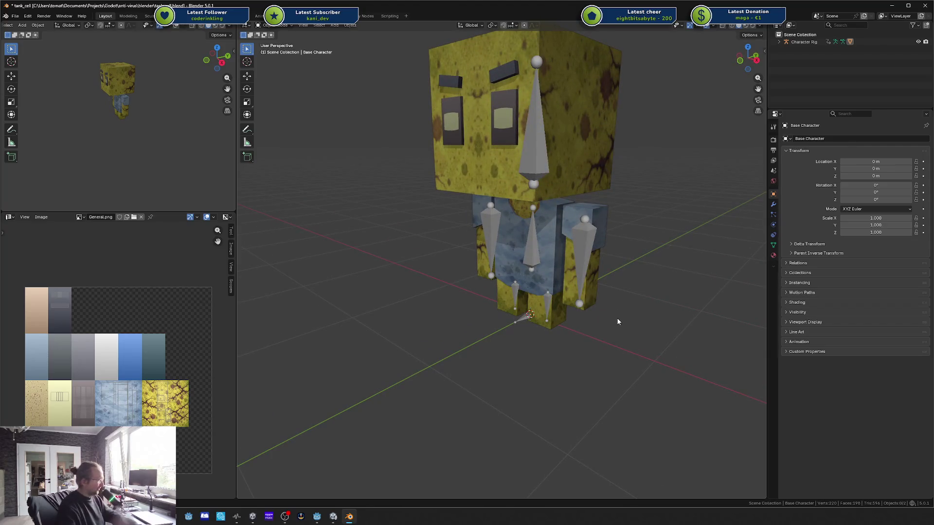
scroll(617, 318, down, 3)
drag(434, 287, 408, 296)
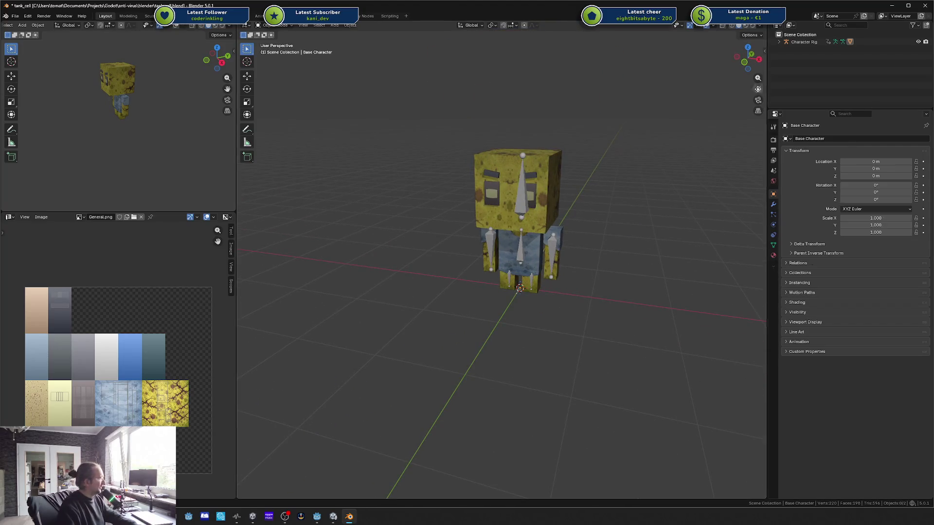
click(797, 41)
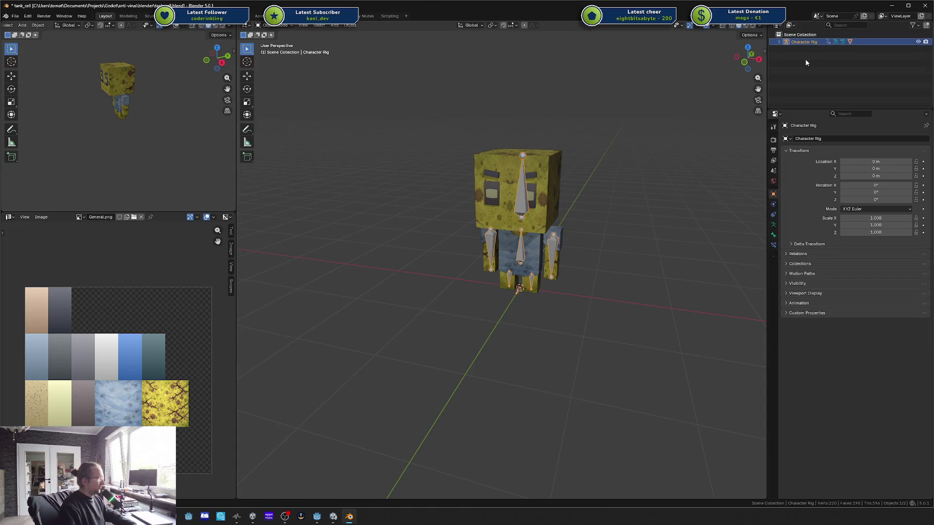
Step: Move the Character Rig and Base Character mesh into a new Reference collection
shift+click(506, 185)
key(m)
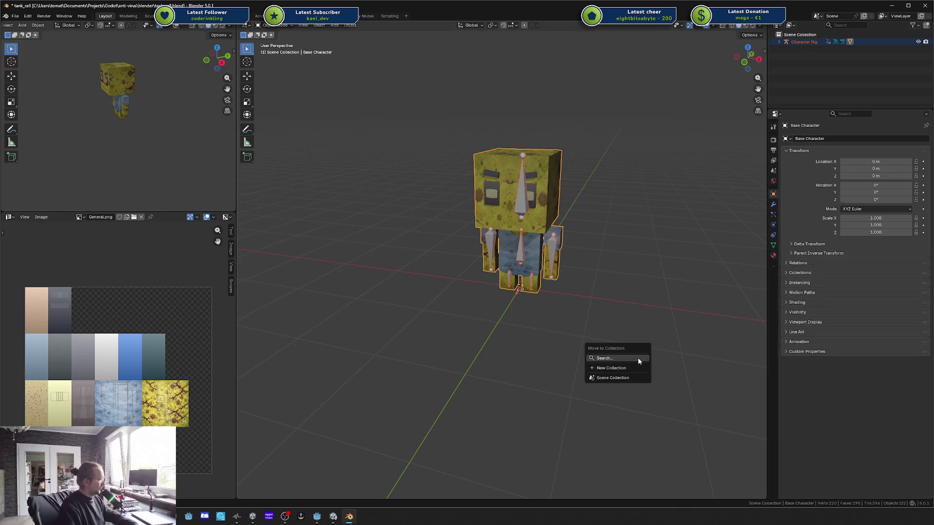
key(space)
text(Reference)
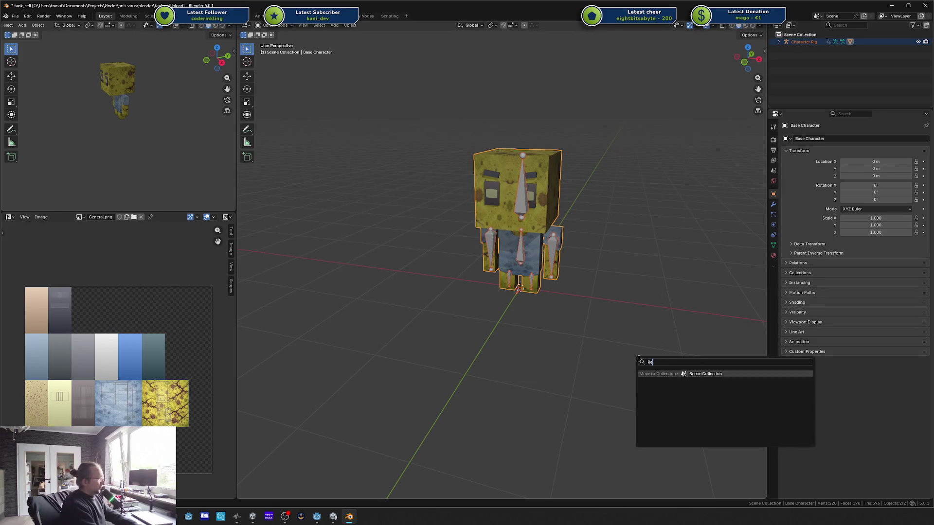
key(Return)
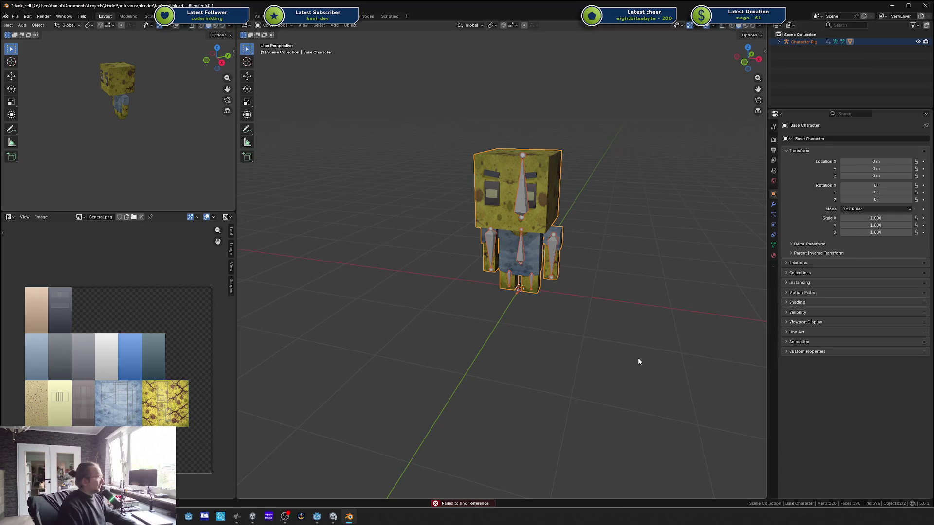
Step: Save tank_cell.blend again and hide the Character Rig in the Outliner
click(637, 215)
click(804, 42)
click(697, 106)
key(ctrl+s)
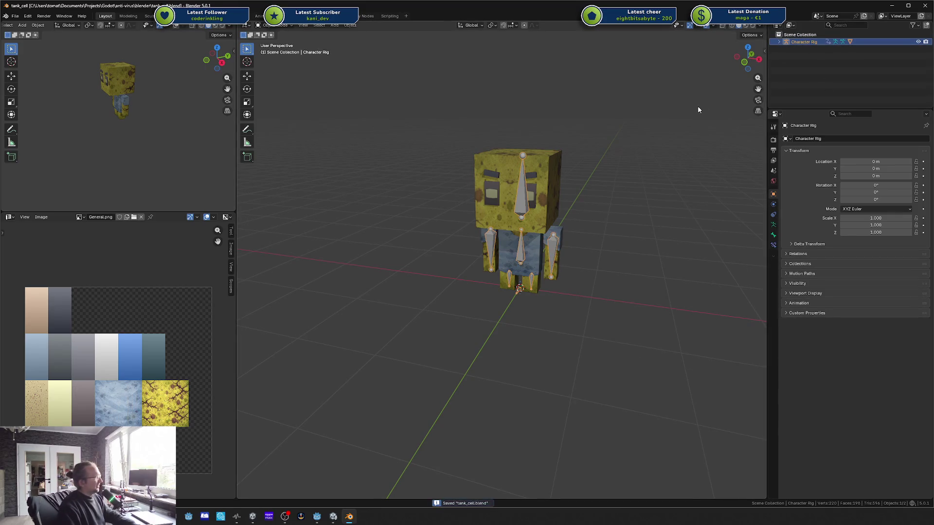
scroll(590, 134, up, 2)
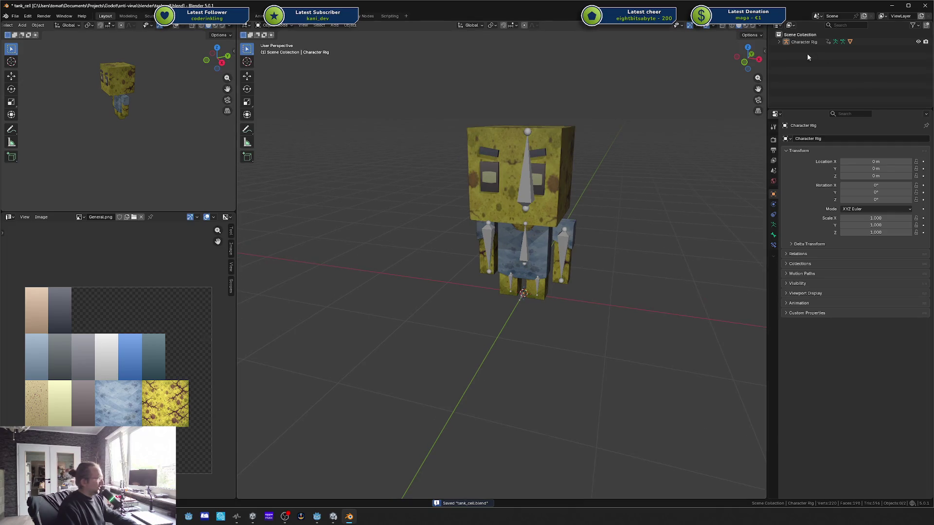
click(918, 42)
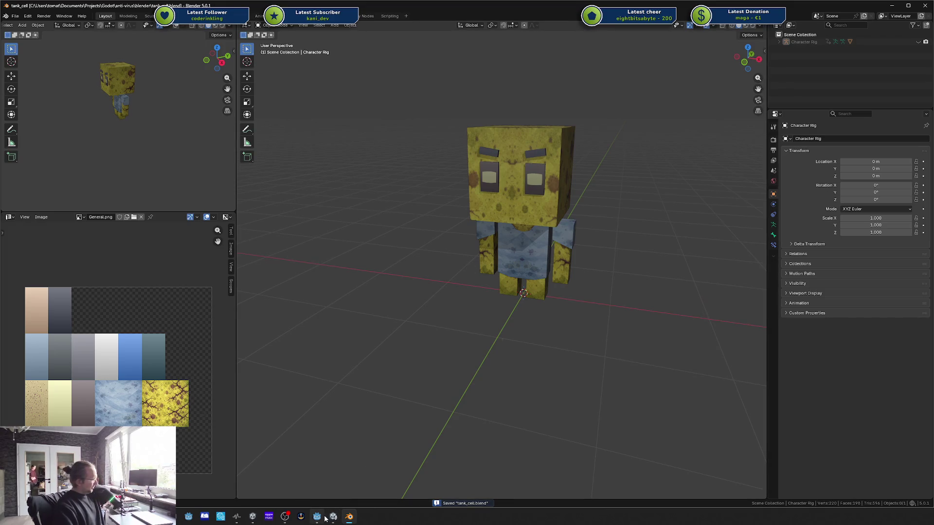
right_click(625, 217)
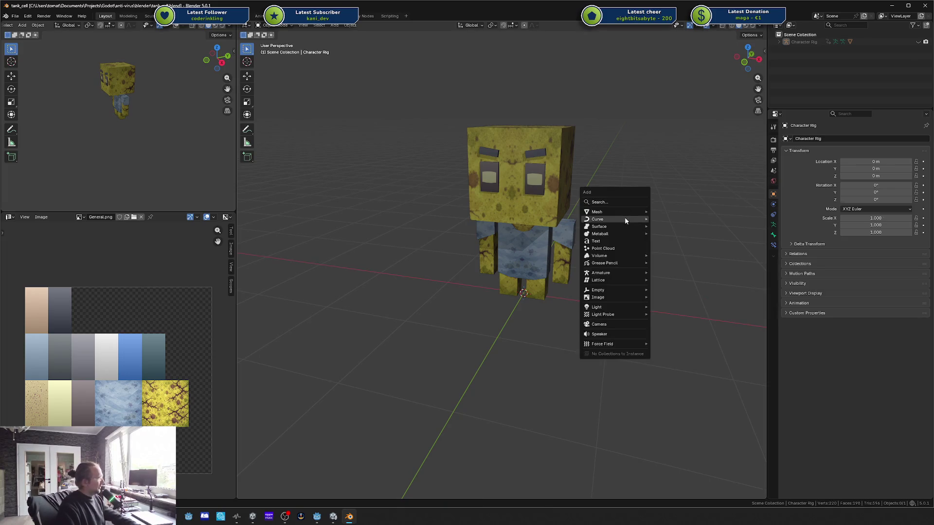
Step: Close the open context menus and clear the Character Rig selection
key(Escape)
right_click(625, 217)
mouse_move(623, 223)
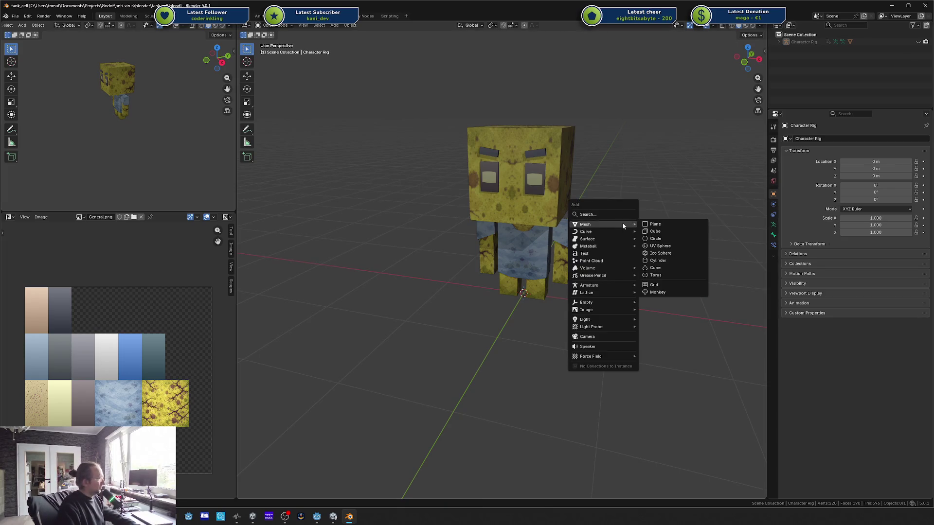
click(667, 228)
click(919, 43)
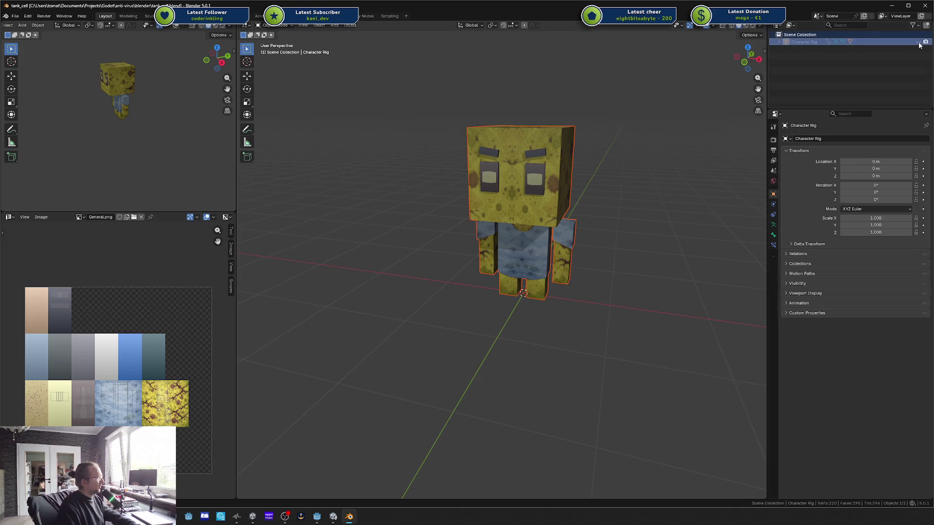
click(685, 173)
Step: Add a cube mesh under the character and raise its geometry along Z in Edit Mode
key(shift+a)
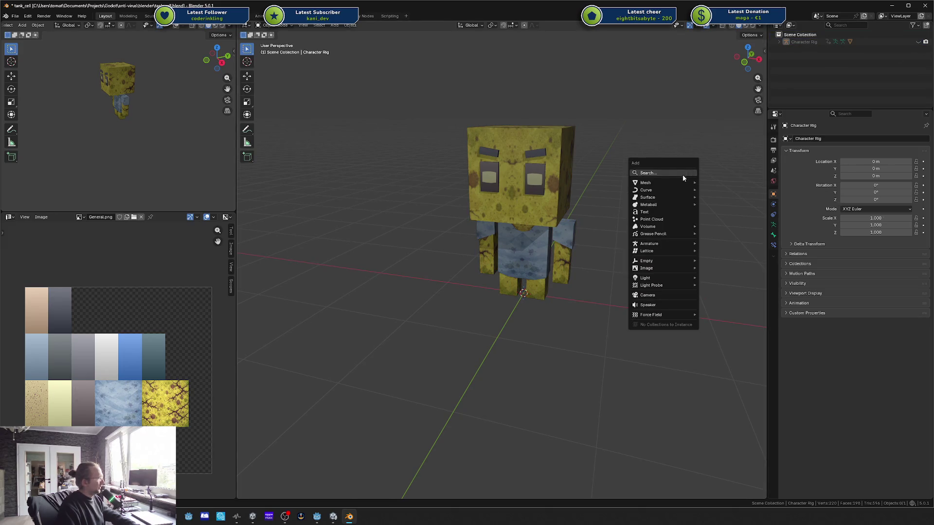
mouse_move(675, 183)
click(714, 190)
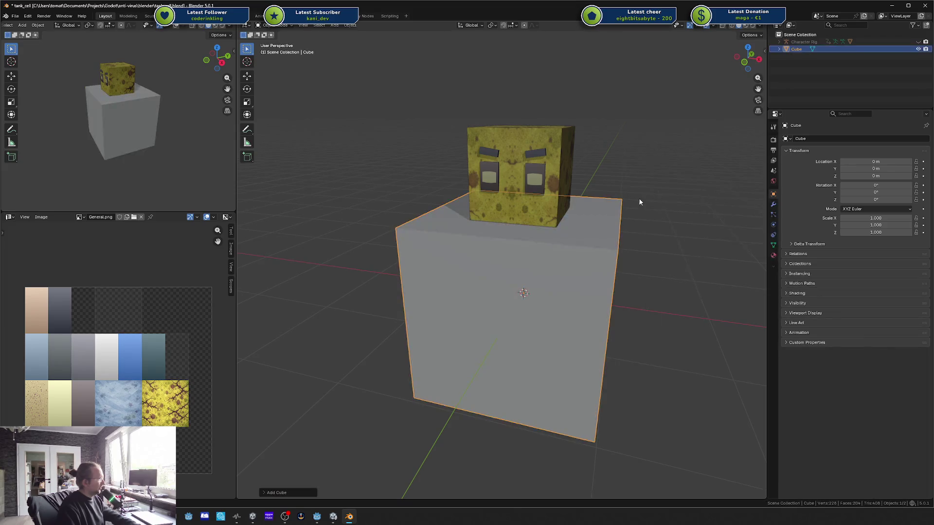
key(g)
key(Escape)
key(Tab)
key(g)
key(z)
key(1)
key(Return)
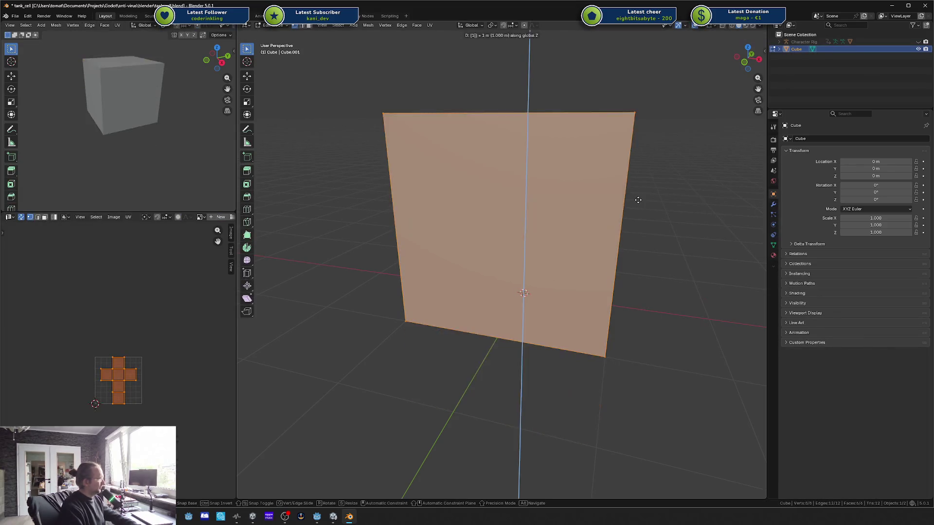
key(s)
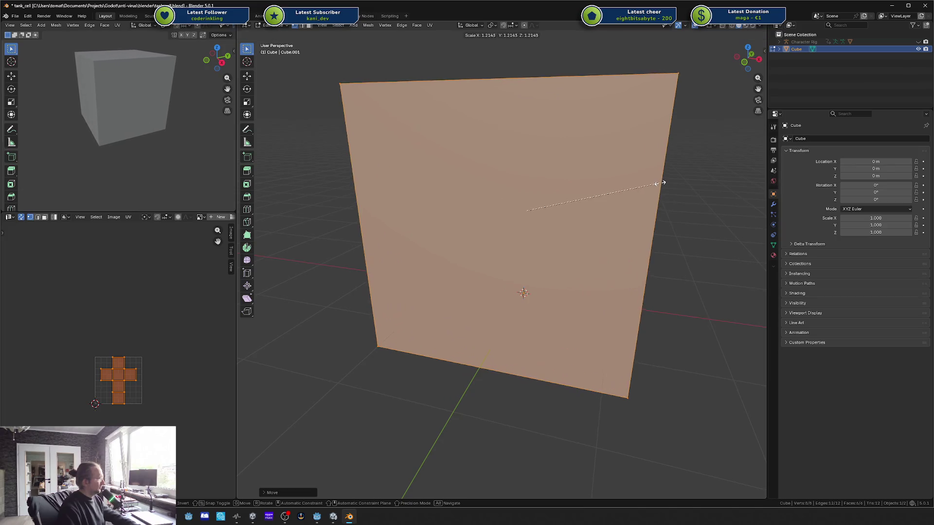
key(Escape)
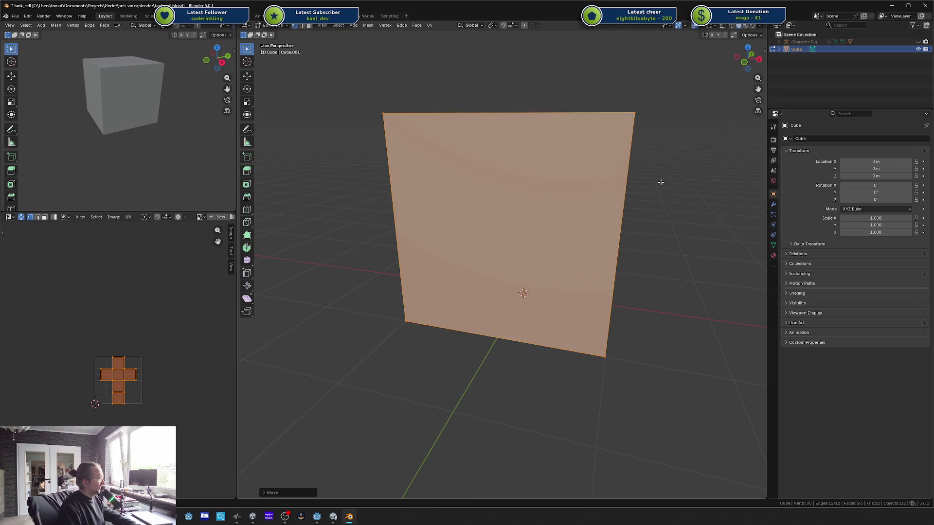
Step: Select the cube's top face, return to Object Mode and save tank_cell.blend
drag(574, 109, 566, 123)
key(alt+a)
click(566, 123)
key(g)
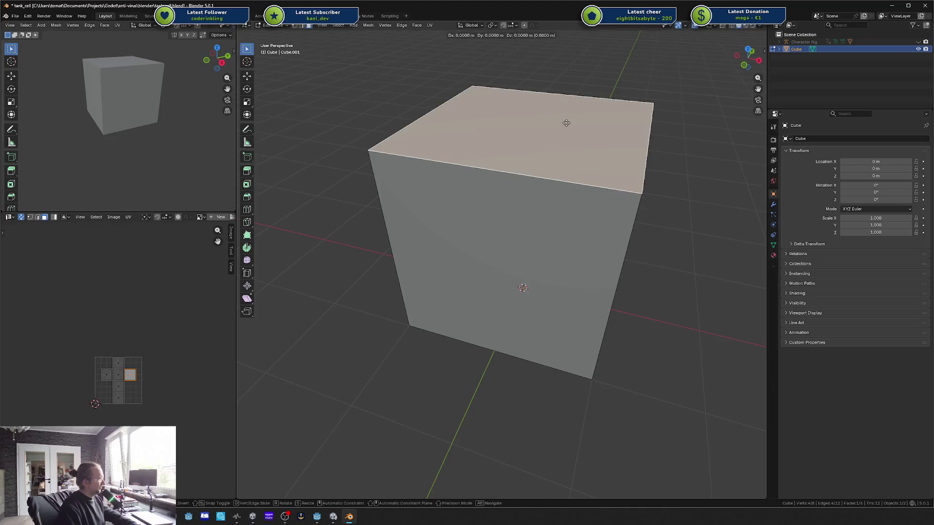
key(Escape)
key(Tab)
key(ctrl+s)
key(alt+Tab)
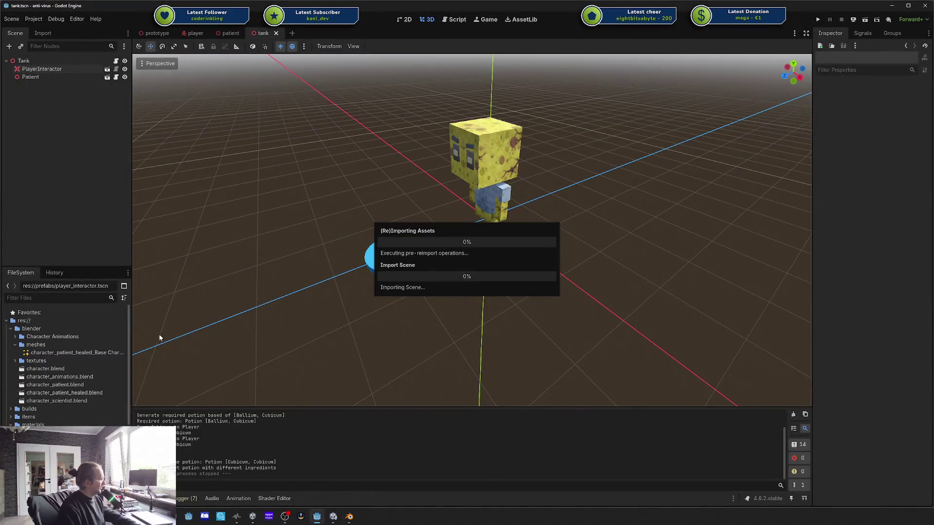
Step: Open tank_cell.blend's advanced import settings enlarged and inspect its meshes and scene nodes
double_click(51, 409)
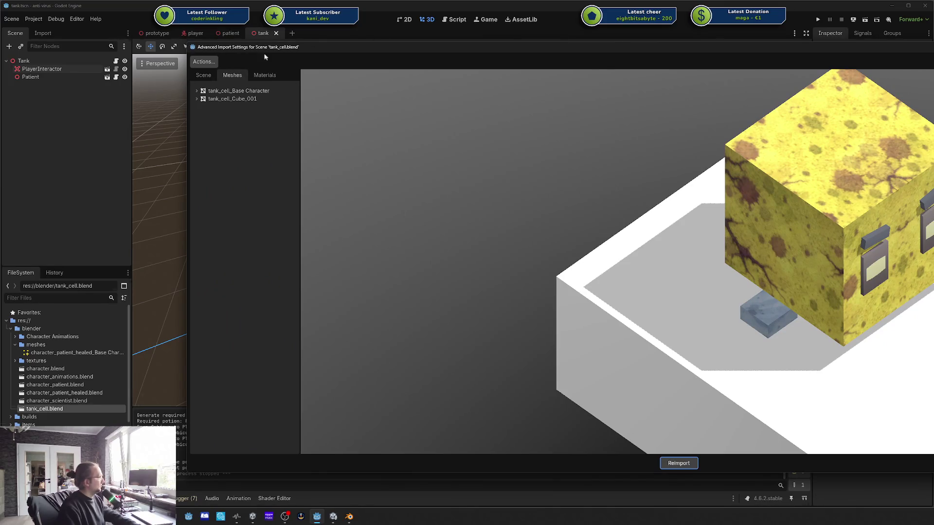
double_click(278, 48)
click(51, 49)
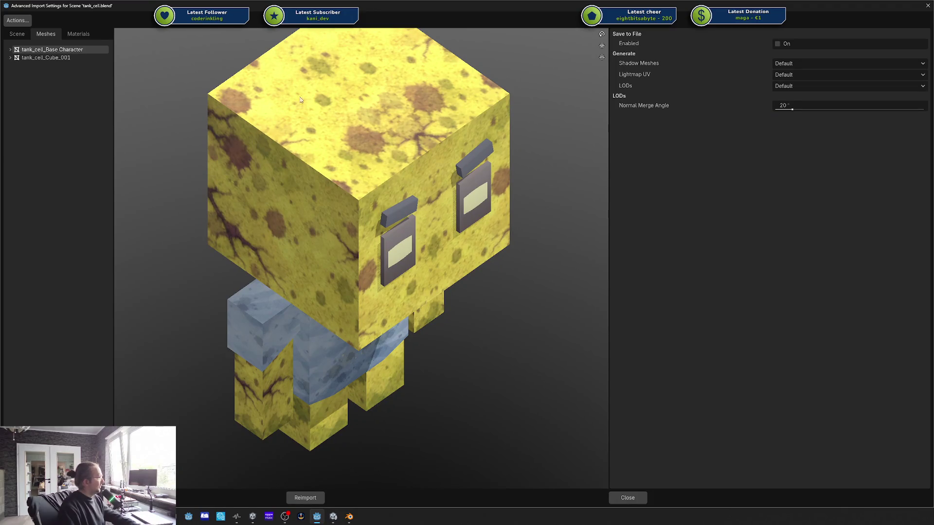
click(17, 34)
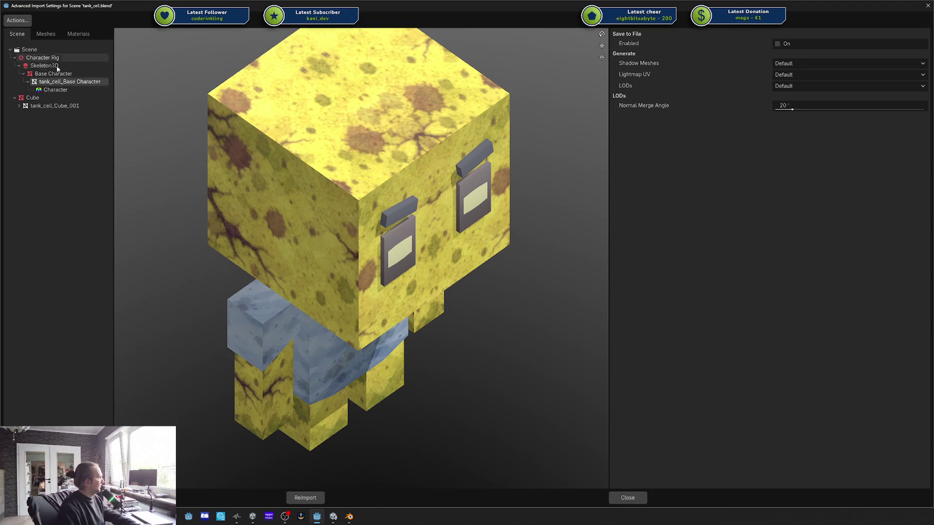
click(57, 67)
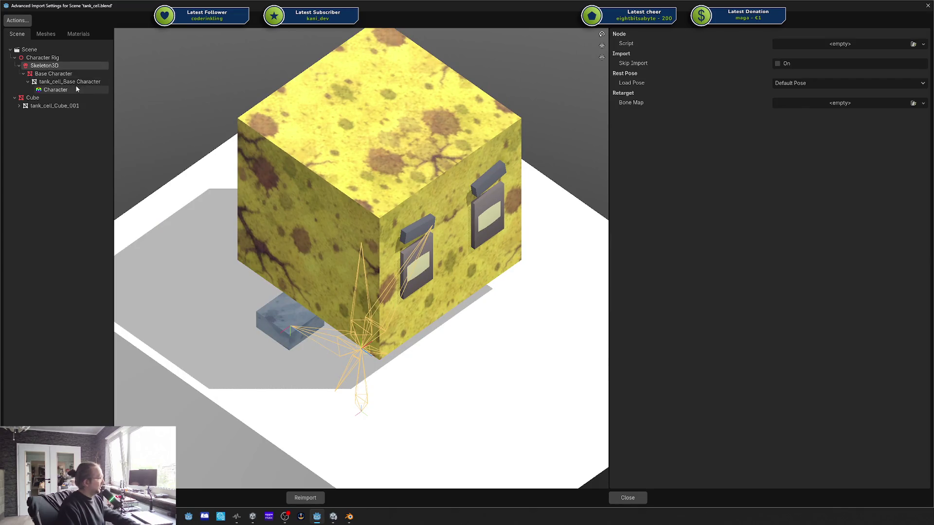
click(43, 57)
click(46, 34)
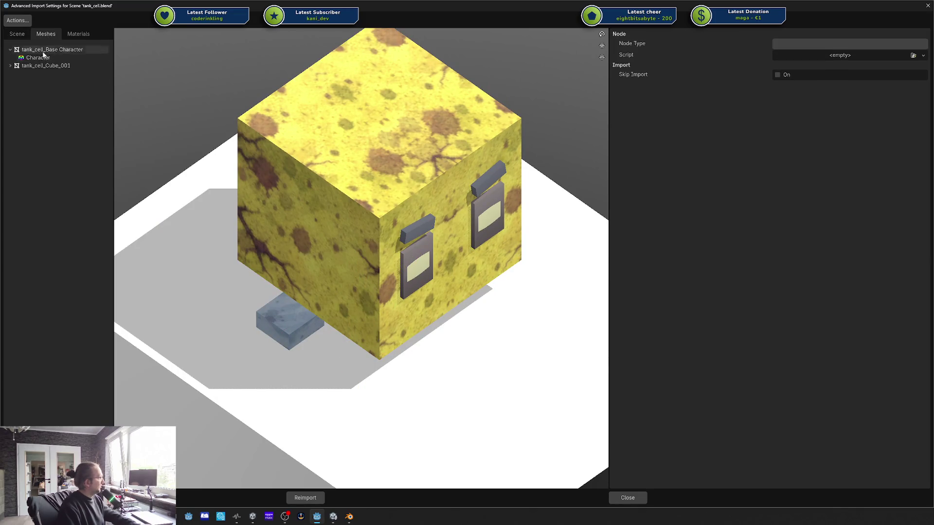
click(43, 56)
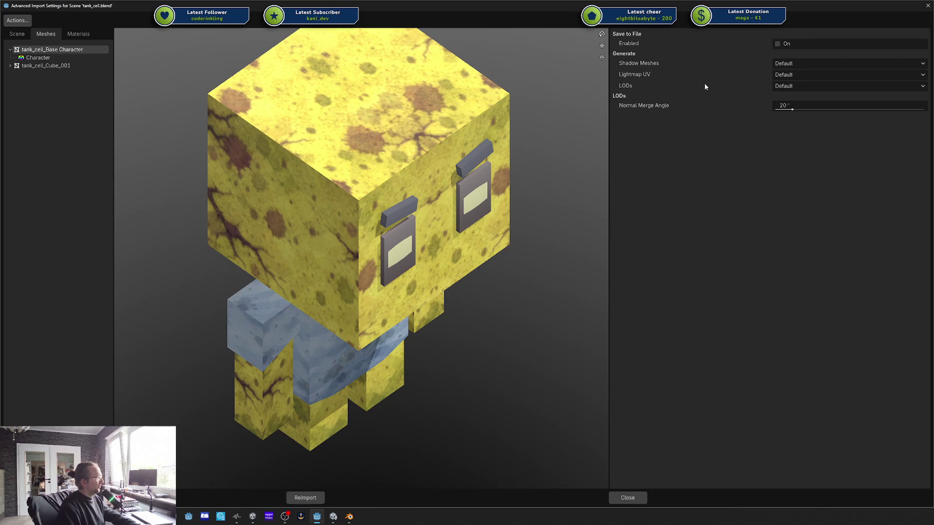
click(17, 34)
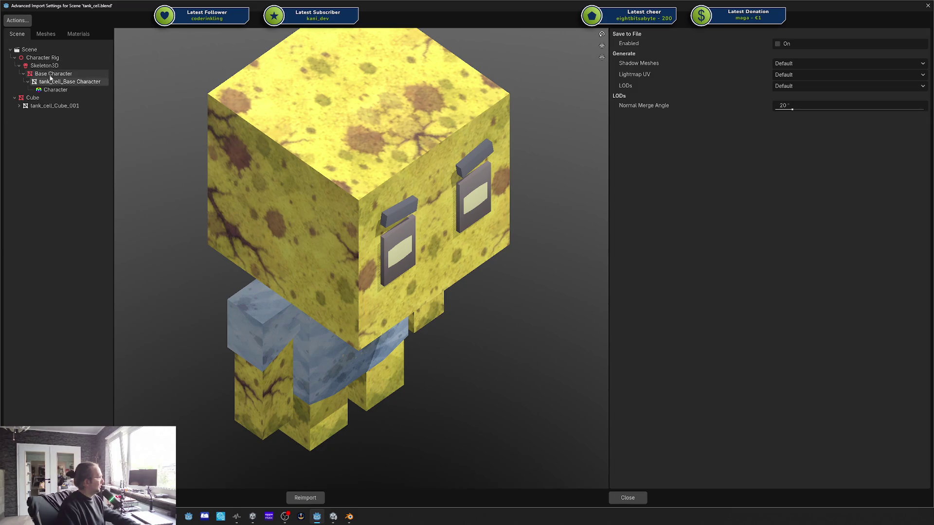
click(52, 74)
Step: Mark the Base Character node as Skip Import and preview its Character material
click(865, 44)
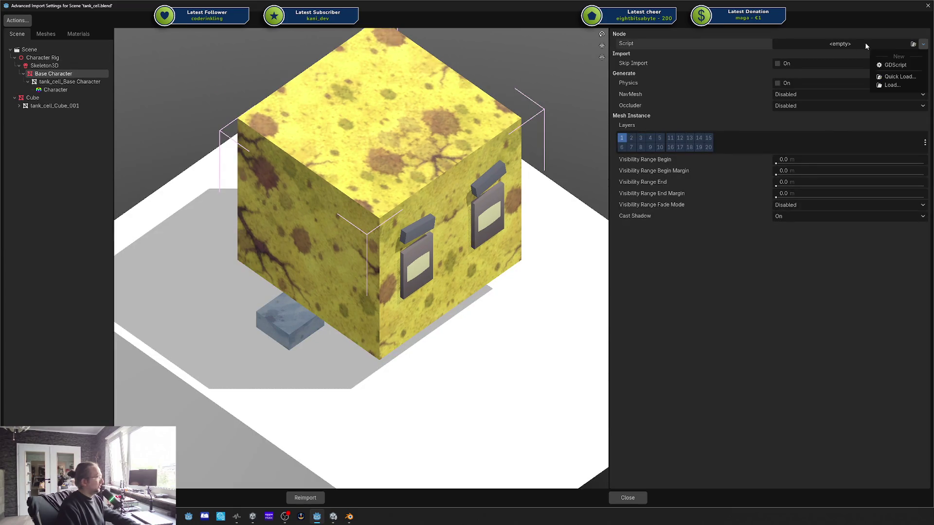
click(703, 55)
click(778, 63)
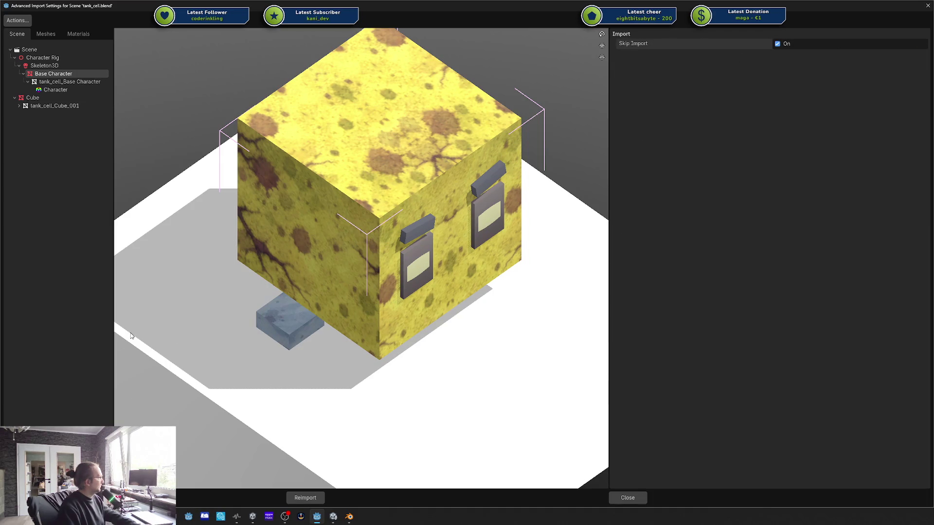
click(71, 83)
click(75, 89)
click(69, 82)
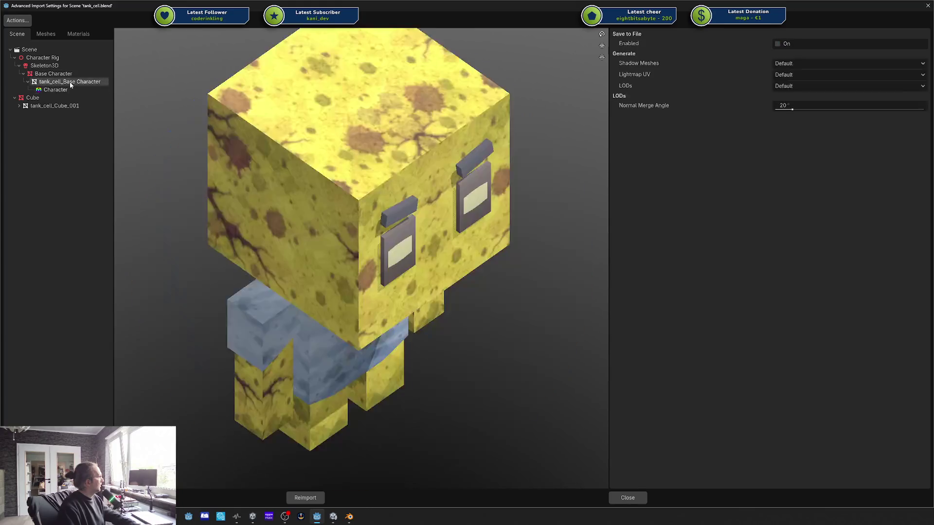
Step: Mark the Character Rig node as Skip Import and reimport tank_cell.blend
click(44, 97)
click(46, 74)
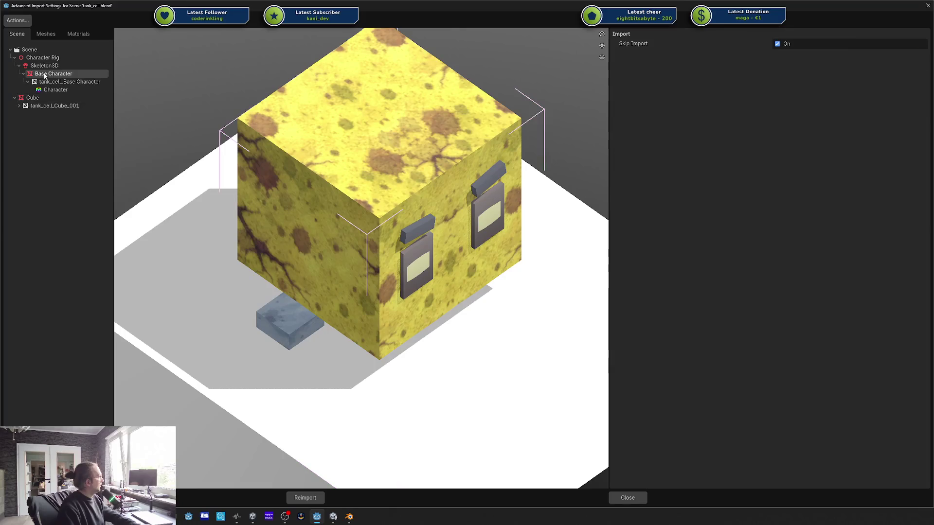
click(44, 66)
click(41, 59)
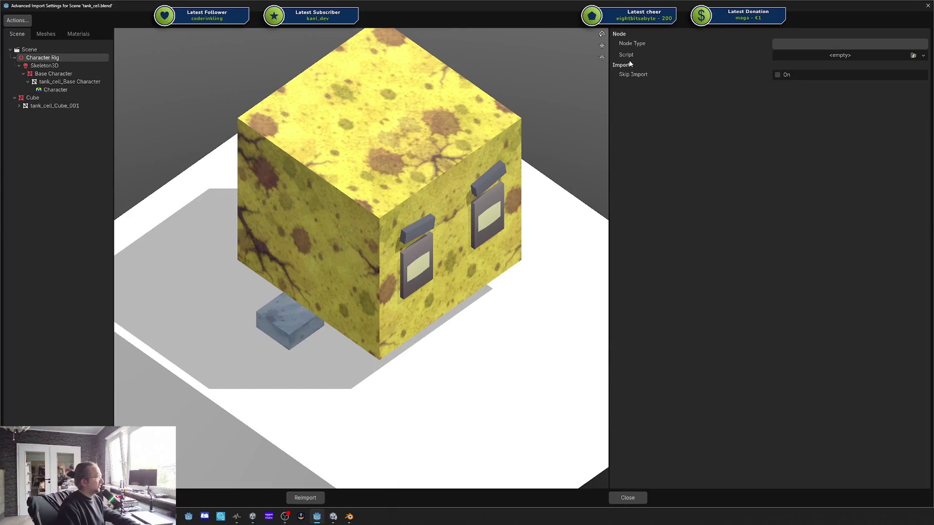
click(48, 73)
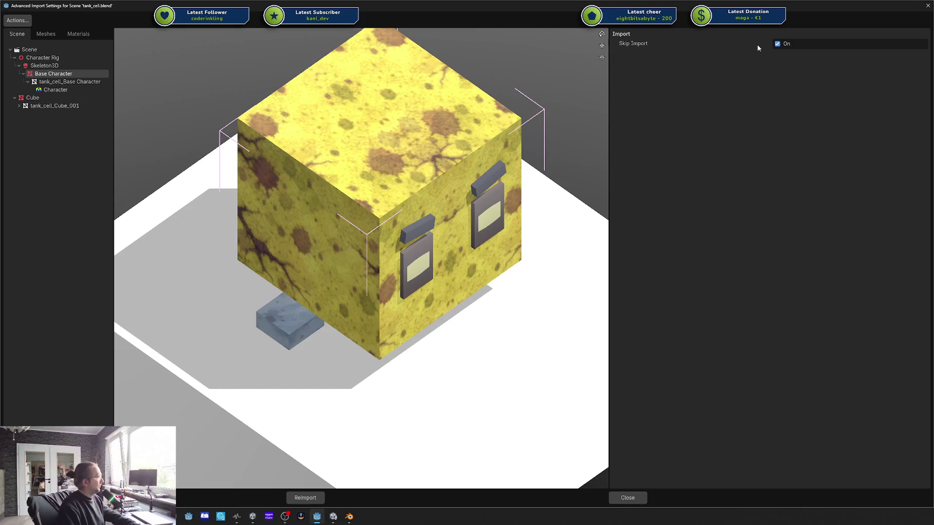
click(56, 58)
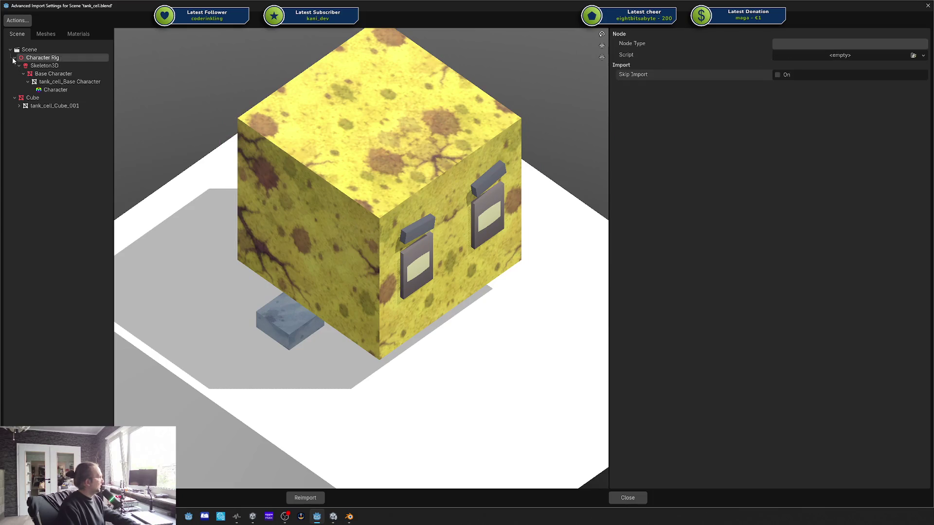
click(777, 75)
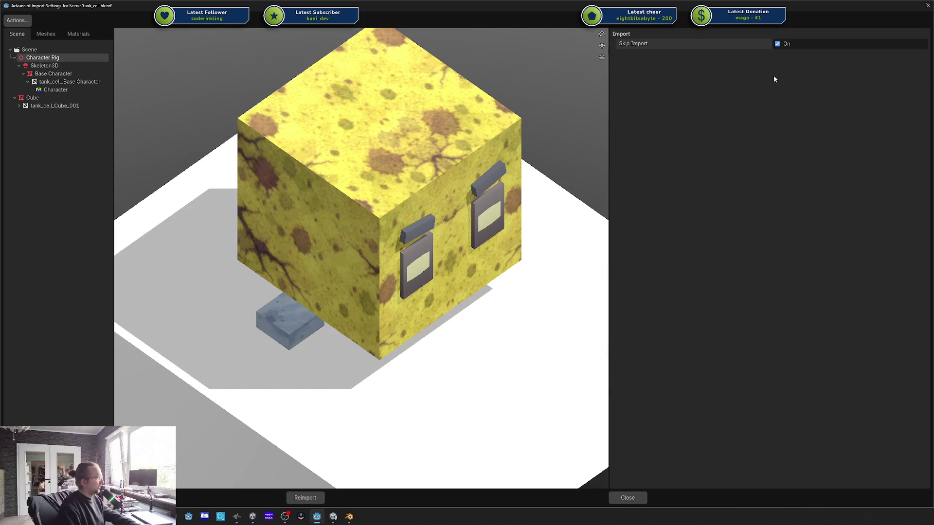
click(304, 496)
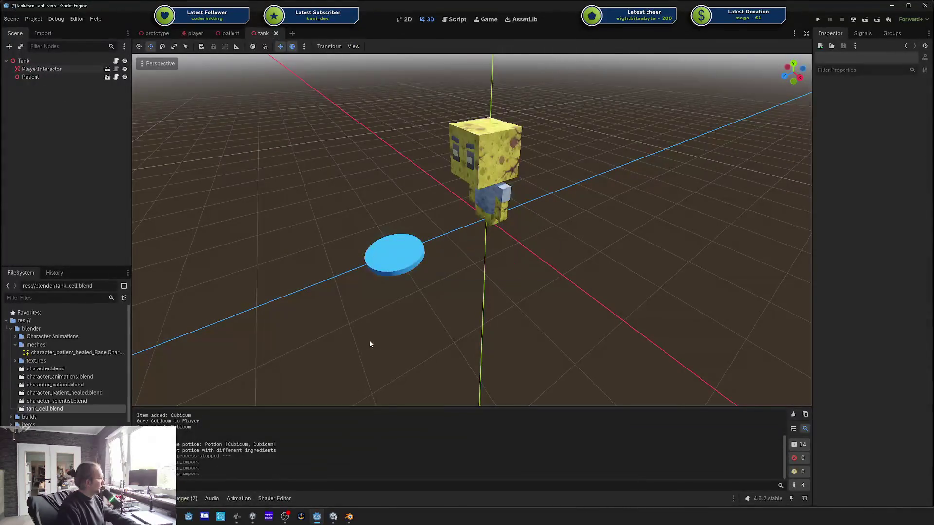
Step: Drop a test tank_cell instance into the tank scene, delete it, and return to Blender
double_click(68, 408)
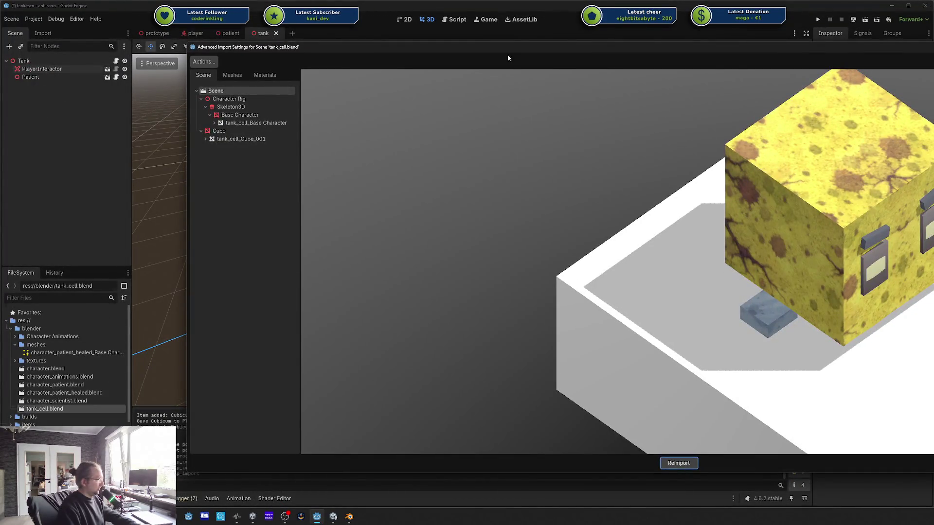
key(Escape)
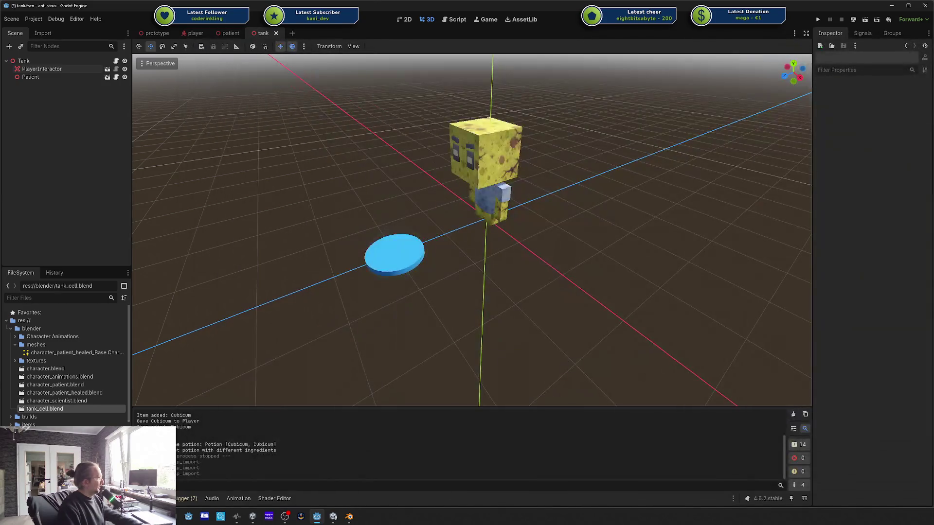
mouse_move(66, 410)
mouse_down()
mouse_move(431, 225)
mouse_move(311, 178)
mouse_up()
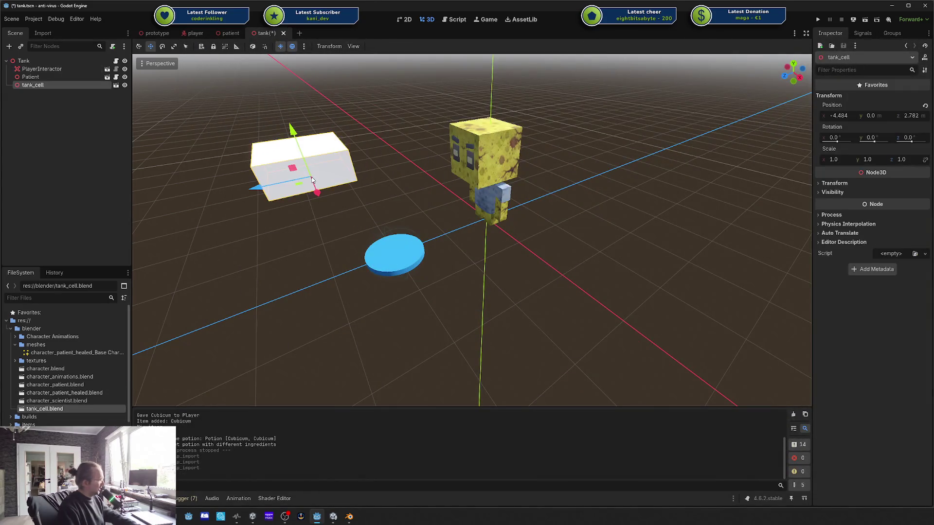
key(Delete)
key(Return)
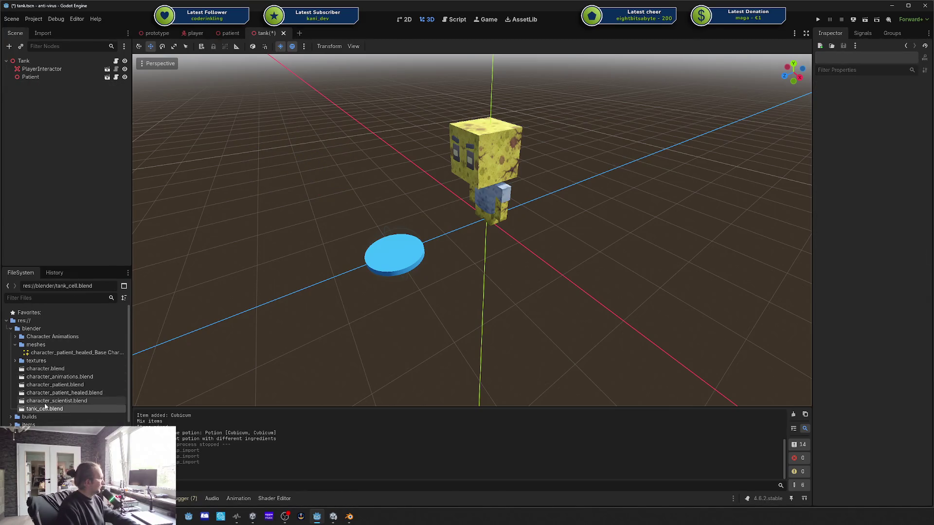
click(354, 517)
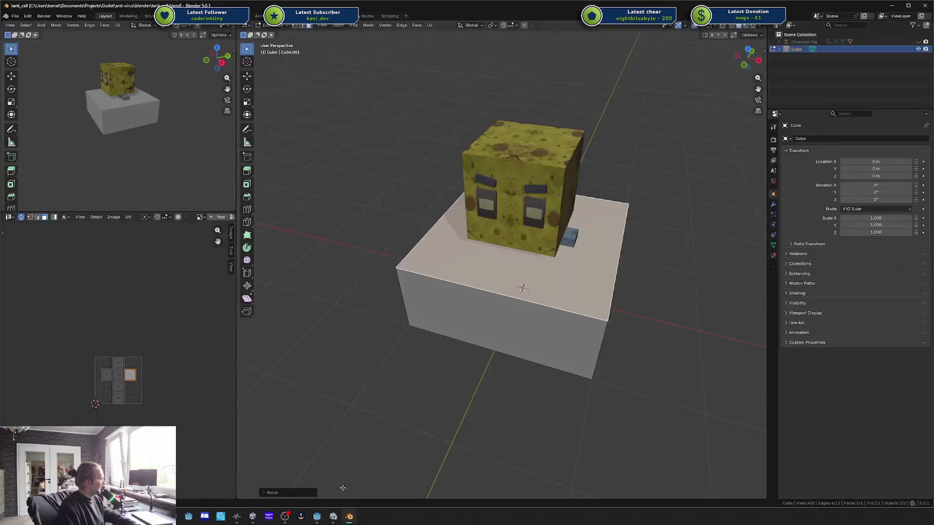
Step: Lower the box's top face along Z to make a thin floor slab
key(g)
key(z)
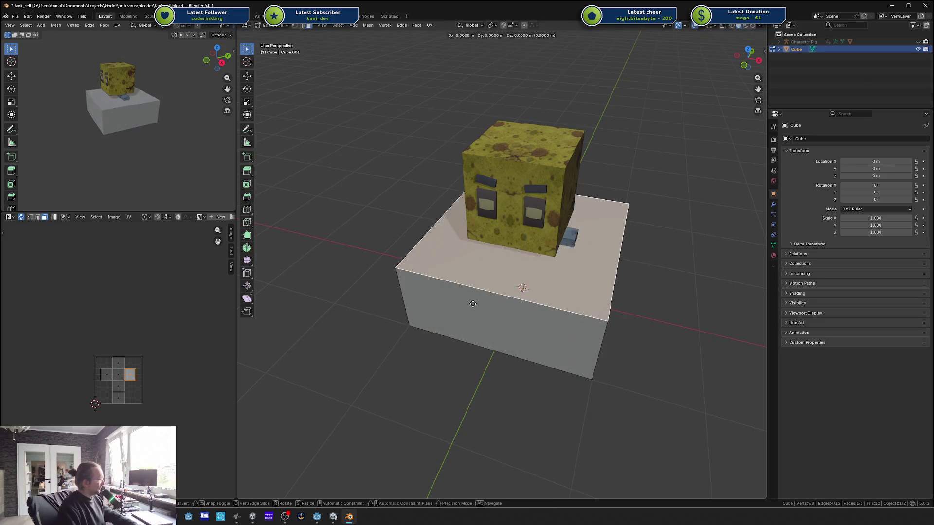
click(469, 356)
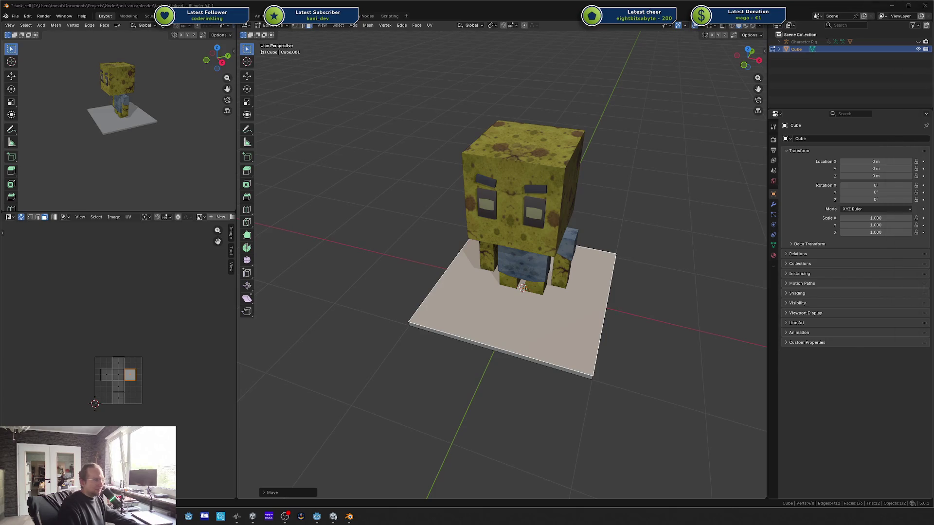
Step: Drag the astronaut concept-art browser window onto the screen over Blender
drag(933, 60, 381, 61)
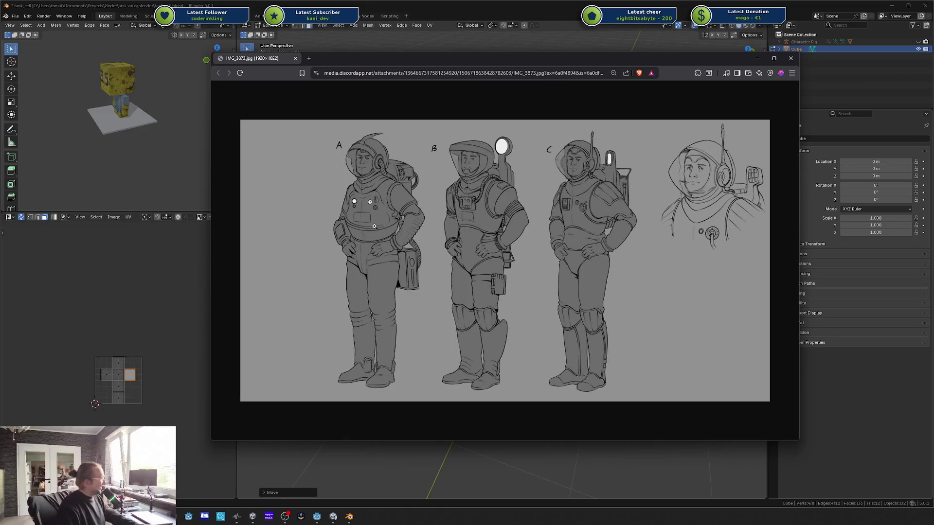
Step: Zoom the astronaut concept-art image in and back to fit, then close its browser window
click(375, 226)
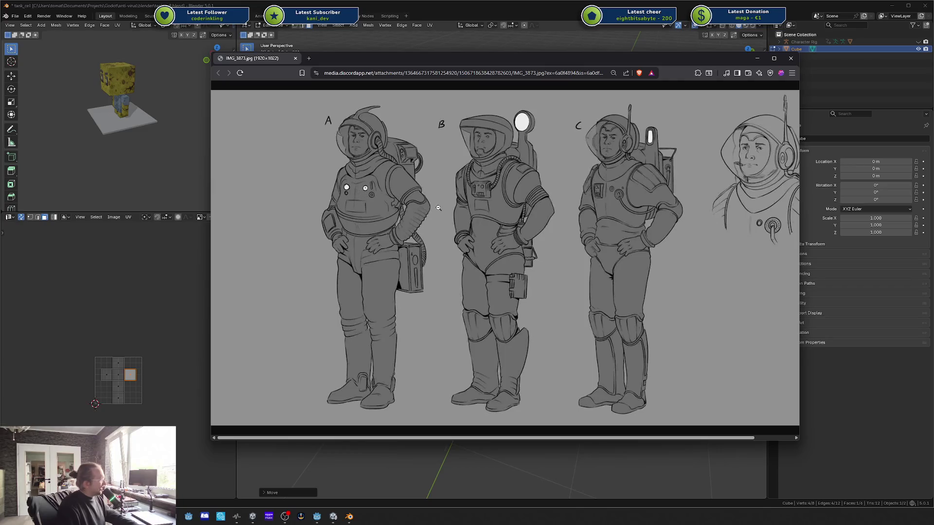
click(494, 219)
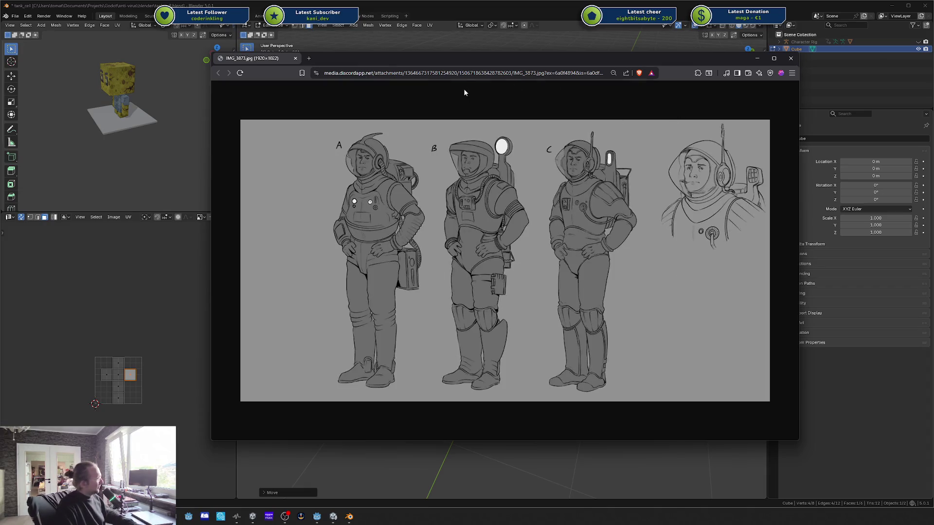
right_click(253, 59)
click(272, 229)
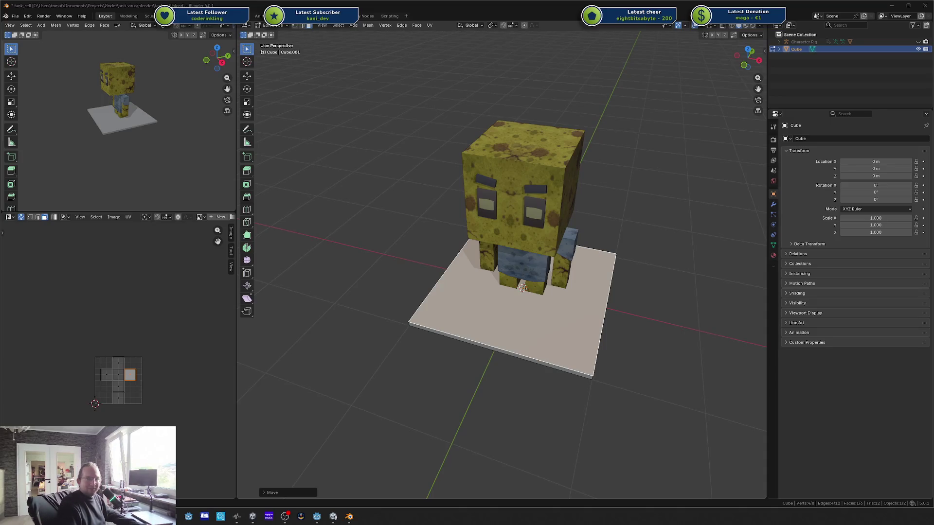
Step: Switch back to the browser showing the astronaut concept-art image
key(alt+Tab)
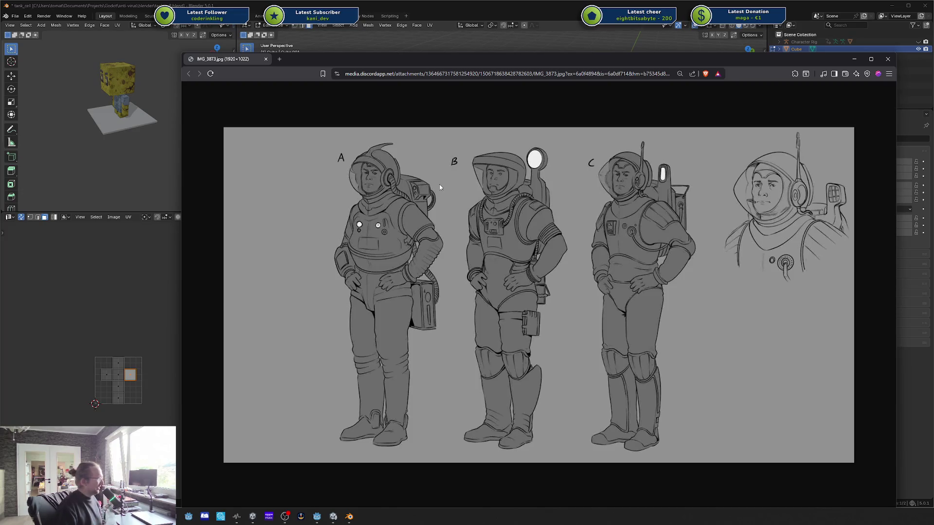
Step: Switch from the concept-art browser back to Blender
key(alt+Tab)
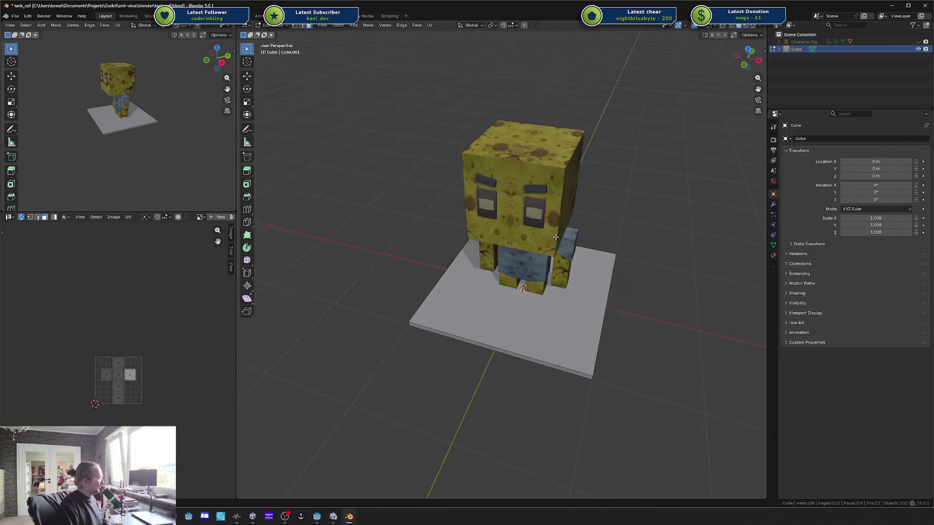
Step: Bring up the concept-art reference again, close its tab, and leave Edit Mode
scroll(558, 273, up, 5)
scroll(558, 273, down, 3)
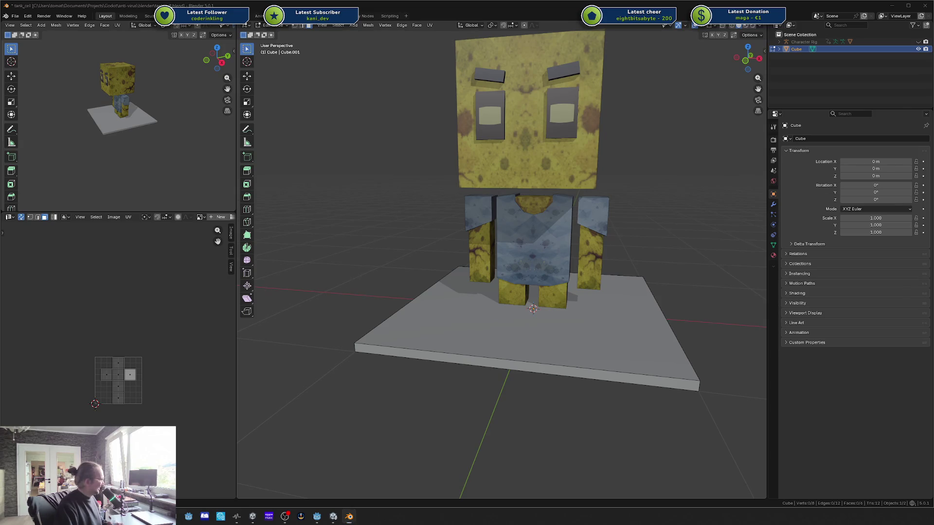
key(alt+Tab)
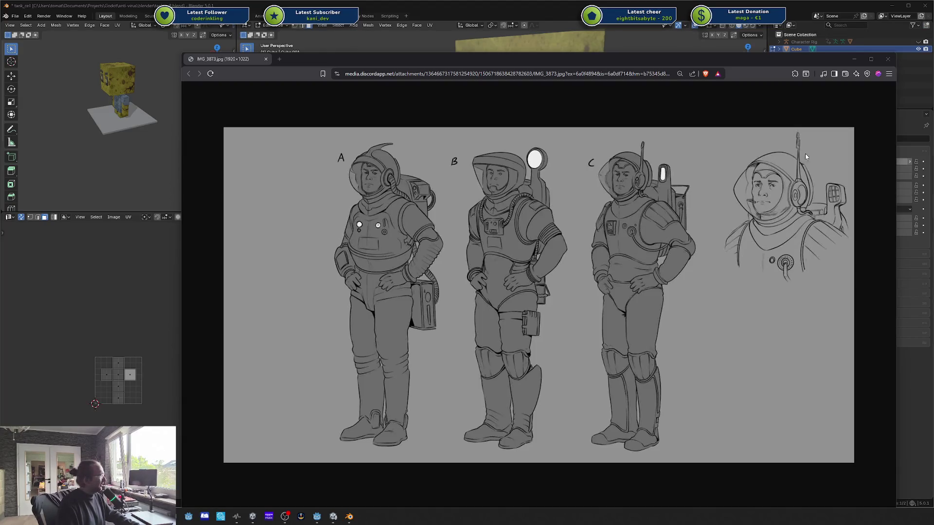
middle_click(220, 61)
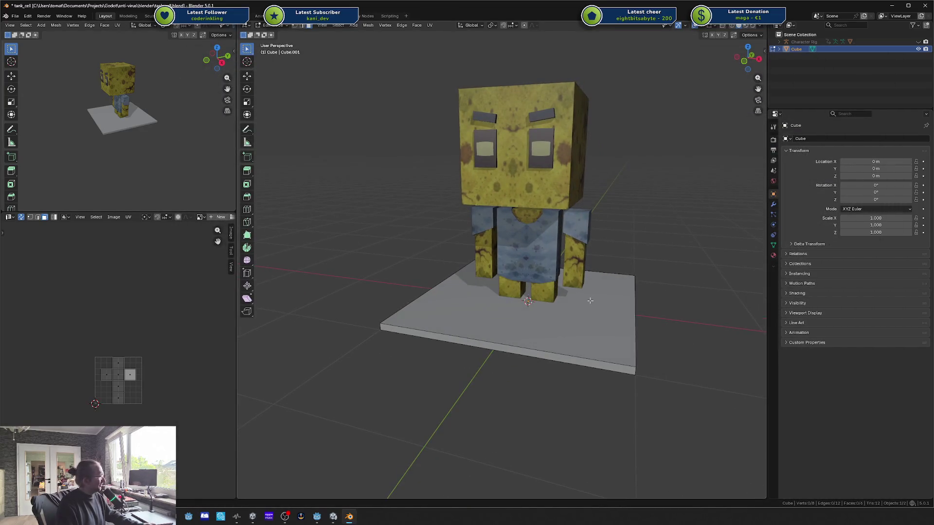
key(Tab)
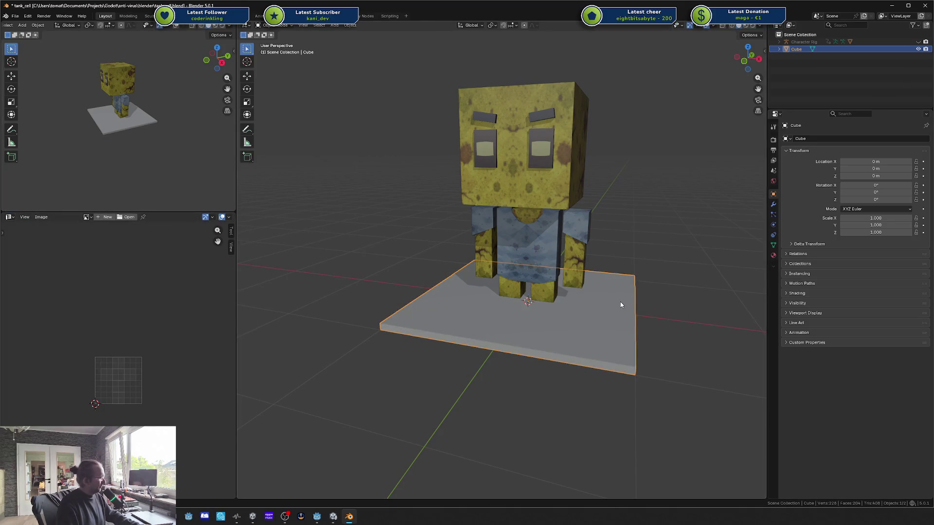
Step: Hide the ground plane and enlarge the top-left preview at an angled character view
key(h)
mouse_move(136, 107)
mouse_down()
mouse_move(156, 93)
mouse_move(146, 97)
mouse_move(131, 161)
mouse_up()
scroll(140, 133, up, 3)
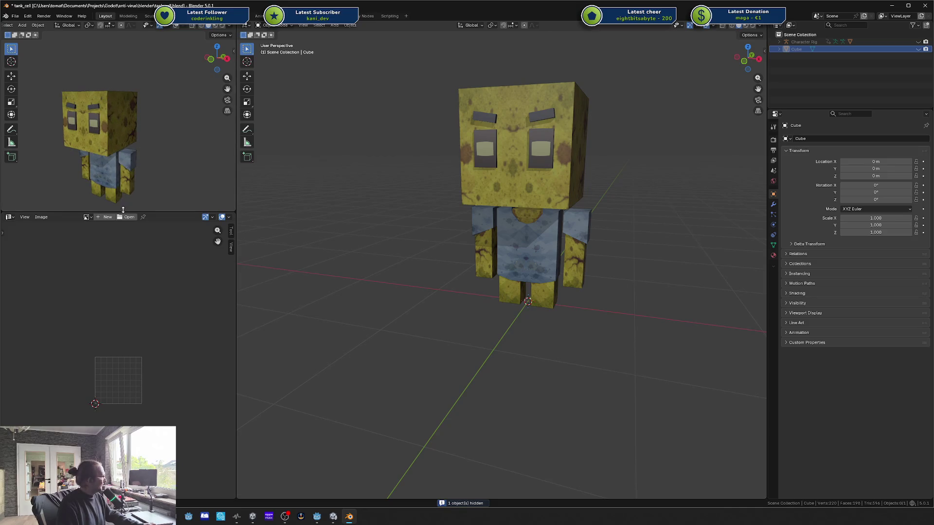
mouse_move(123, 212)
mouse_down()
mouse_move(146, 388)
mouse_move(155, 389)
mouse_up()
scroll(171, 303, down, 3)
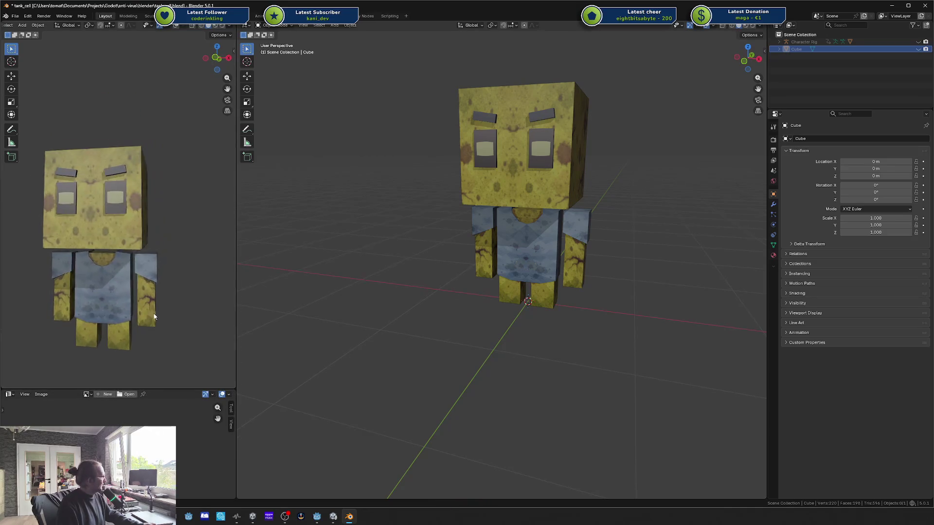
mouse_move(148, 252)
mouse_down()
mouse_move(130, 269)
mouse_move(162, 243)
mouse_up()
scroll(131, 266, down, 3)
scroll(168, 244, up, 3)
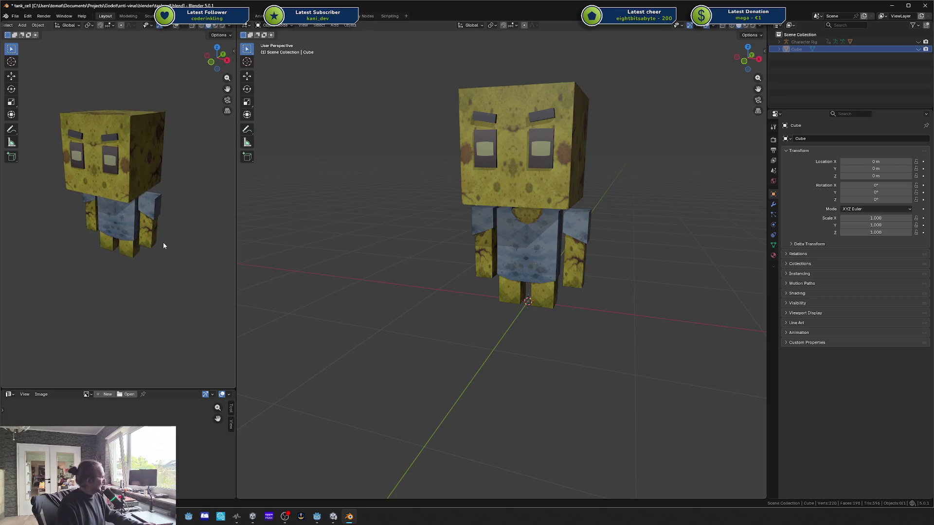
Step: Snip a screenshot of the character preview, then undo to reveal hidden objects
key(super+shift+s)
drag(36, 84, 204, 292)
key(ctrl+z)
key(ctrl+z)
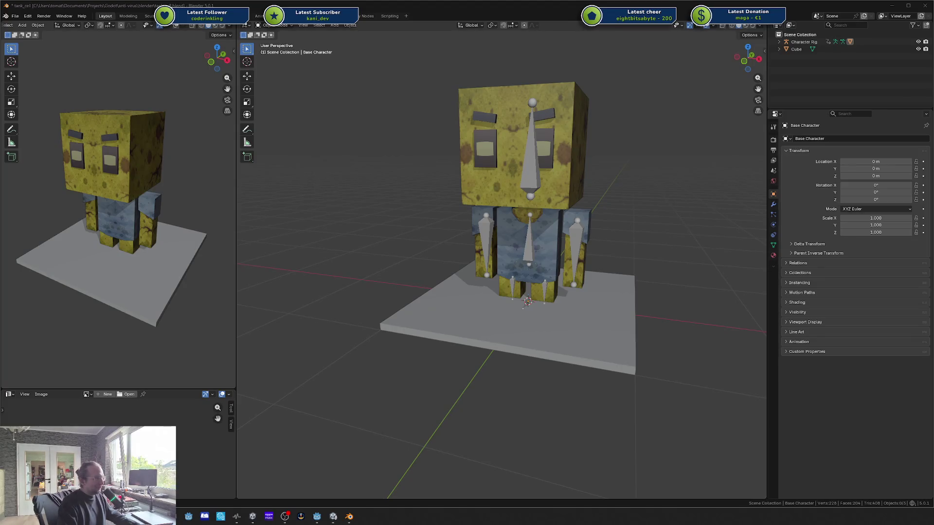
Step: Bring up the Copilot chat over Blender and move it to the left
key(alt+space)
drag(597, 109, 557, 110)
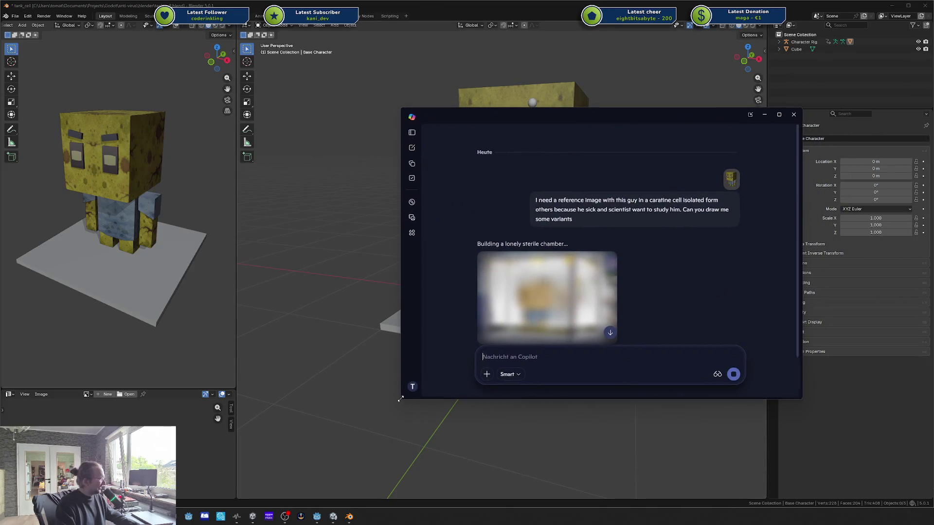
Step: Enlarge the Copilot chat window and preview the attached character image full size
drag(401, 398, 267, 472)
click(667, 184)
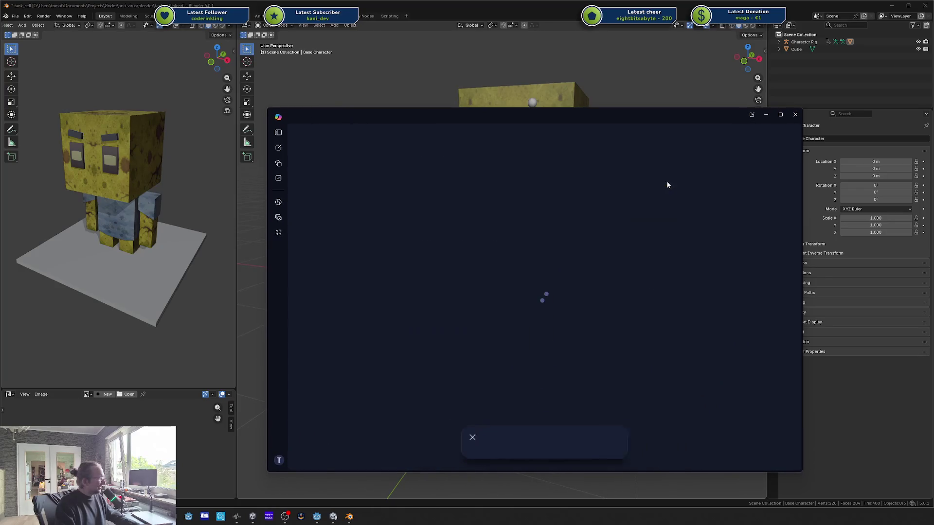
key(Escape)
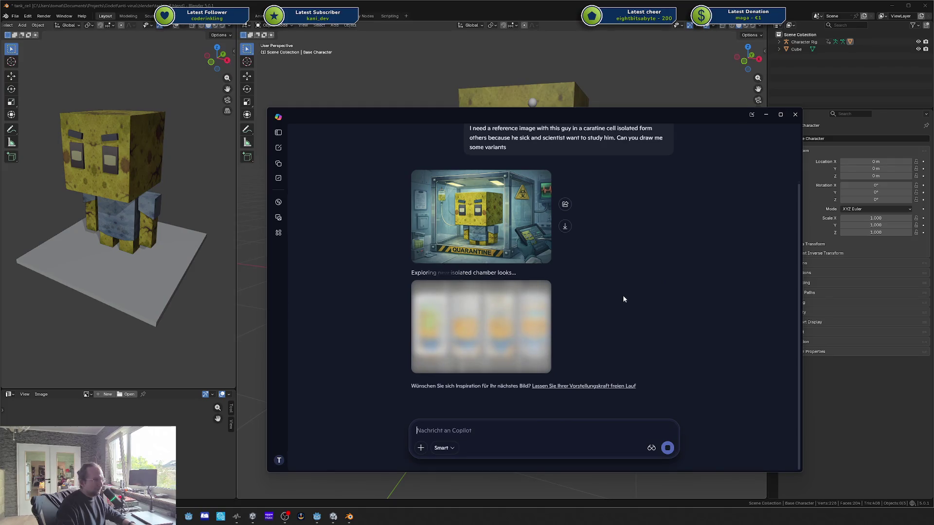
Step: Once the quarantine-cell images finish generating, open the three-tank variant image enlarged
scroll(688, 293, up, 2)
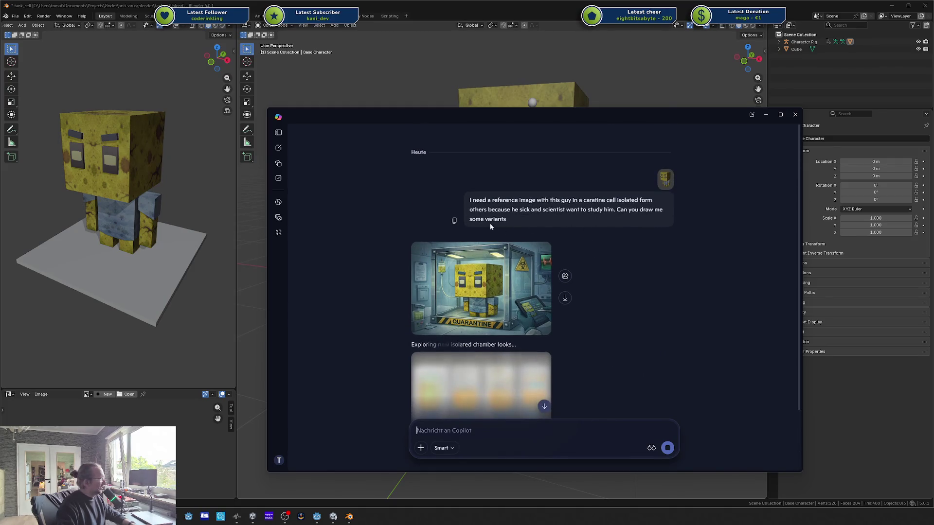
scroll(525, 219, down, 2)
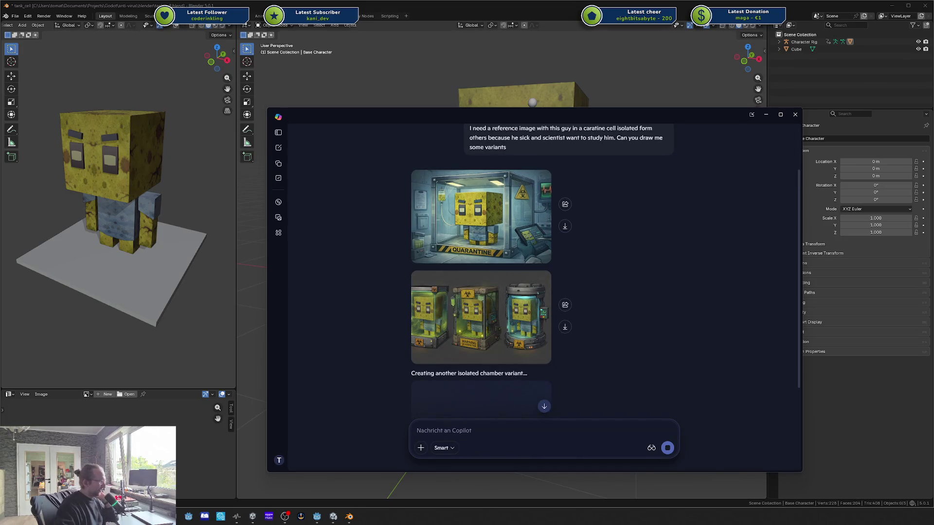
scroll(634, 294, down, 2)
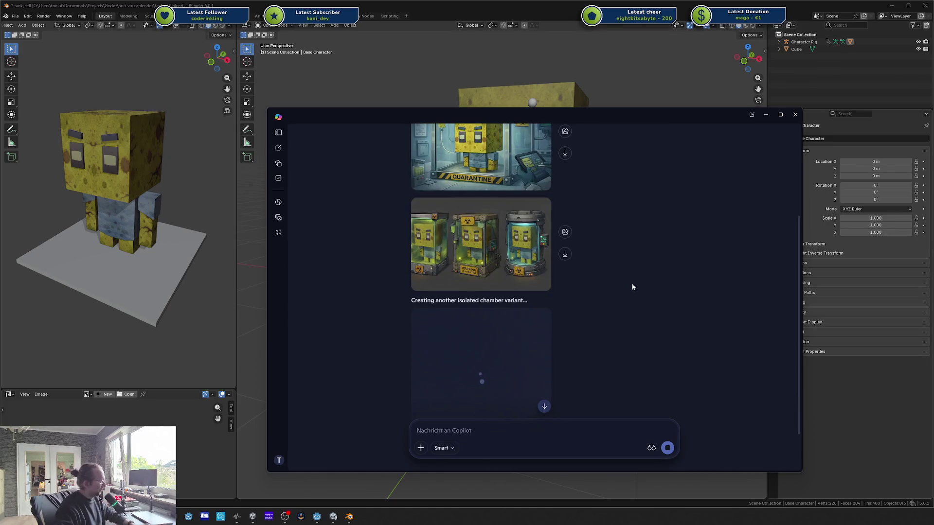
click(498, 267)
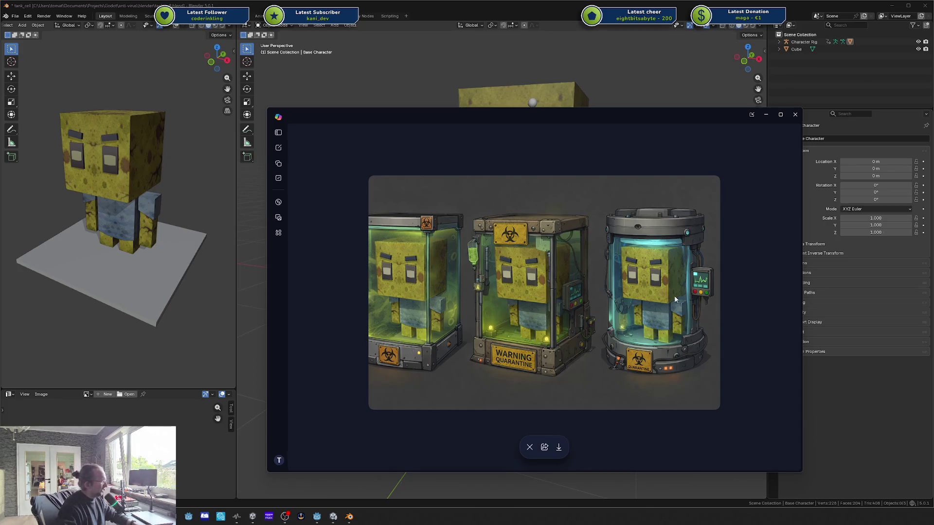
Step: Review the first quarantine-cell image and the quarantine-cell variants sheet in the lightbox
key(Escape)
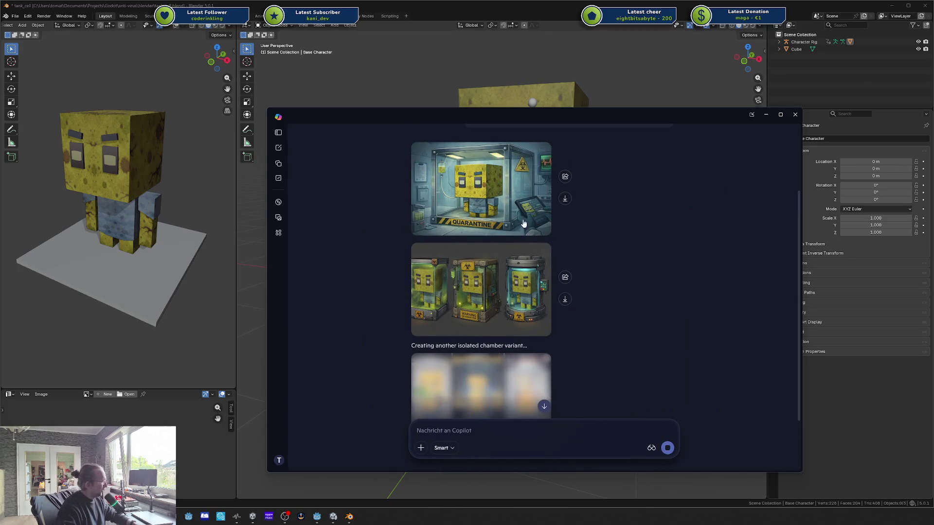
click(524, 224)
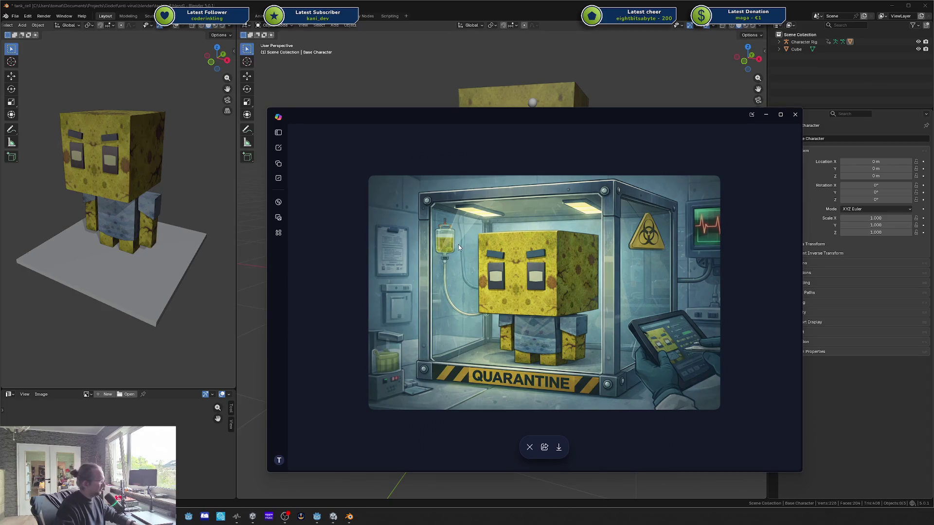
key(Escape)
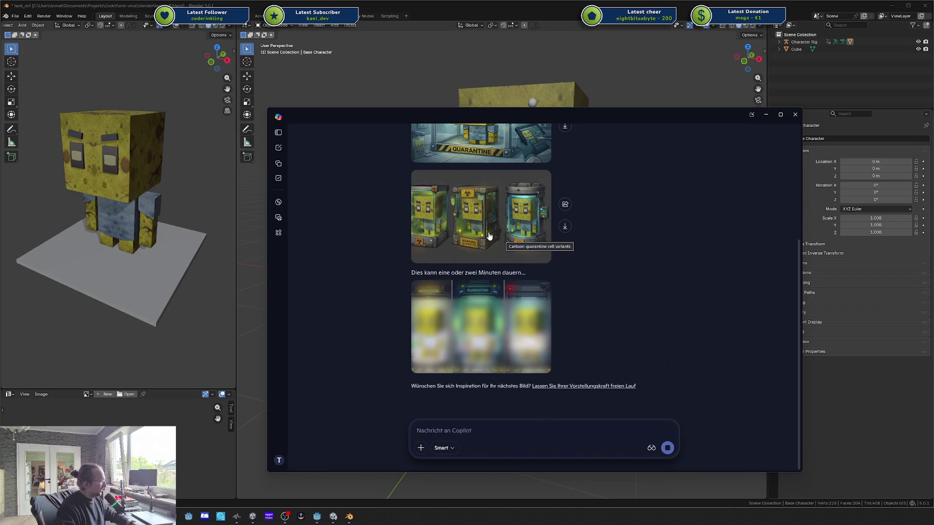
click(530, 229)
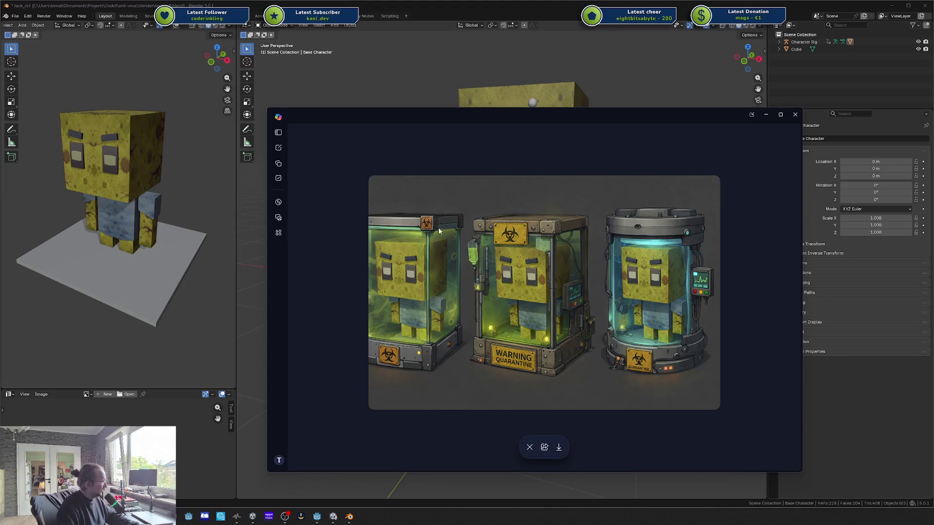
key(Escape)
Step: Recheck the first tank image and the new three-cell image, then switch back to the Godot tank scene
scroll(609, 255, up, 2)
click(513, 202)
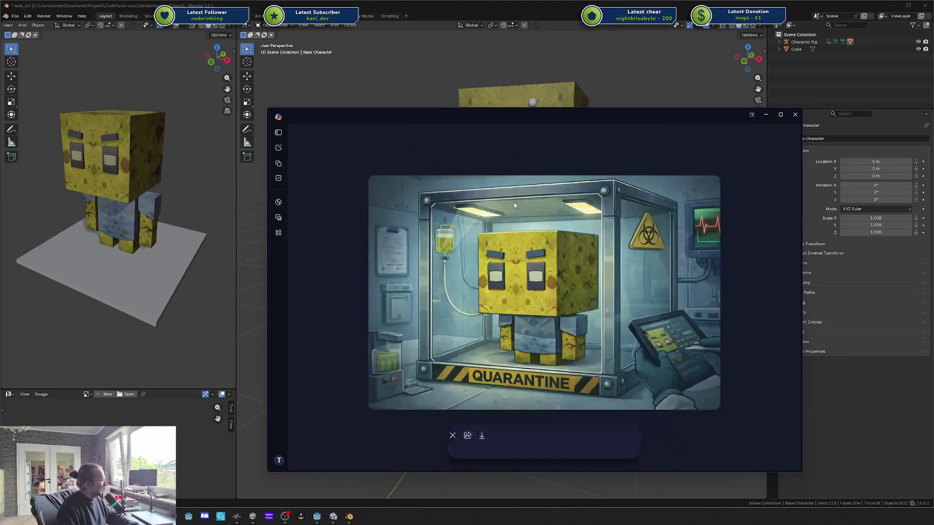
key(Escape)
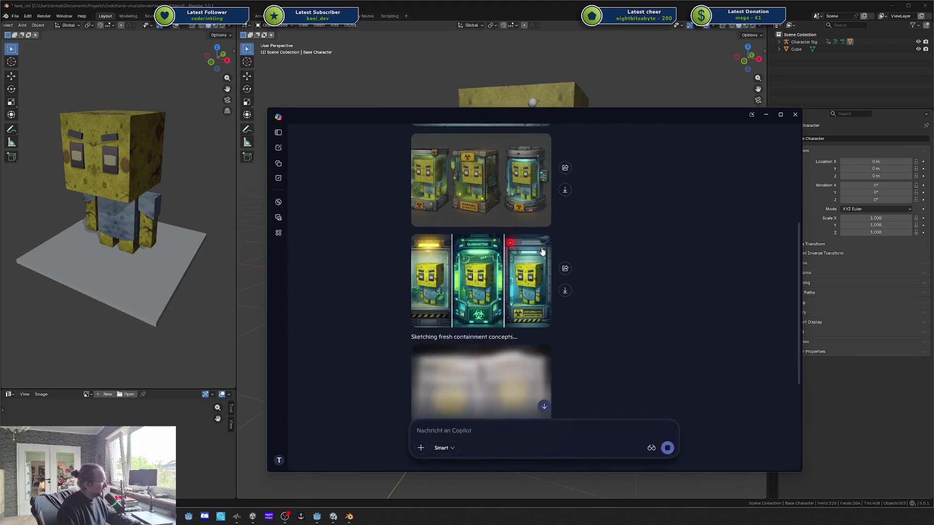
scroll(543, 251, down, 3)
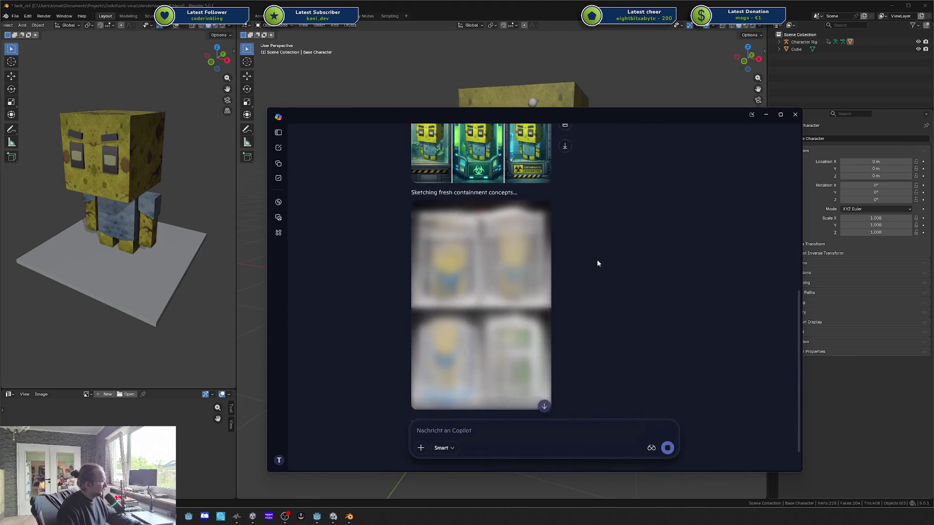
click(490, 243)
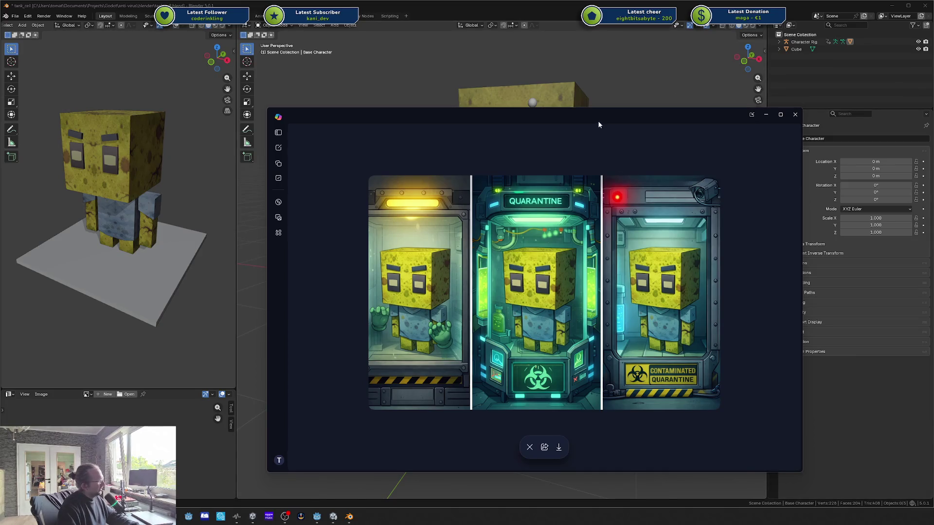
drag(598, 124, 660, 117)
click(612, 155)
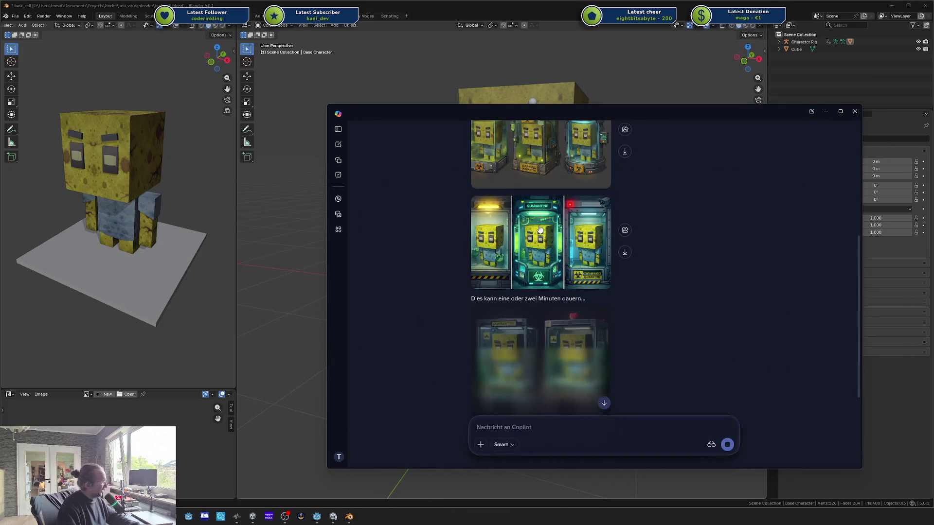
click(318, 517)
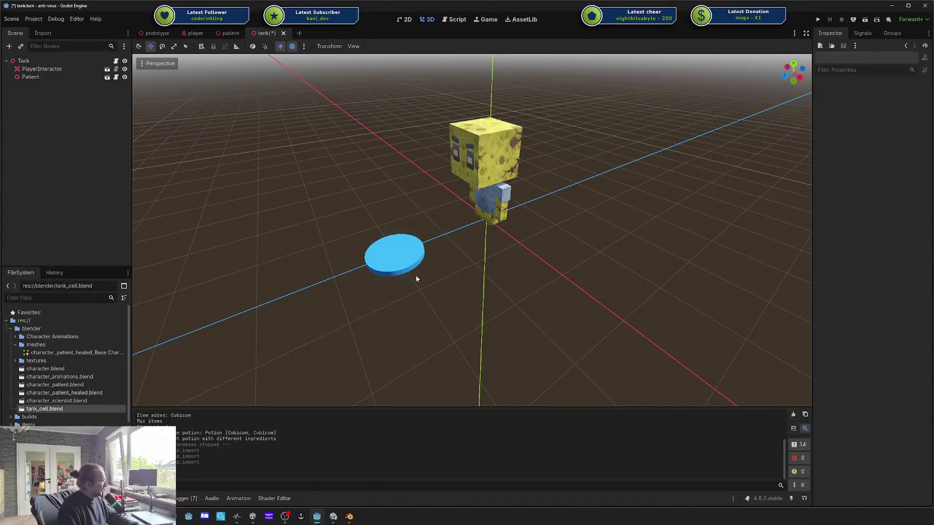
Step: Play-test the tank scene by walking the player around the patient's cell with WASD, then stop it and return to Copilot
click(818, 19)
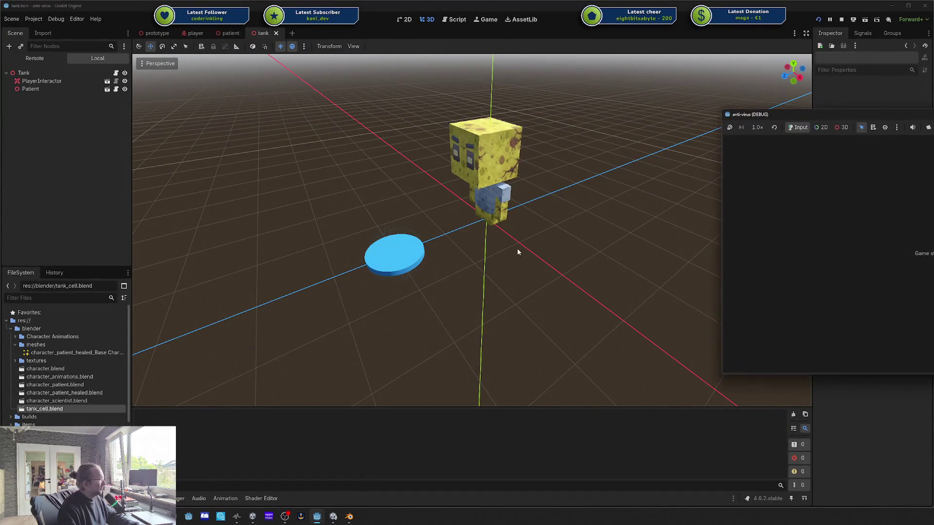
drag(848, 115, 593, 115)
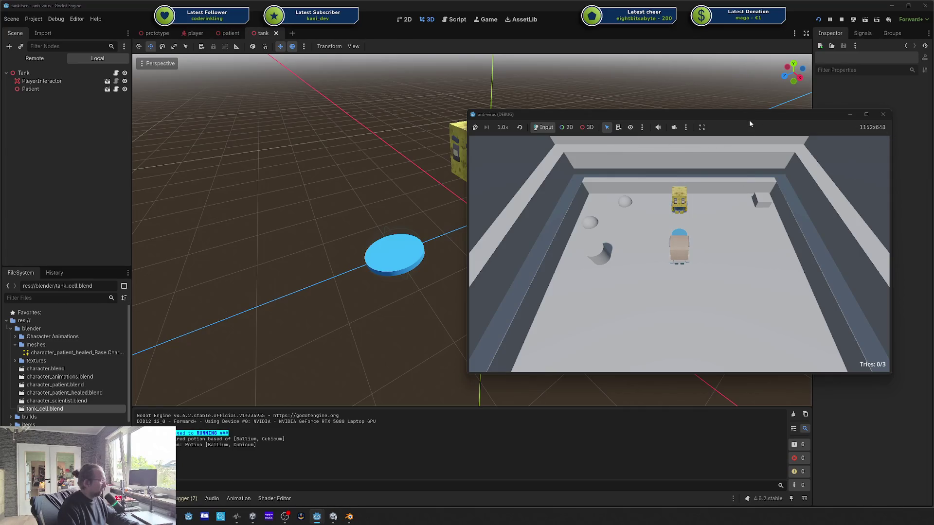
key(w+a)
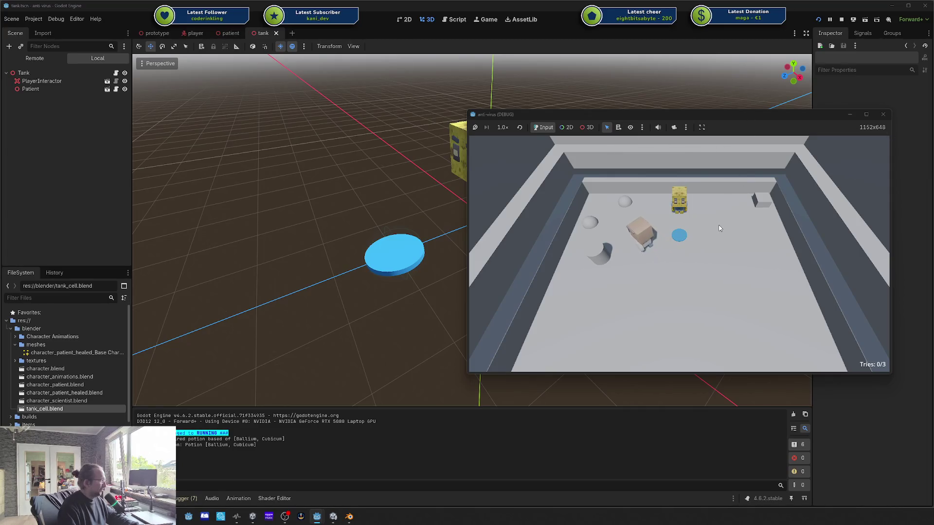
key(d)
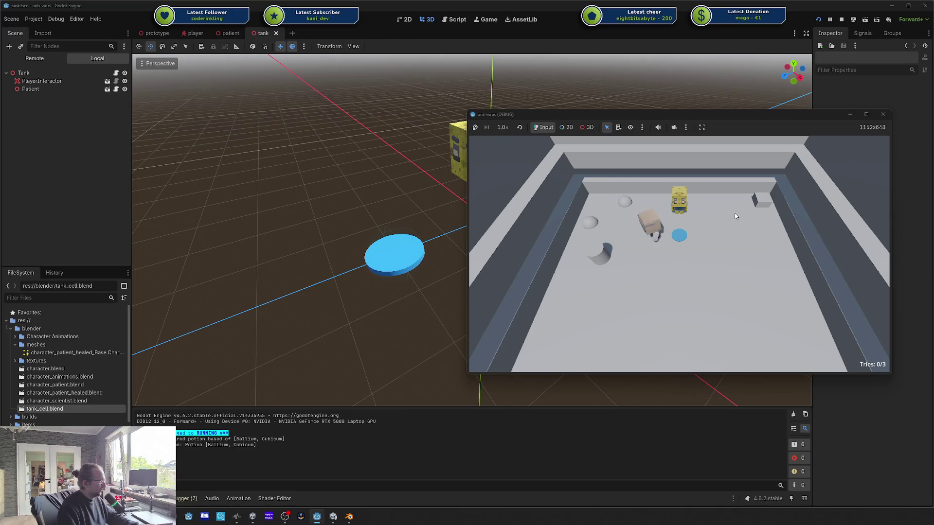
key(a)
click(883, 114)
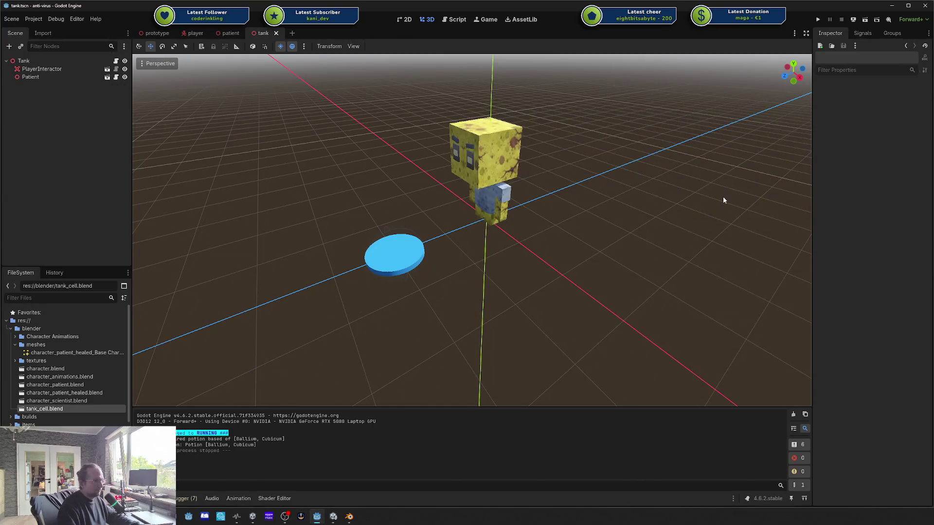
key(alt+Tab)
scroll(627, 284, down, 5)
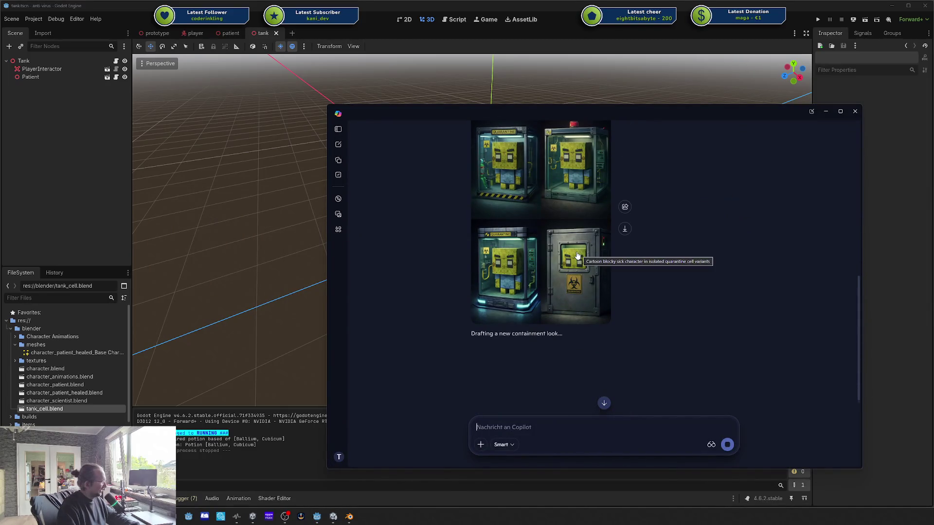
Step: Inspect the newest four-image quarantine set and the first quarantine-cell image enlarged
click(545, 262)
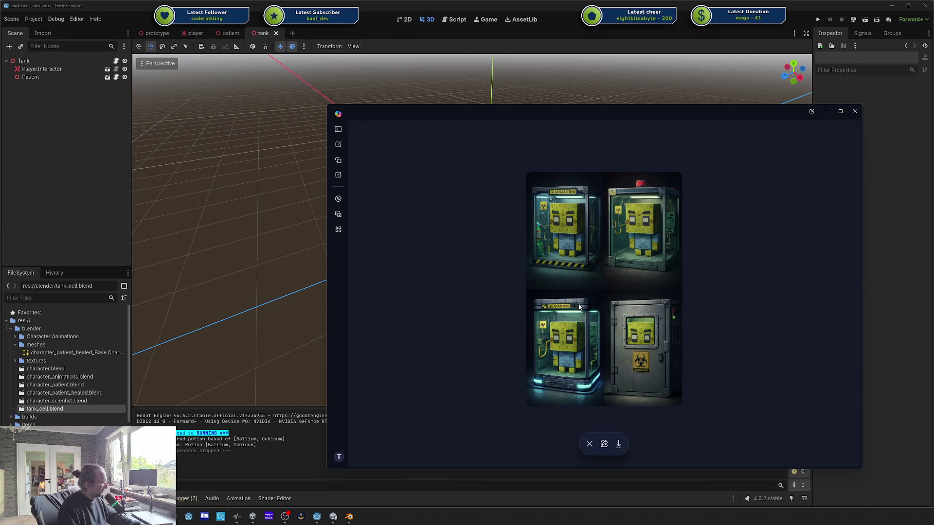
key(Escape)
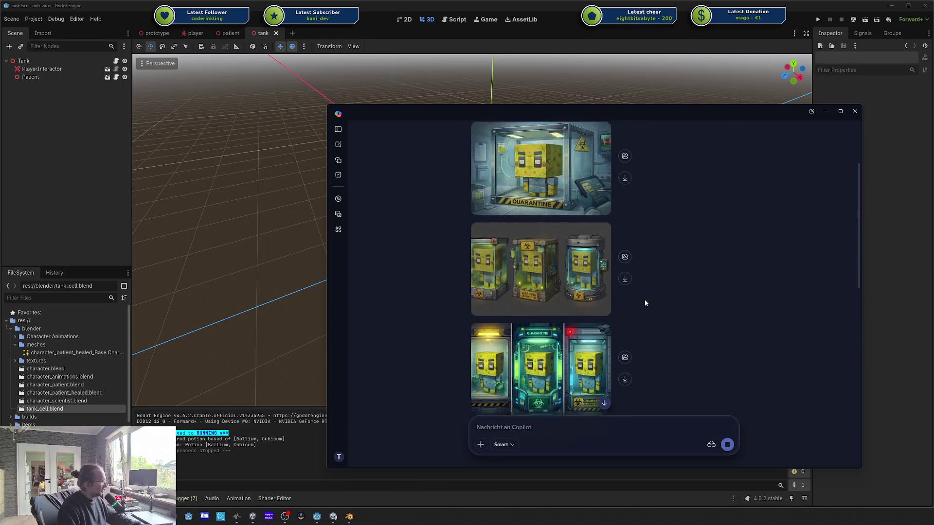
scroll(646, 303, up, 3)
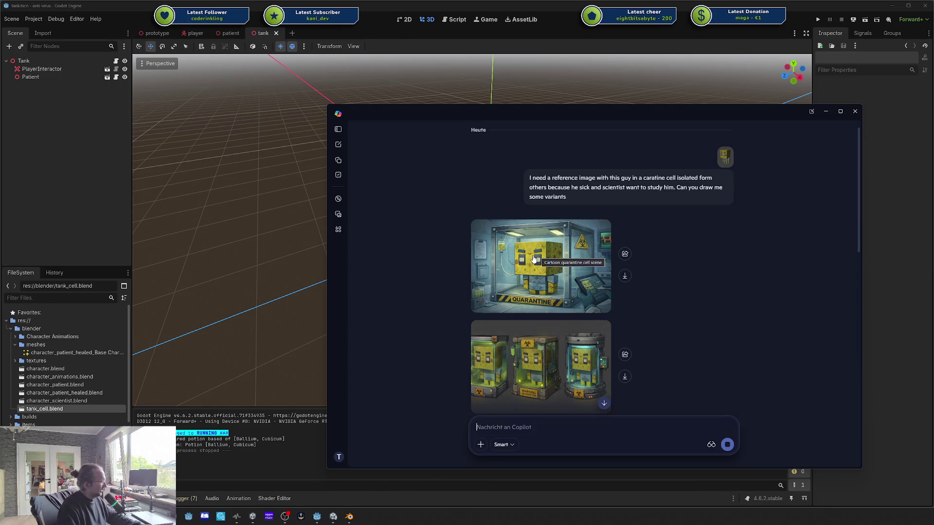
scroll(534, 259, down, 10)
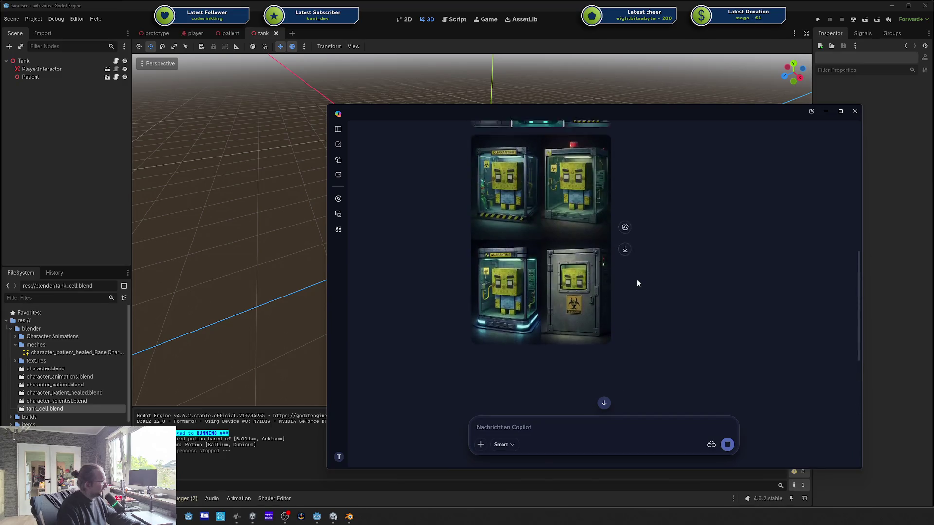
scroll(638, 280, up, 10)
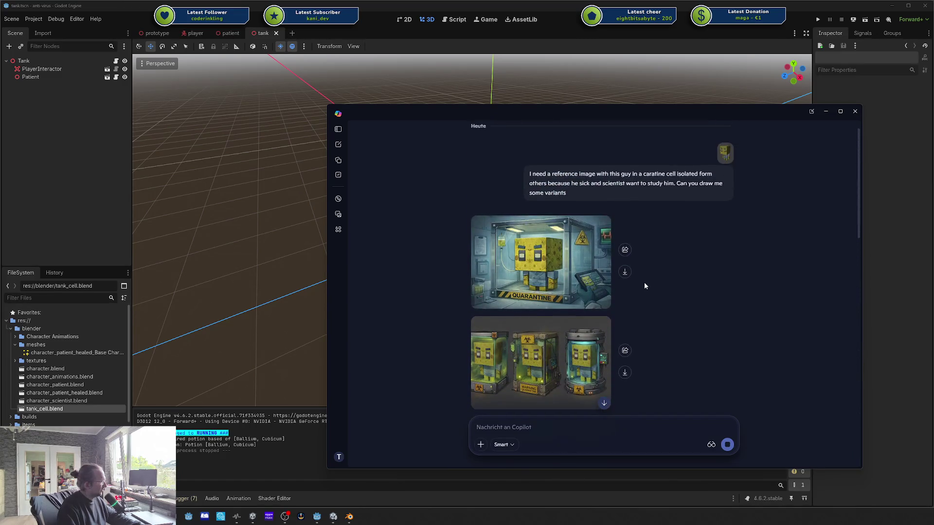
click(540, 259)
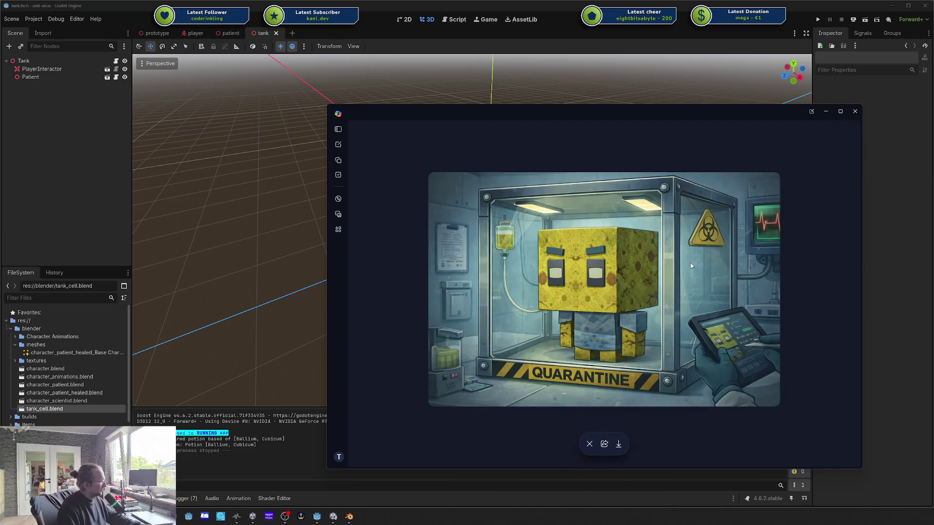
key(Escape)
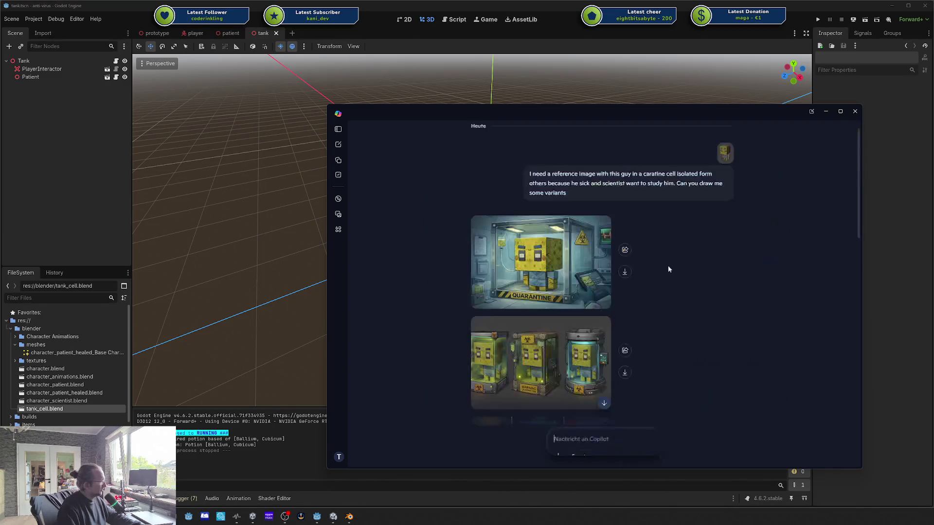
Step: View the four images with scientists around the tank, then reopen the first QUARANTINE cell image
scroll(667, 266, down, 5)
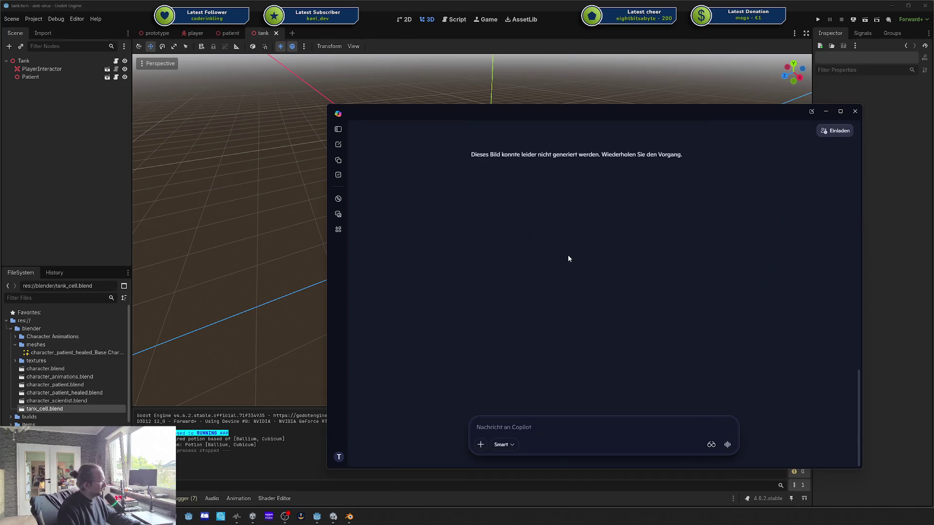
scroll(568, 258, up, 3)
scroll(568, 259, up, 5)
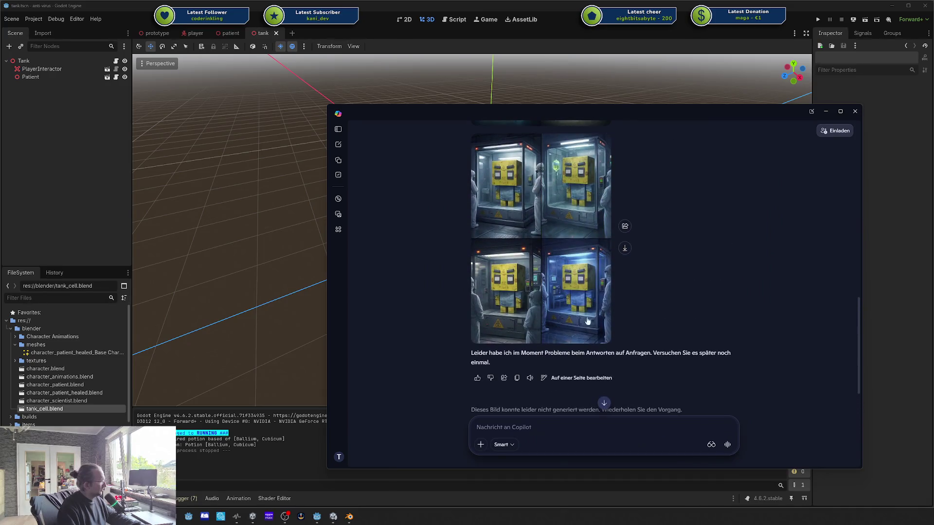
click(635, 319)
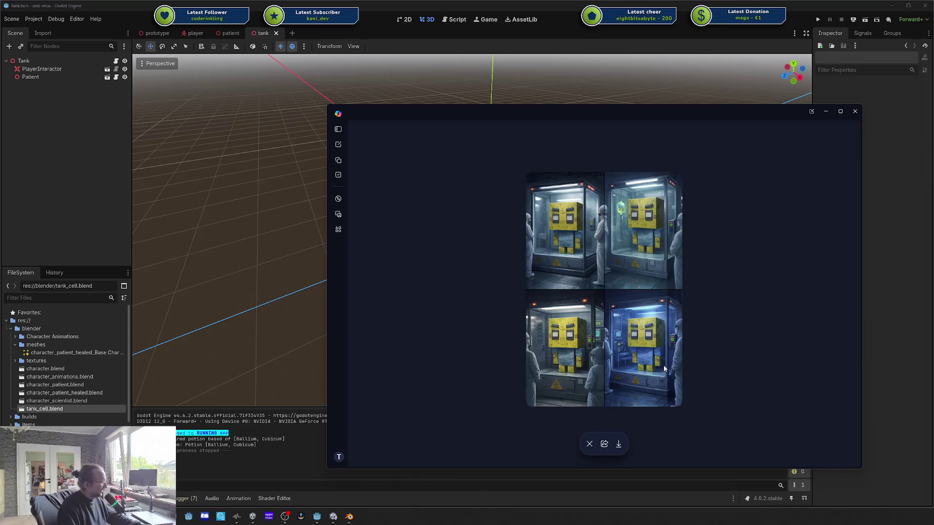
key(Escape)
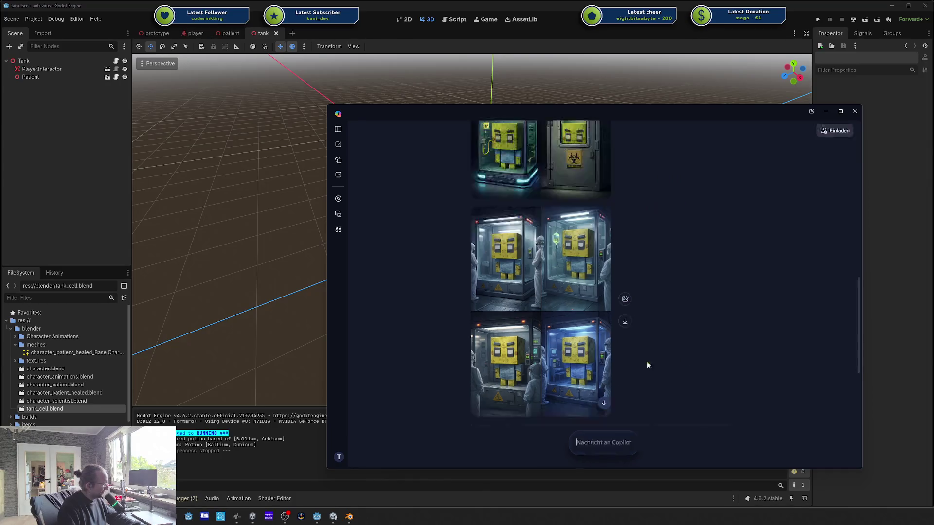
scroll(653, 330, down, 5)
scroll(653, 330, up, 10)
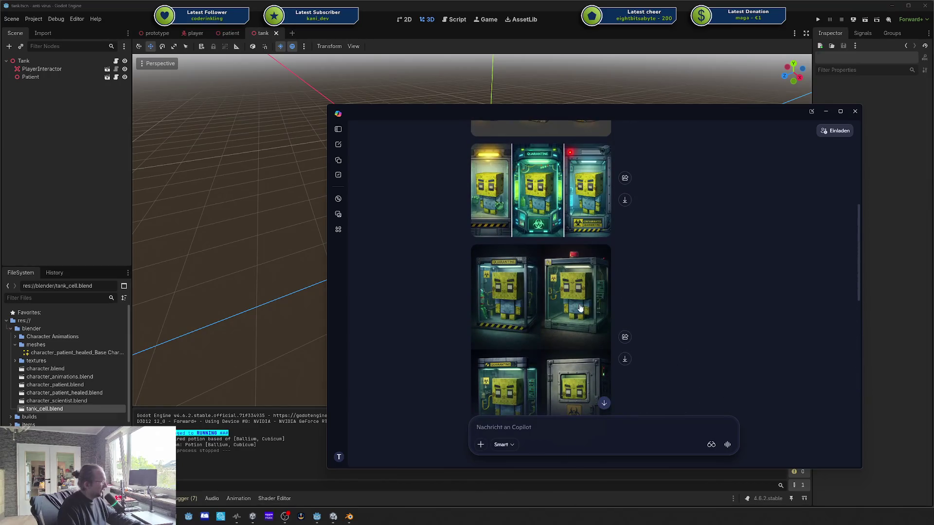
scroll(576, 295, up, 1)
scroll(576, 295, up, 2)
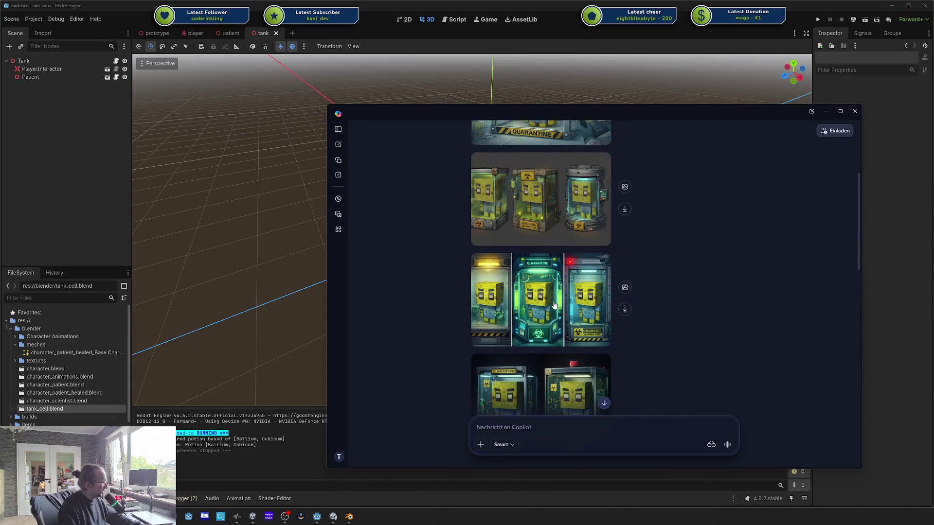
scroll(553, 301, up, 2)
click(530, 223)
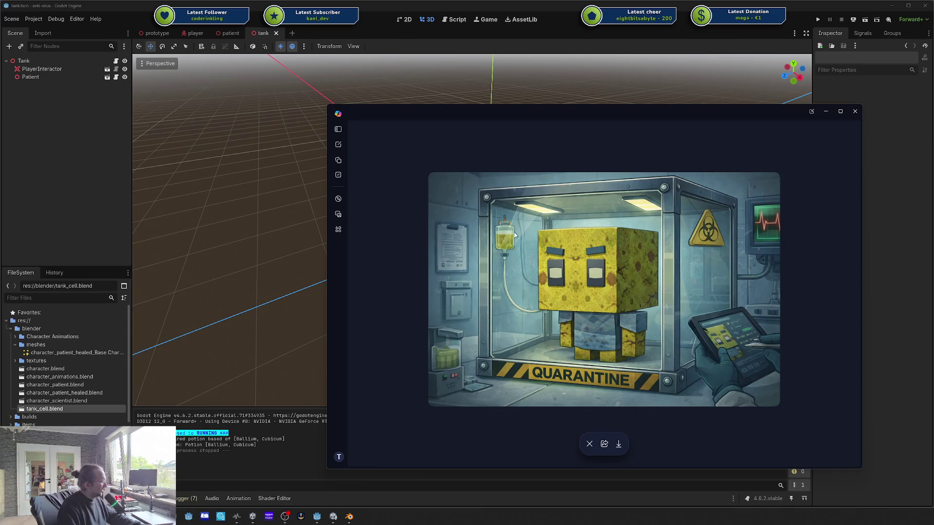
Step: Scroll through the Copilot quarantine concepts and preview the three-tanks image enlarged
key(Escape)
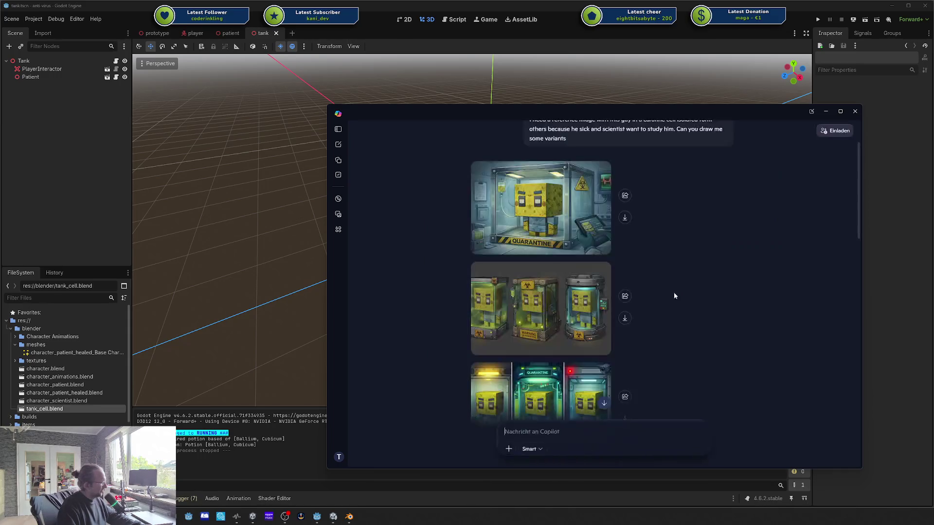
scroll(632, 292, down, 2)
click(608, 301)
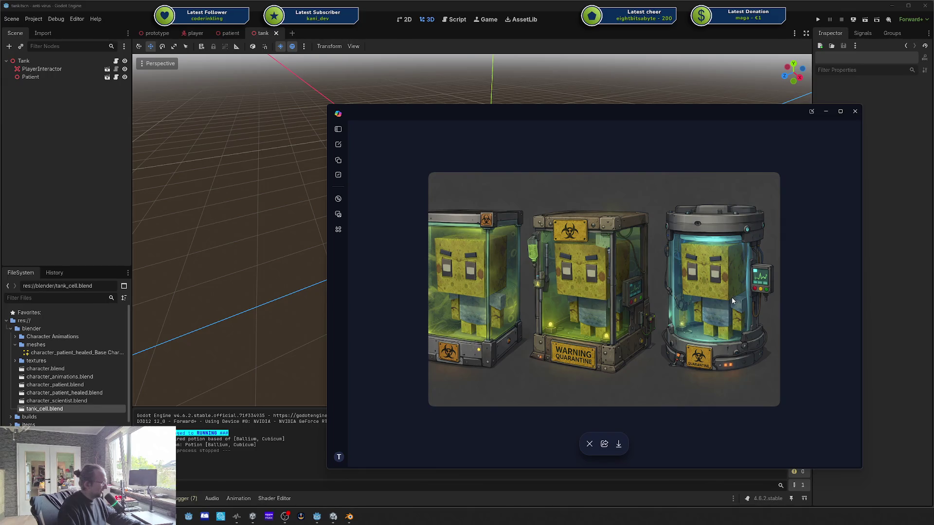
key(Escape)
Step: Reopen the three-tank concept image and move its window aside to reveal the 3D scene
scroll(658, 282, down, 5)
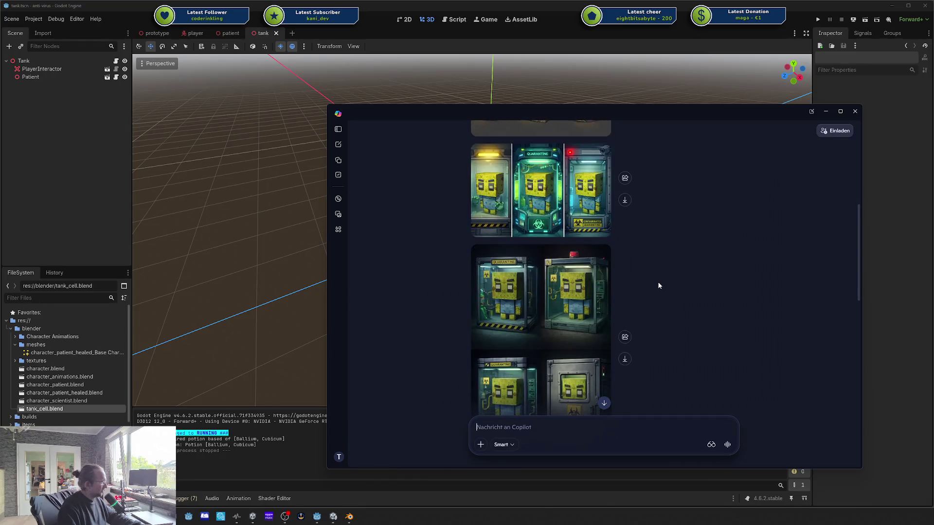
scroll(659, 286, down, 3)
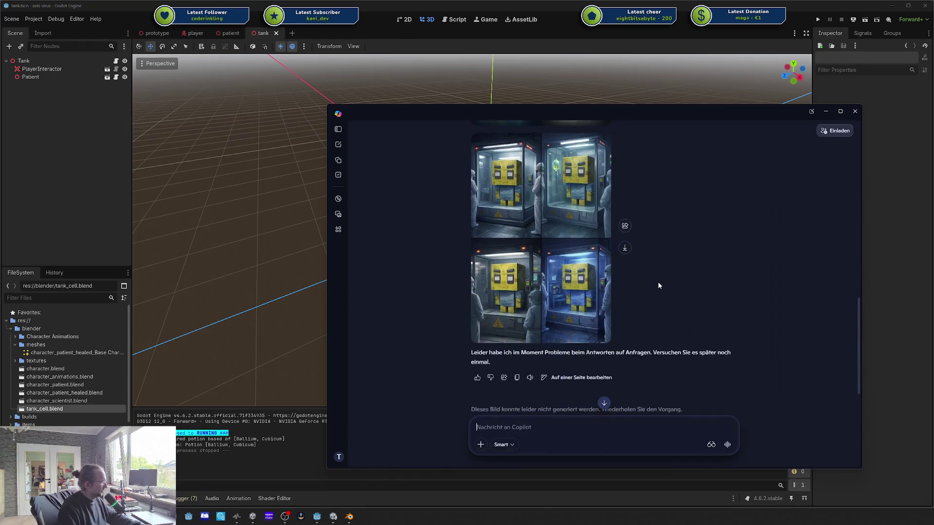
scroll(643, 288, up, 1)
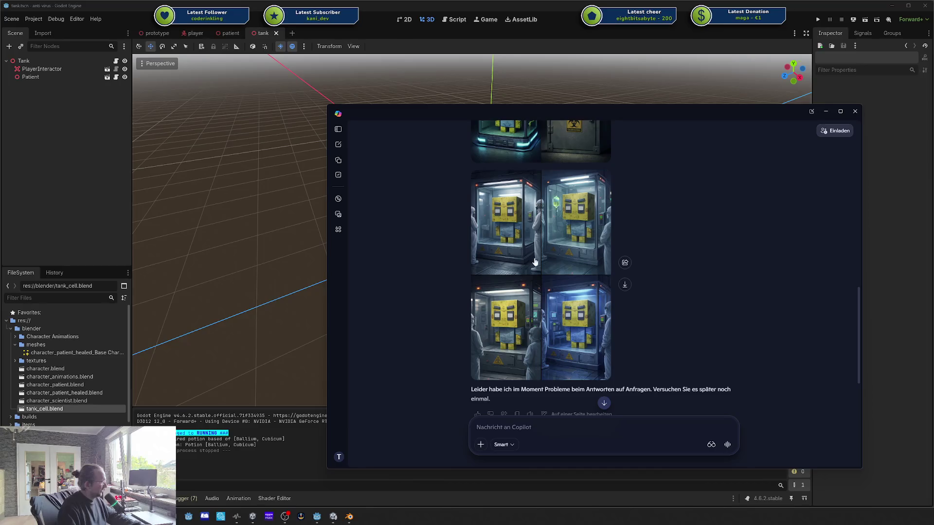
scroll(608, 281, up, 3)
scroll(608, 280, up, 6)
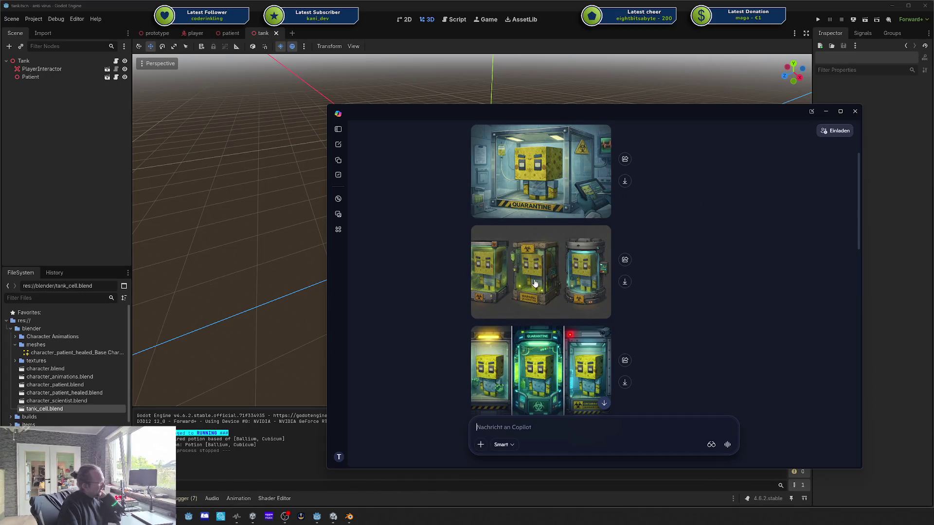
click(521, 273)
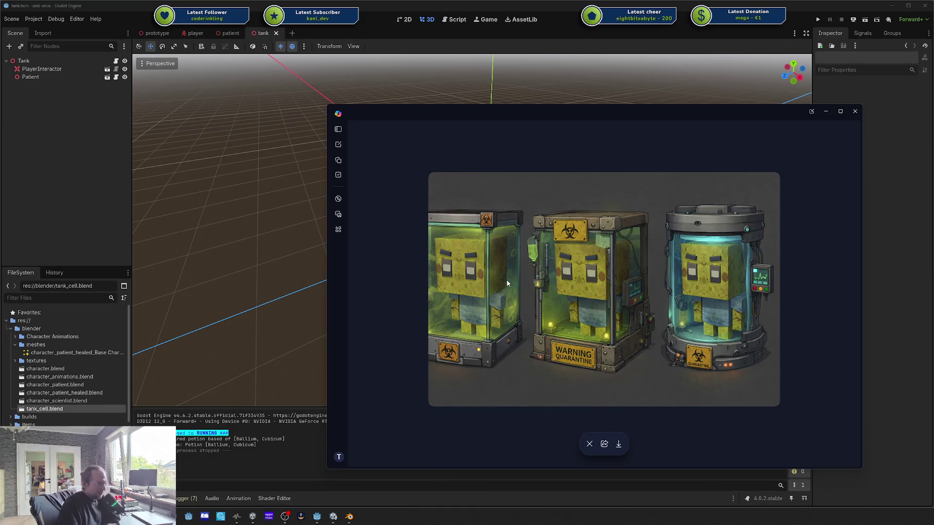
mouse_move(532, 141)
mouse_down()
mouse_move(597, 102)
mouse_move(932, 117)
mouse_up()
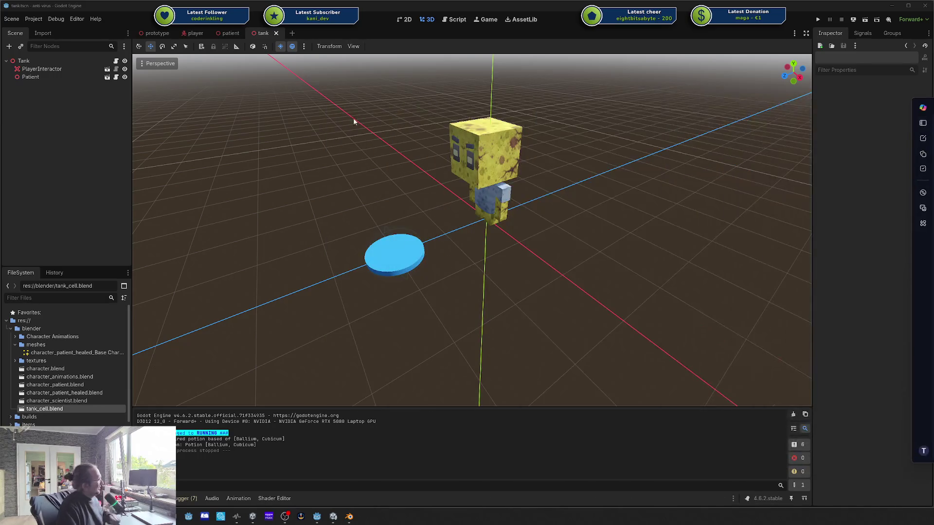
Step: In the prototype scene, orbit to a steeper top-down view, then test-run and stop the game
click(154, 33)
scroll(558, 253, up, 3)
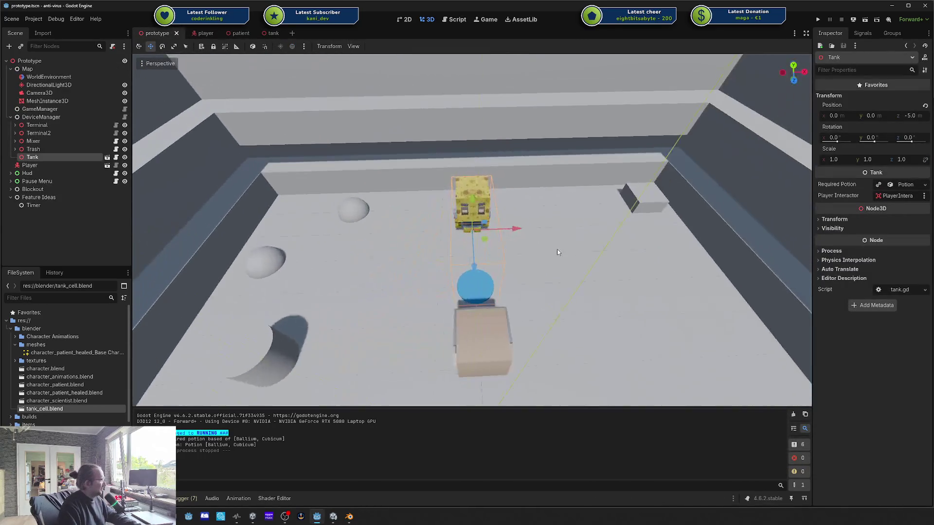
scroll(558, 252, down, 3)
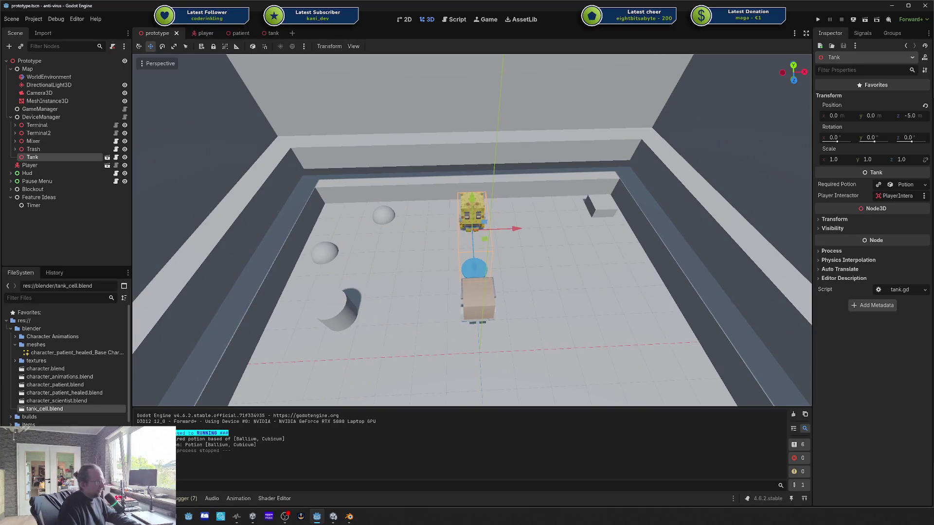
drag(499, 222, 434, 151)
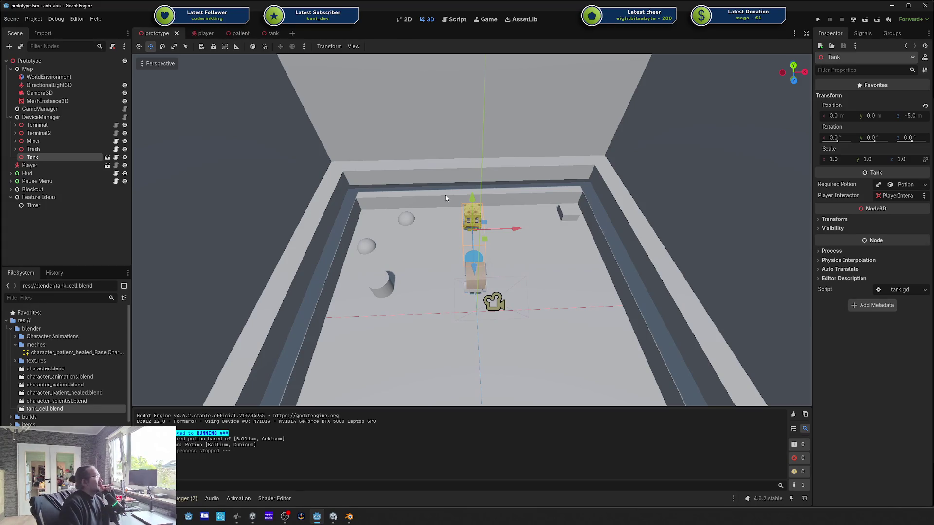
click(812, 19)
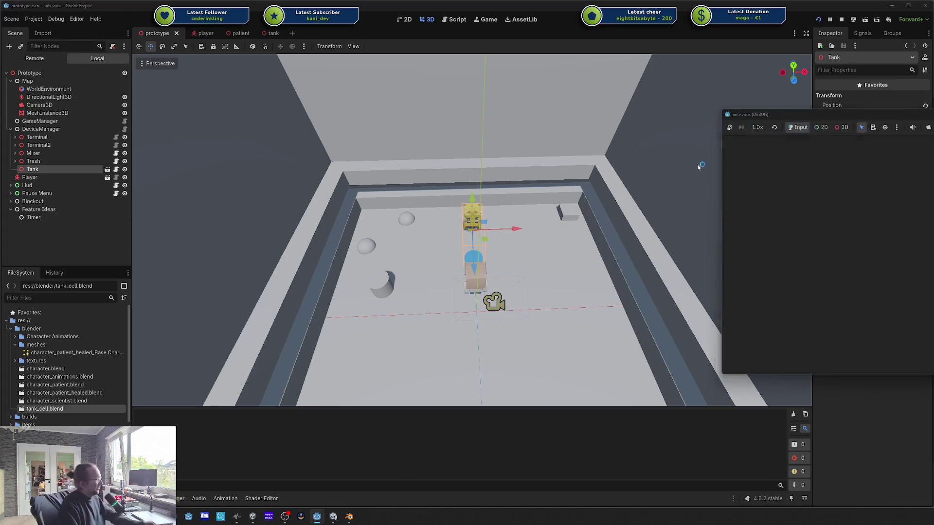
mouse_move(844, 106)
mouse_down()
mouse_move(547, 118)
mouse_move(538, 128)
mouse_up()
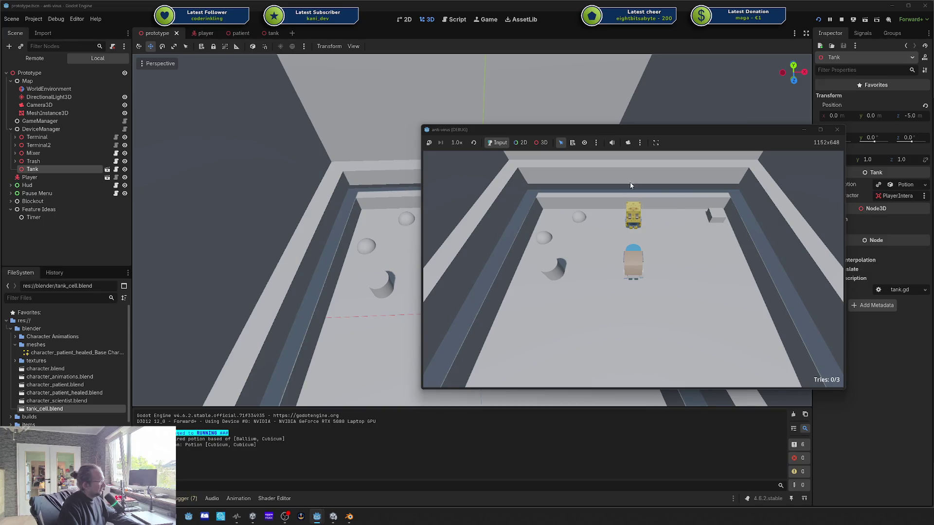
click(837, 130)
Step: Compare against the tank concept images, nudge the room view, and run the game again
key(alt+Tab)
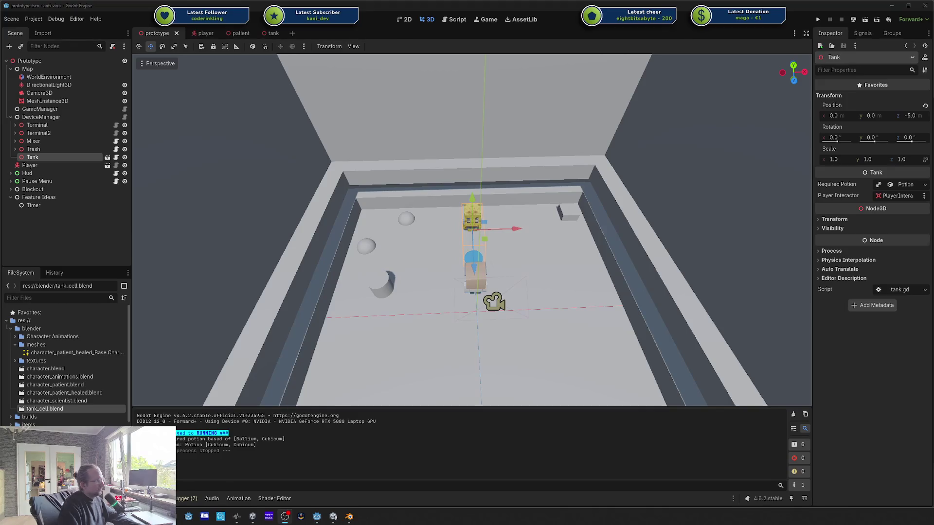
key(alt+Tab)
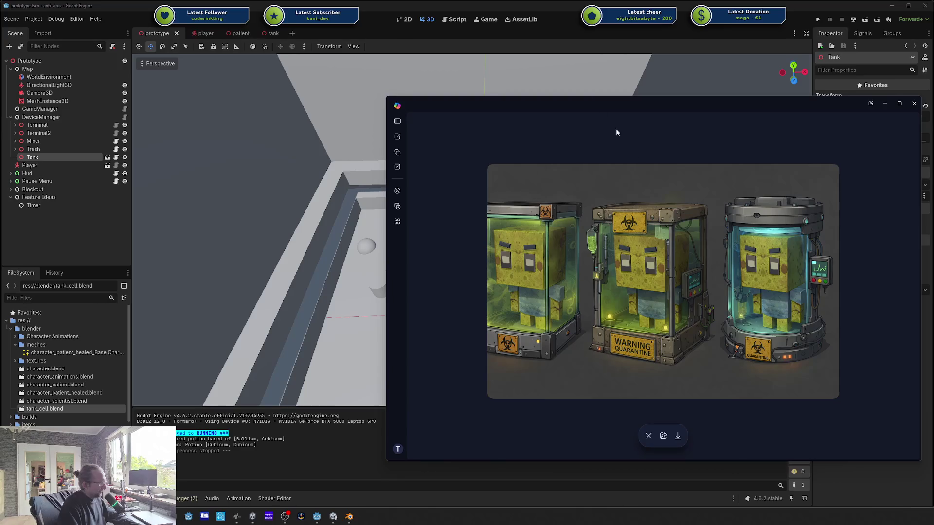
key(alt+Tab)
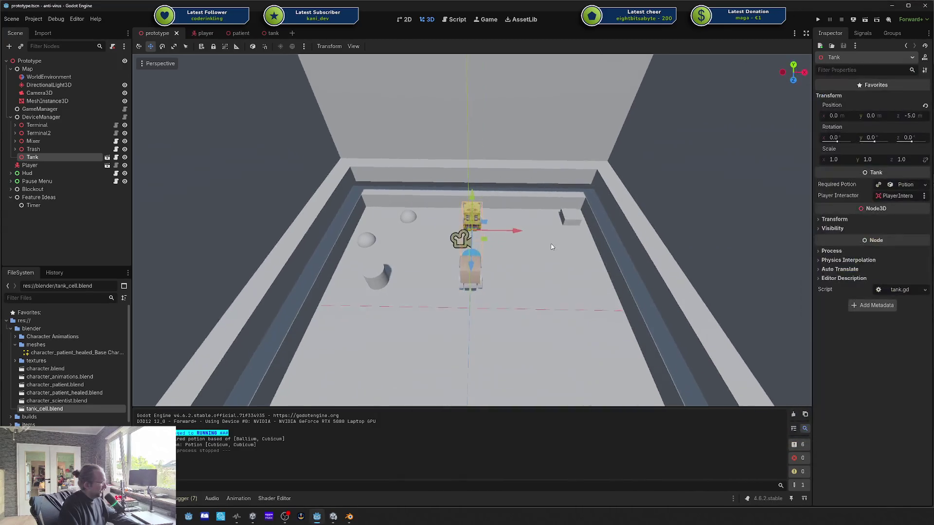
drag(552, 247, 556, 255)
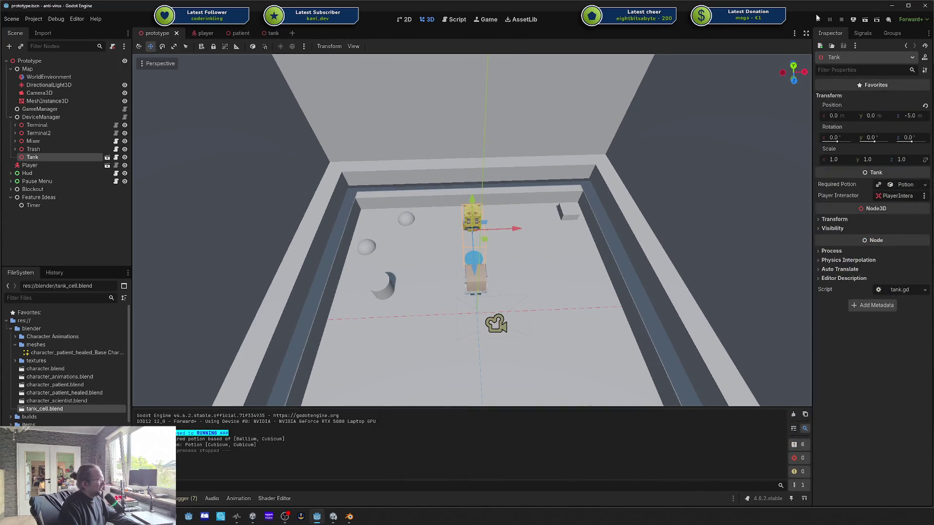
click(818, 19)
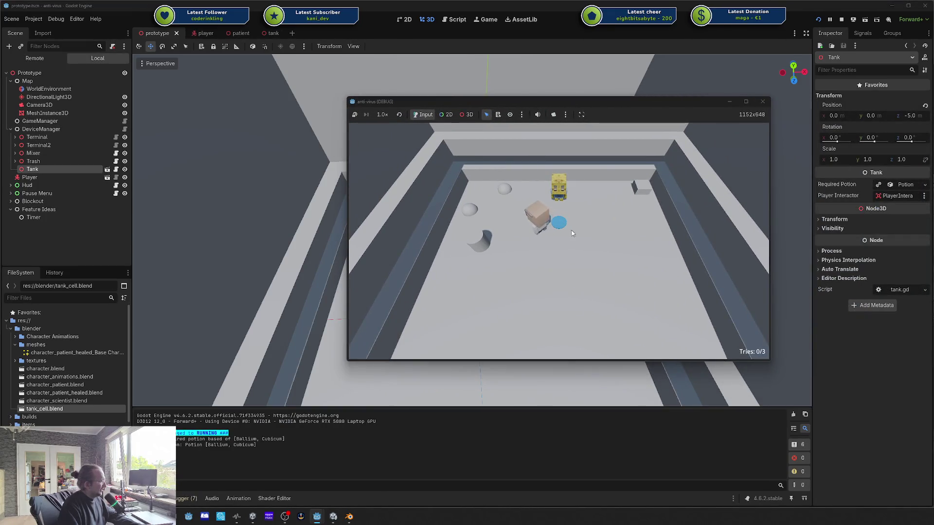
Step: Walk the player toward the spheres, then around both sides of the yellow patient
key(a)
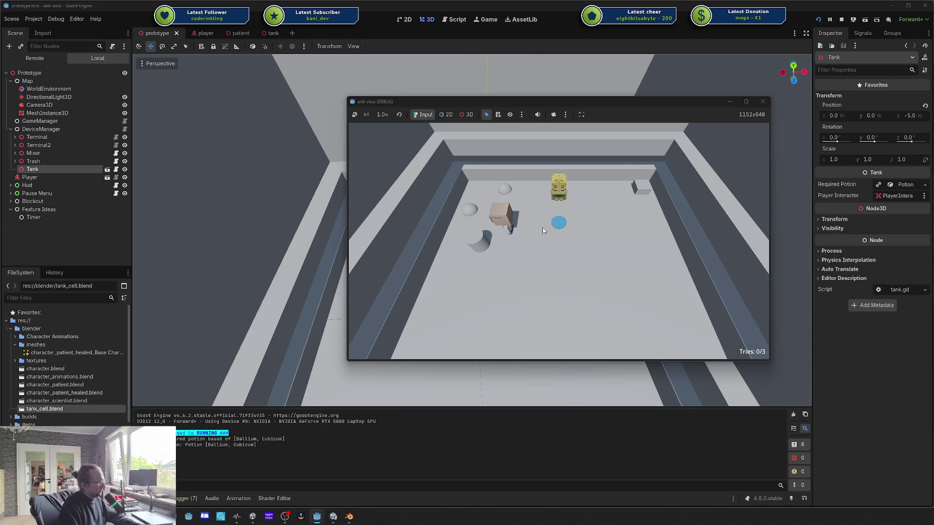
key(d)
key(d)
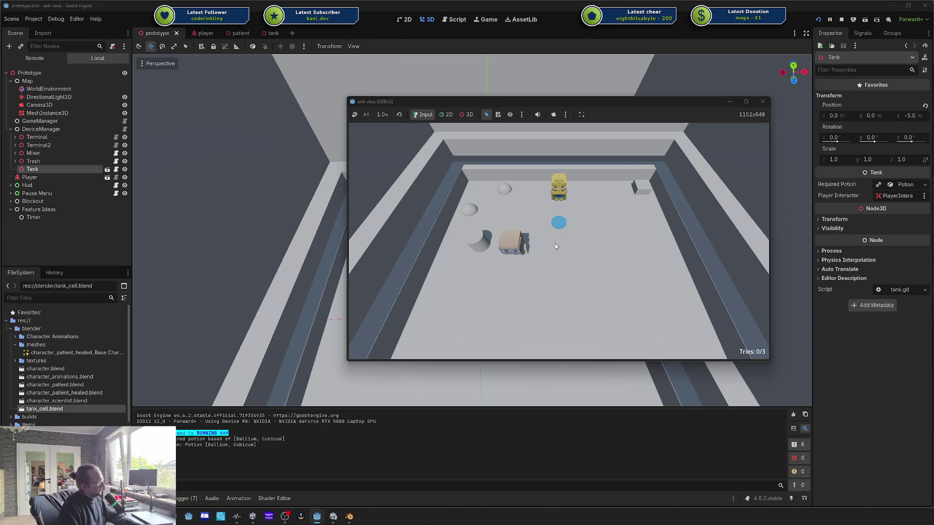
key(a)
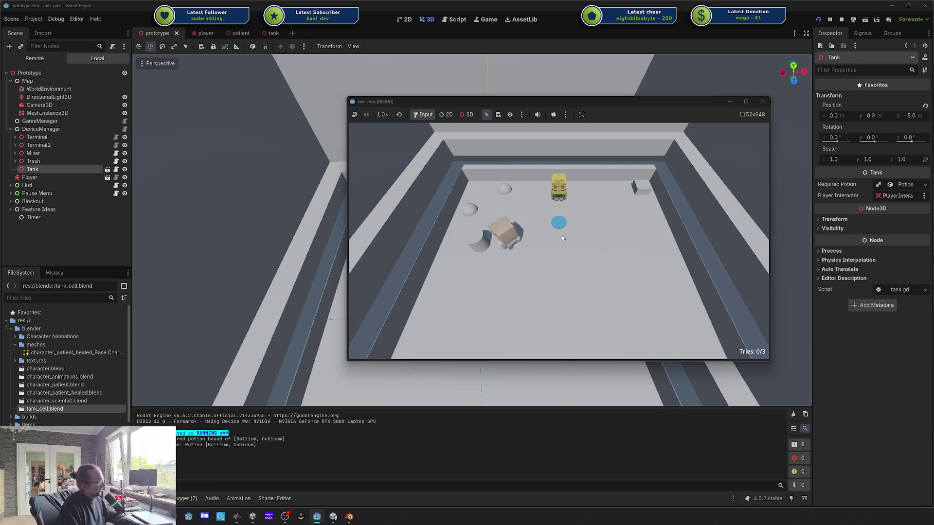
key(w)
key(w)
key(d)
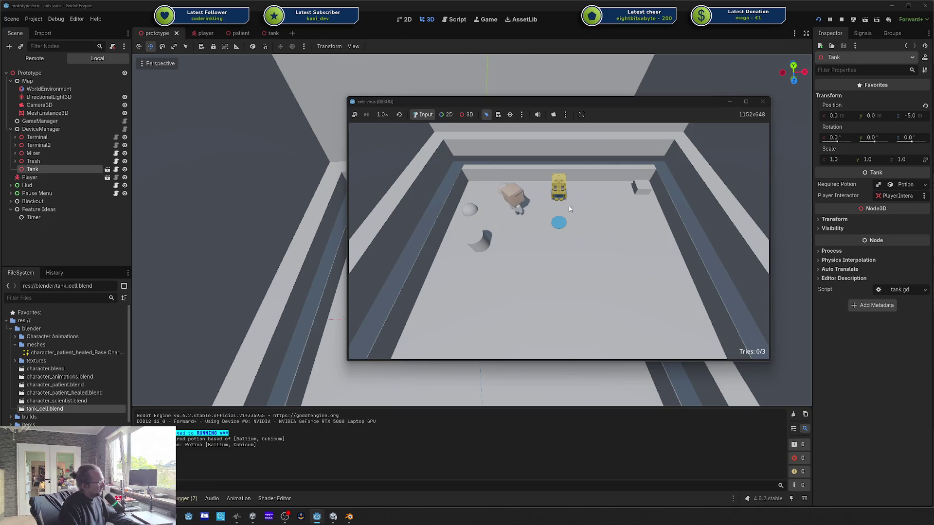
key(d)
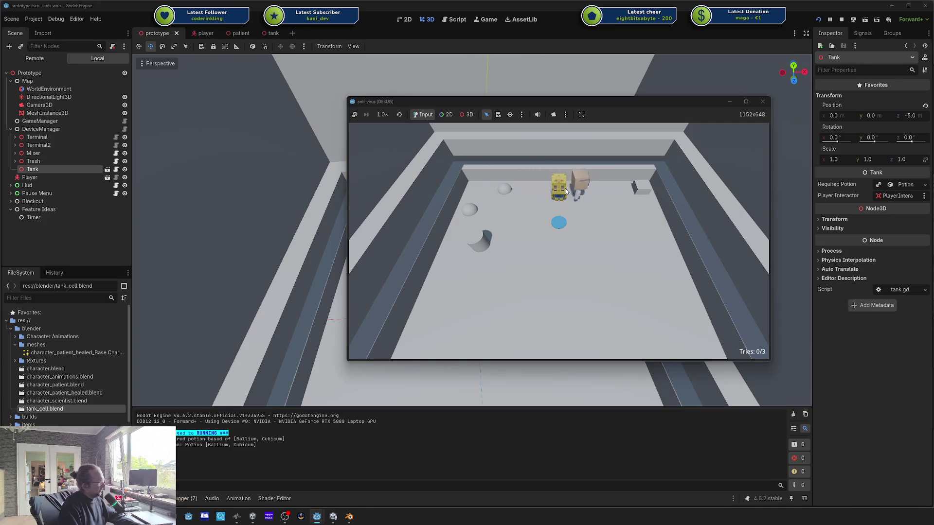
key(a)
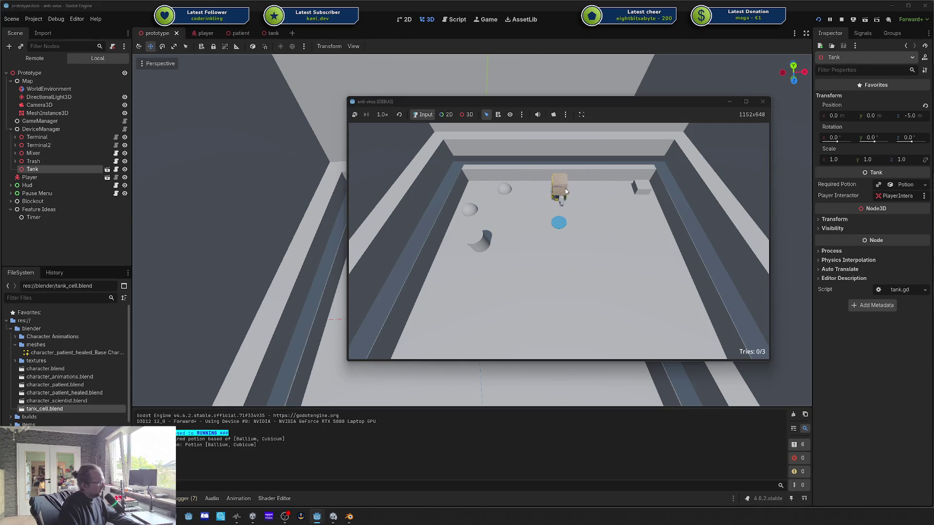
Step: Walk the player back past the blue circle and bring the tank concept images into view
key(s)
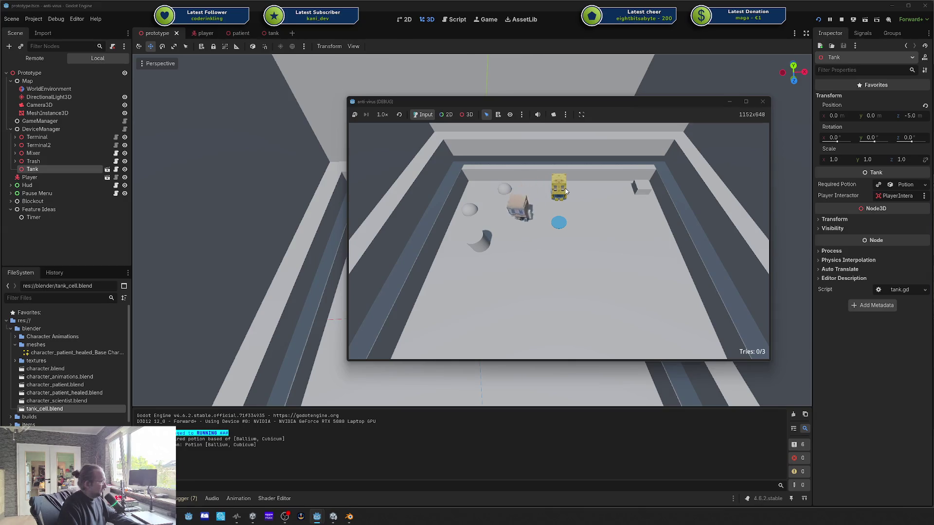
key(d)
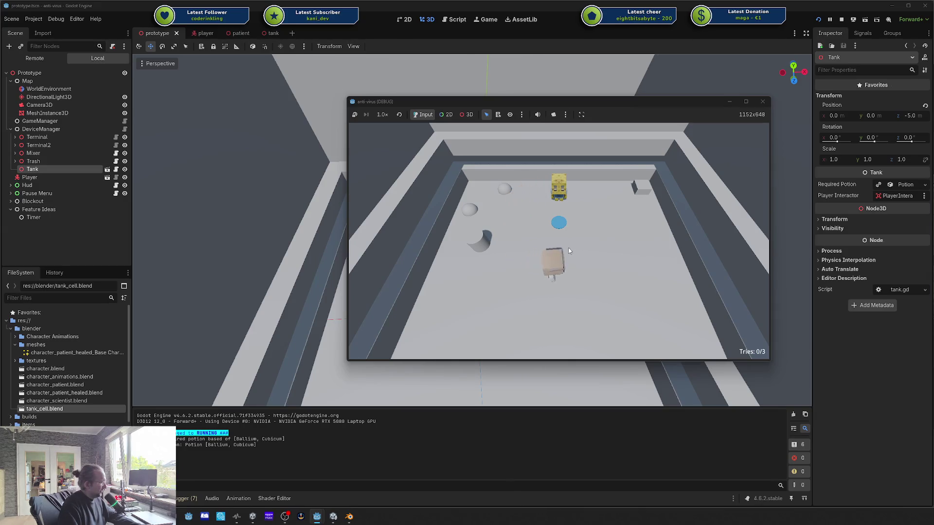
key(w)
key(a)
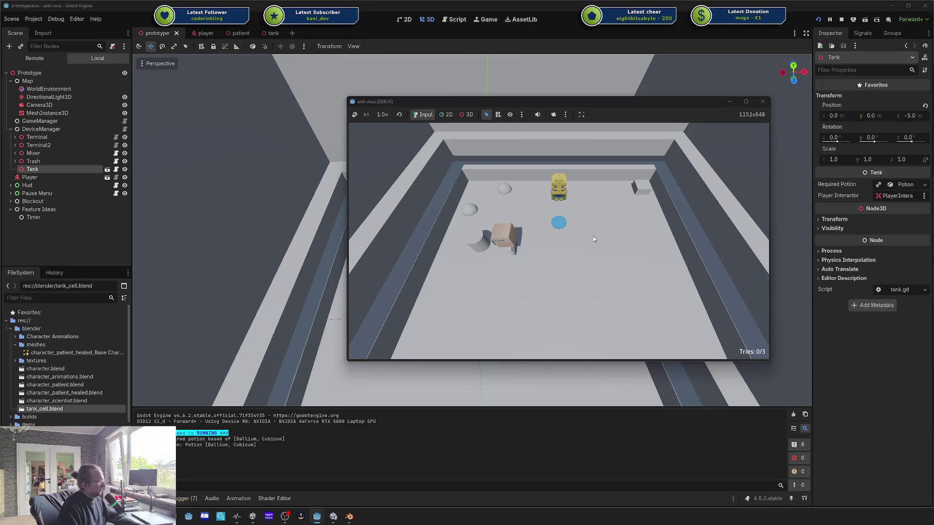
key(alt+space)
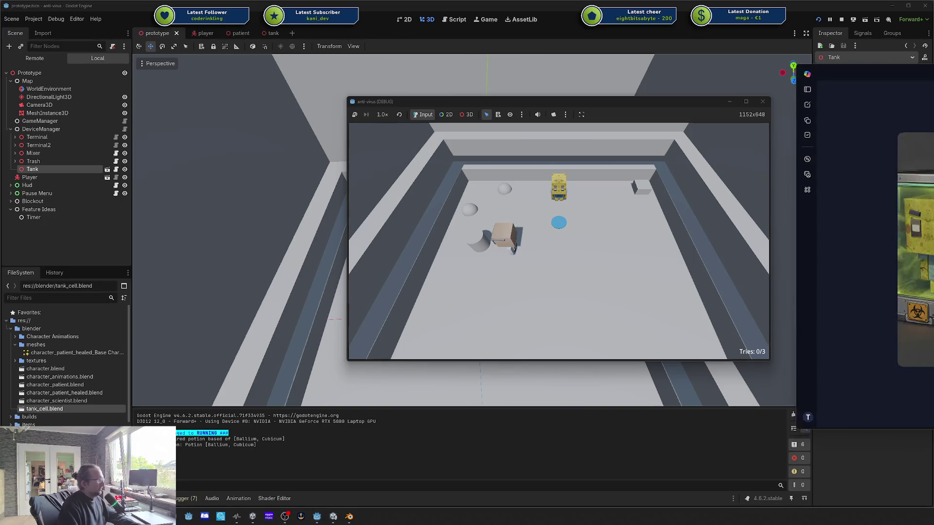
Step: Enlarge the quarantine tank concept, dismiss Copilot, stop the game, and switch to Blender
click(608, 136)
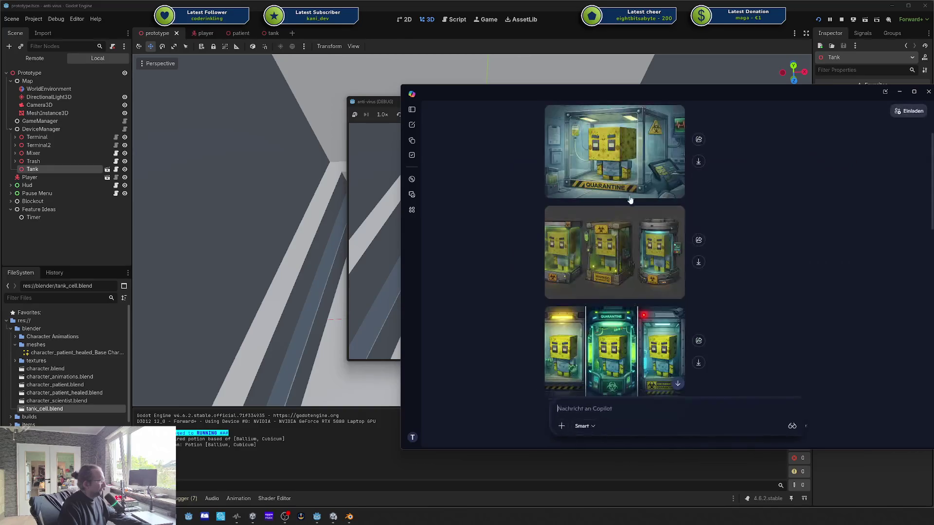
click(611, 139)
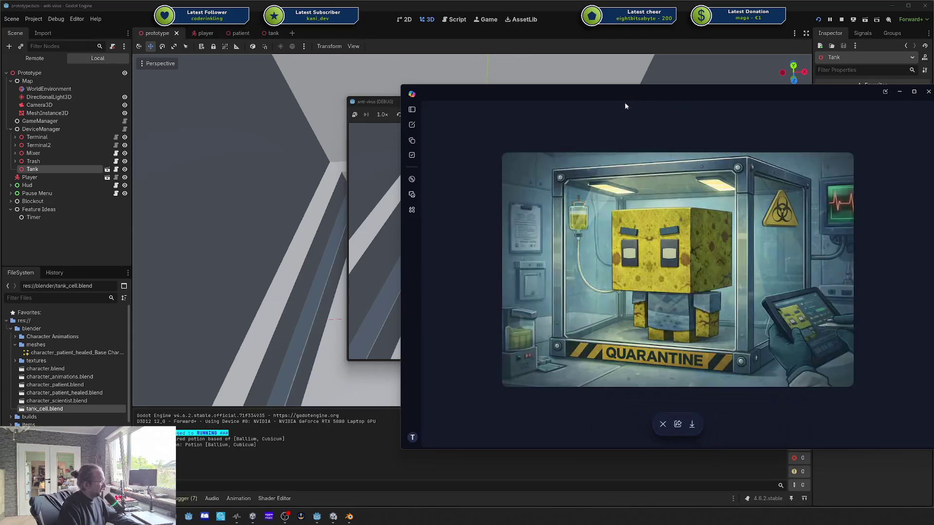
key(alt+space)
click(763, 102)
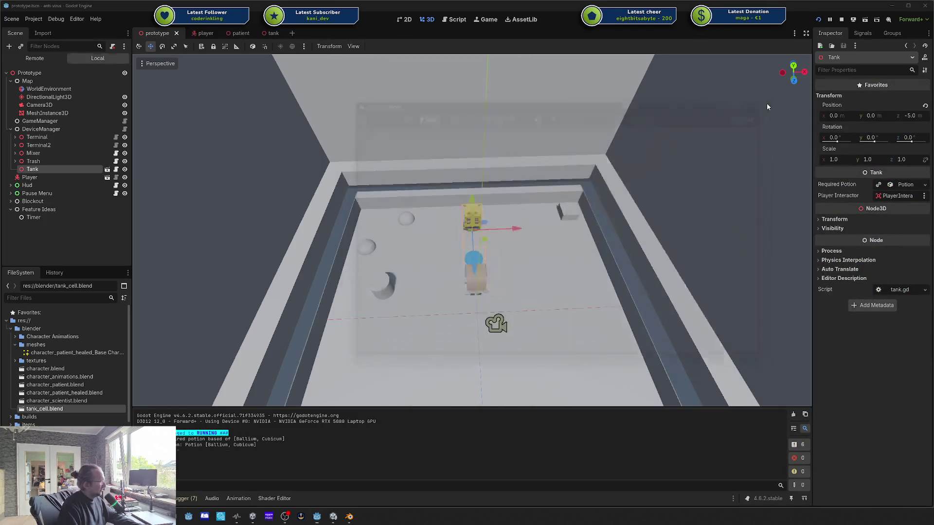
click(348, 516)
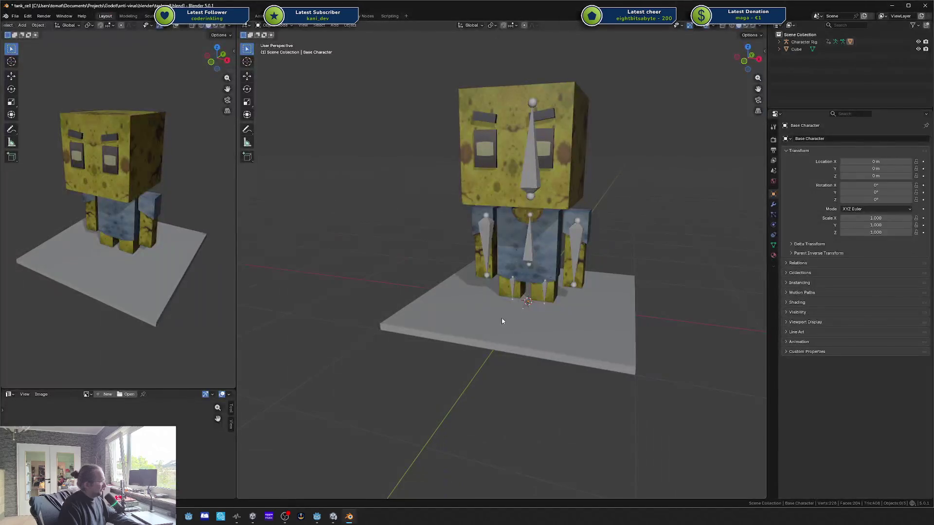
Step: Select the floor plane under the character in Blender
click(503, 319)
scroll(538, 329, down, 3)
key(s)
right_click(566, 326)
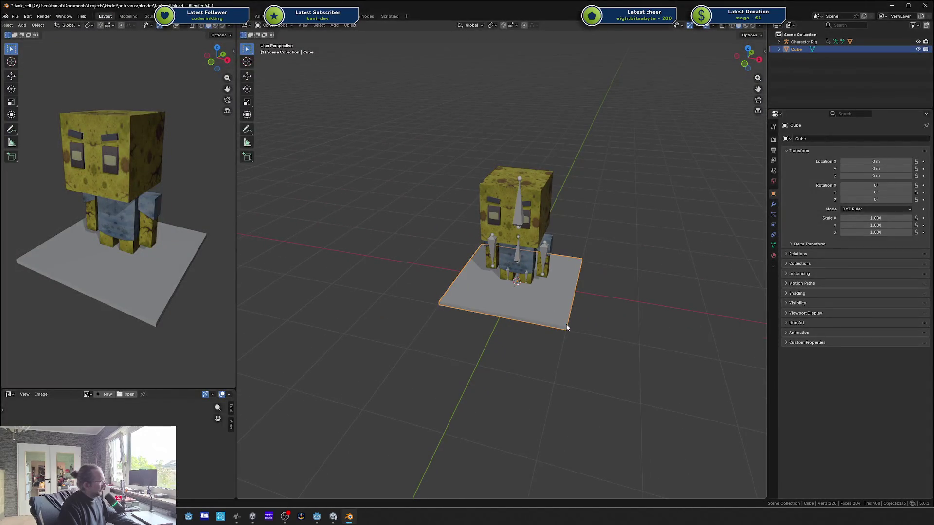
Step: In Edit Mode, try stretching the plane 2× along X and Y, then undo it
key(Tab)
key(a)
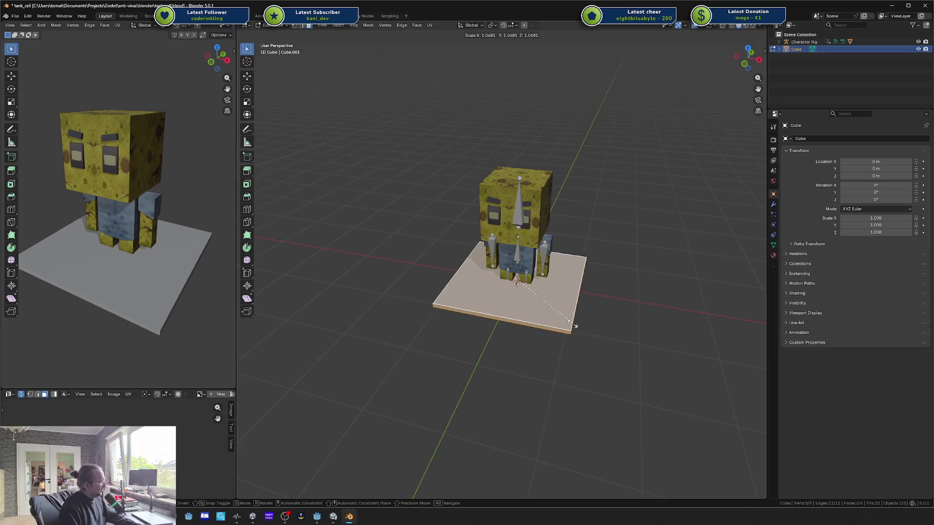
key(s)
key(x)
key(2)
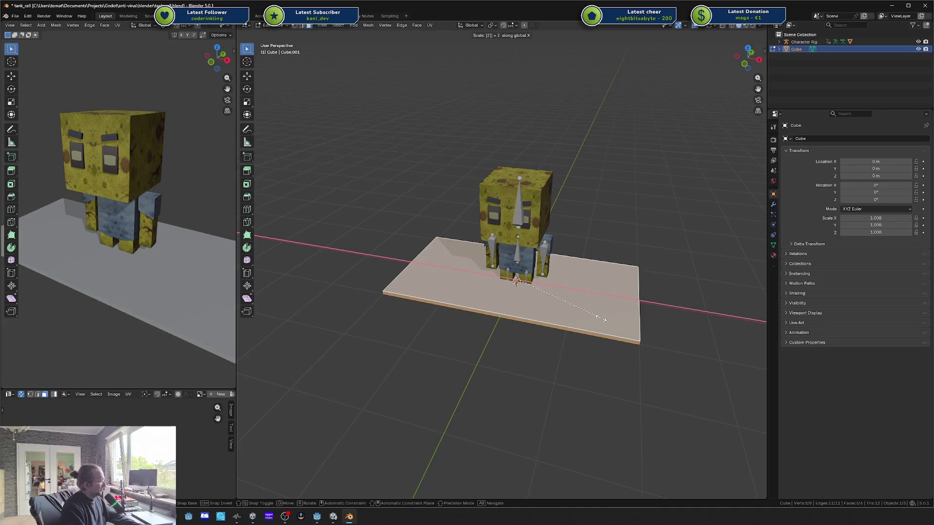
key(Return)
key(s)
key(y)
key(2)
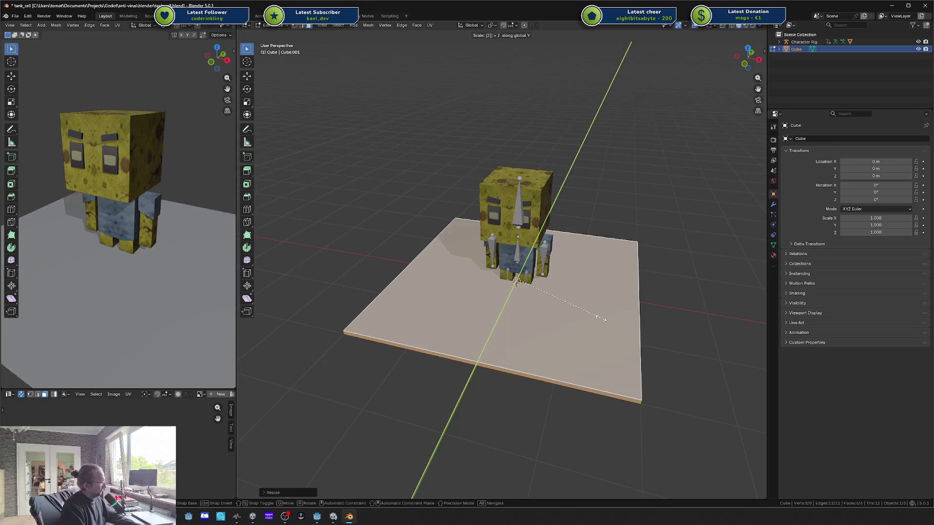
key(Return)
mouse_move(601, 318)
mouse_down()
mouse_move(599, 272)
mouse_move(599, 318)
mouse_up()
key(ctrl+z)
key(ctrl+z)
Step: Scale the whole plane 1.5× in X and Y only, excluding Z
text(s1)
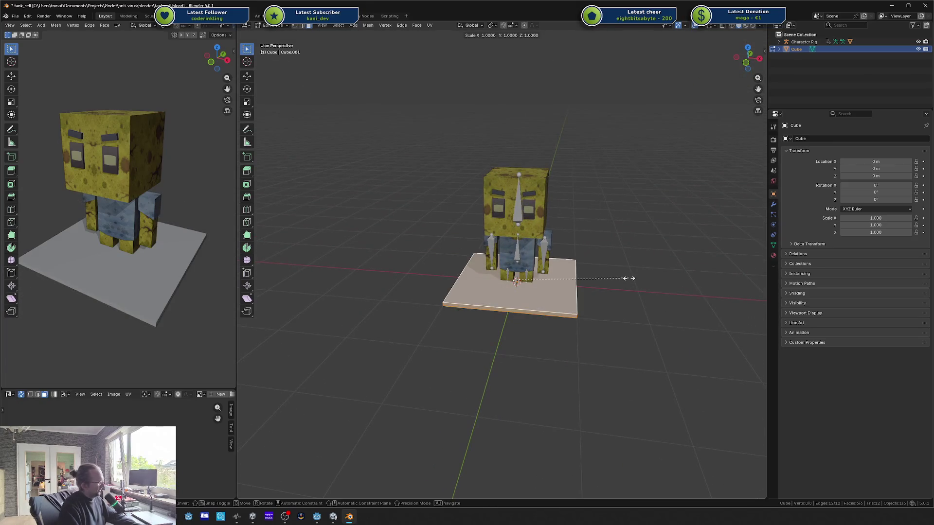
text(.5)
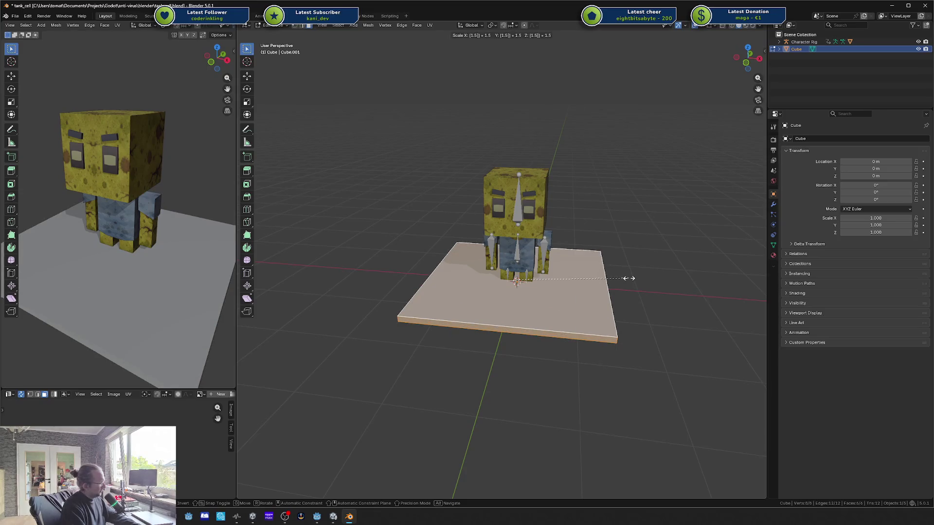
key(shift+z)
key(Return)
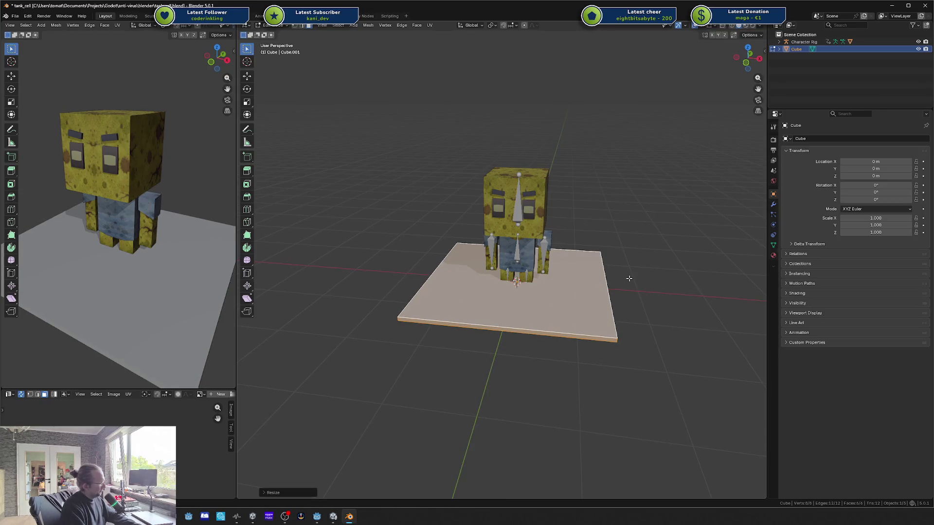
mouse_move(626, 277)
mouse_down()
mouse_move(605, 271)
mouse_move(577, 308)
mouse_up()
Step: Raise the plane's top face vertically to thicken it into a slab
click(576, 307)
key(alt+a)
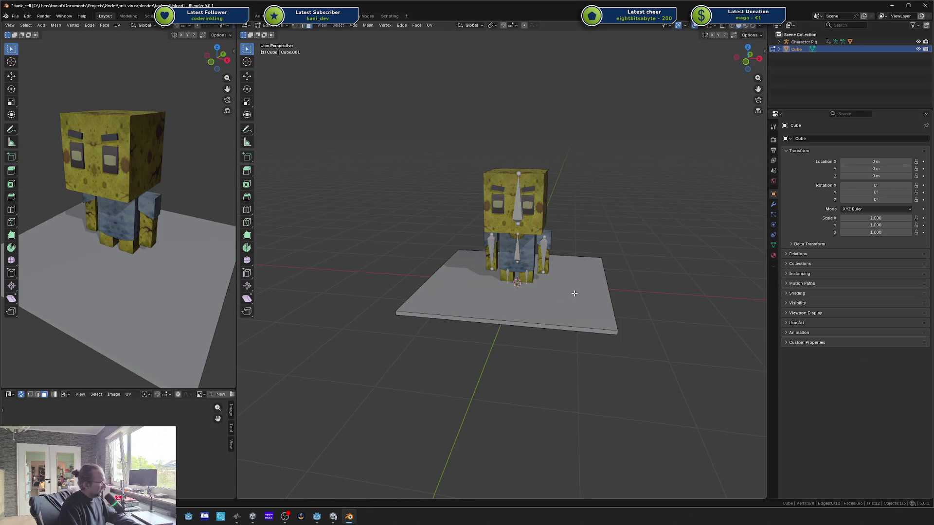
click(575, 294)
key(g)
key(z)
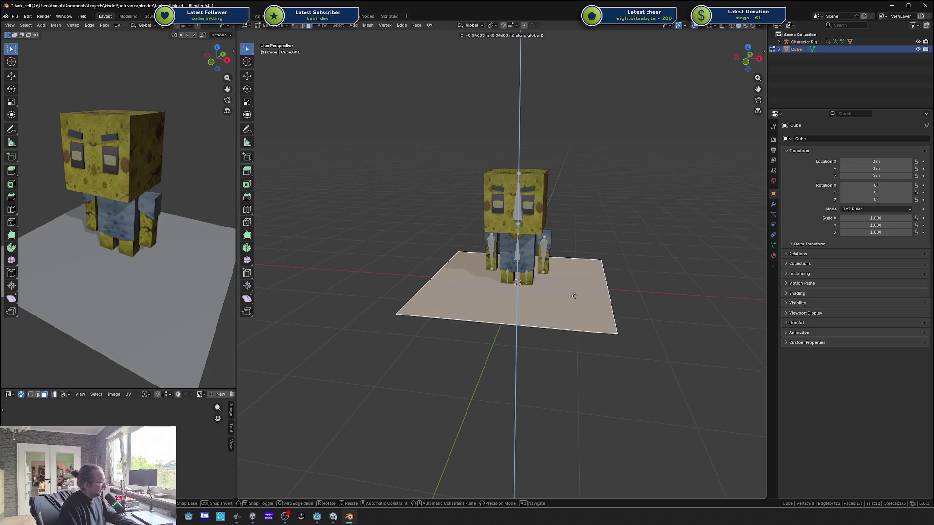
right_click(575, 295)
key(g)
key(z)
click(575, 297)
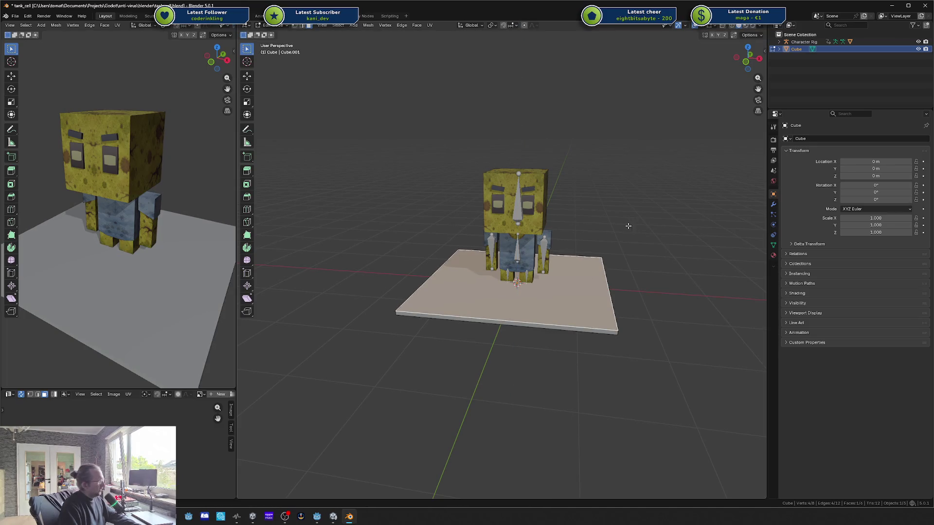
drag(628, 226, 549, 271)
key(g)
key(z)
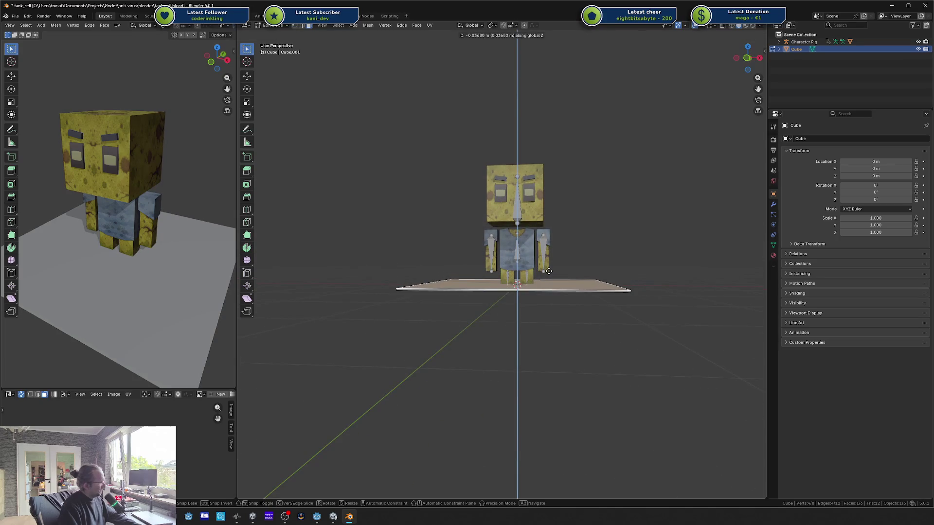
click(549, 271)
Step: Select the loop of side faces around the slab and duplicate it in place
key(a)
mouse_move(552, 266)
mouse_down()
mouse_move(559, 274)
mouse_move(519, 307)
mouse_up()
key(alt+a)
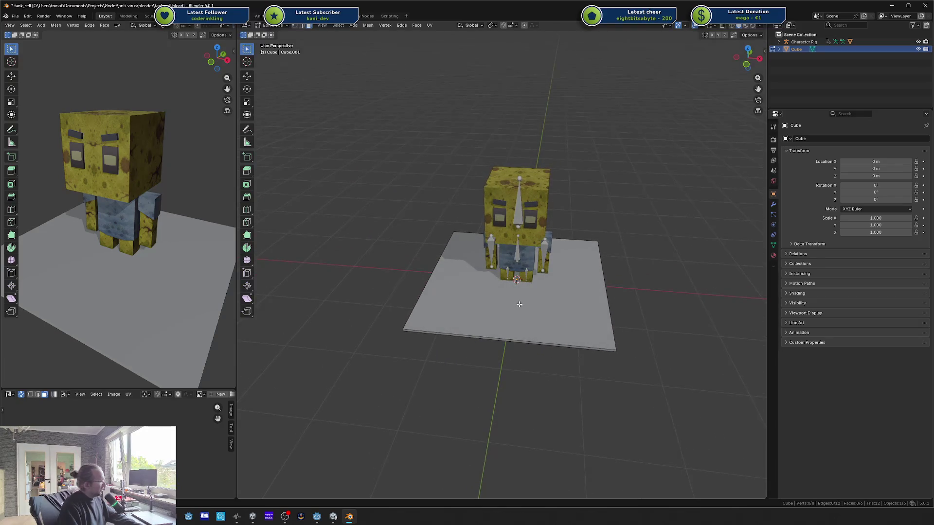
click(513, 306)
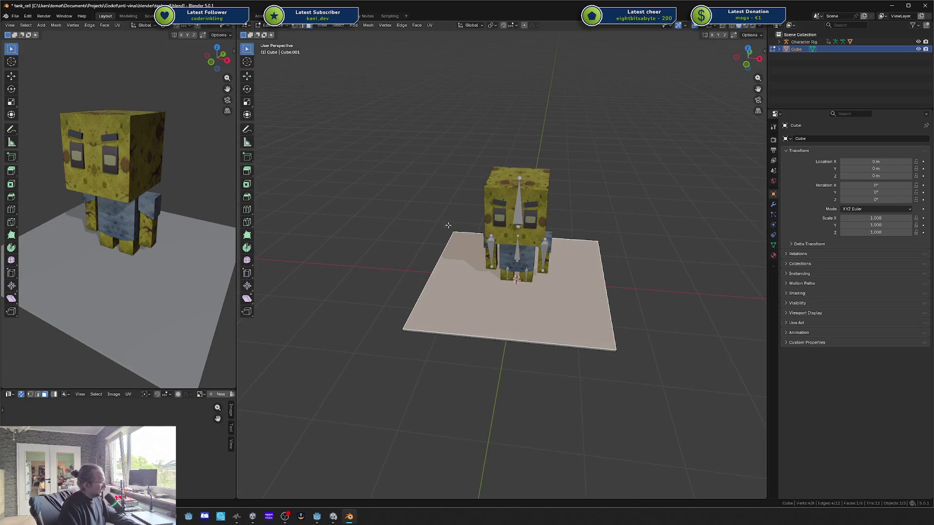
key(alt+a)
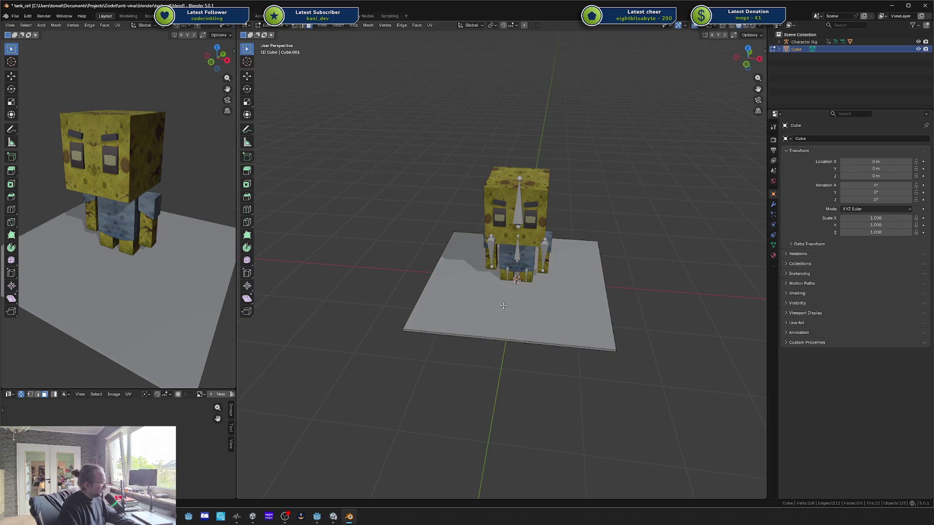
alt+click(410, 323)
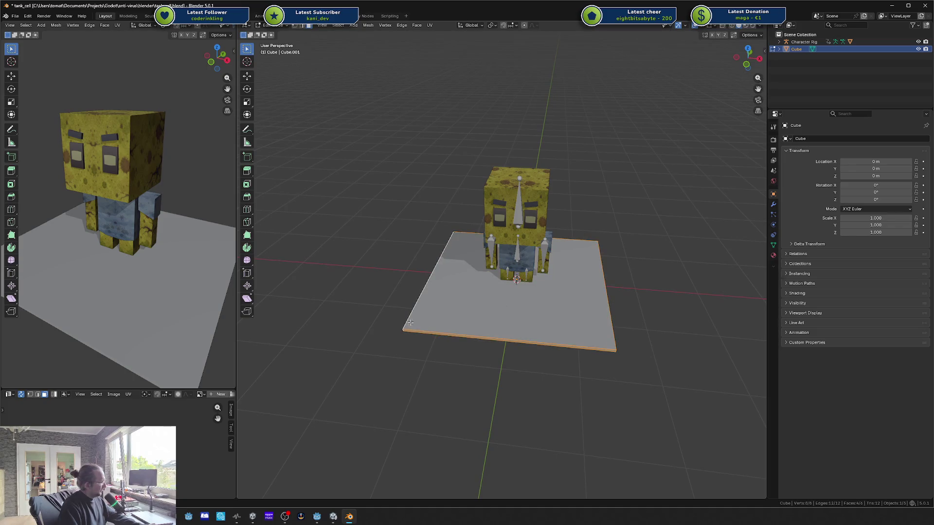
key(shift+d)
right_click(704, 284)
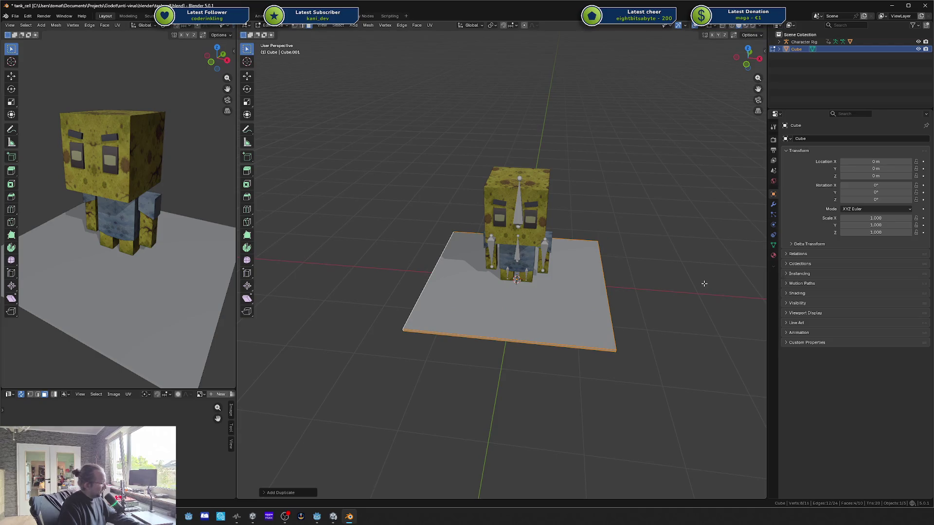
Step: Extrude the duplicated side faces along their normals to form an outer rim
key(alt+e)
click(706, 290)
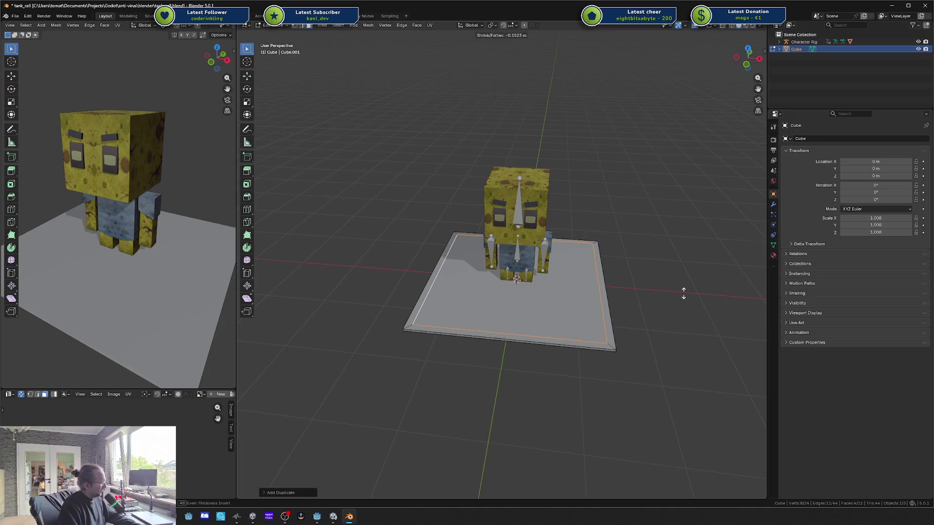
right_click(684, 293)
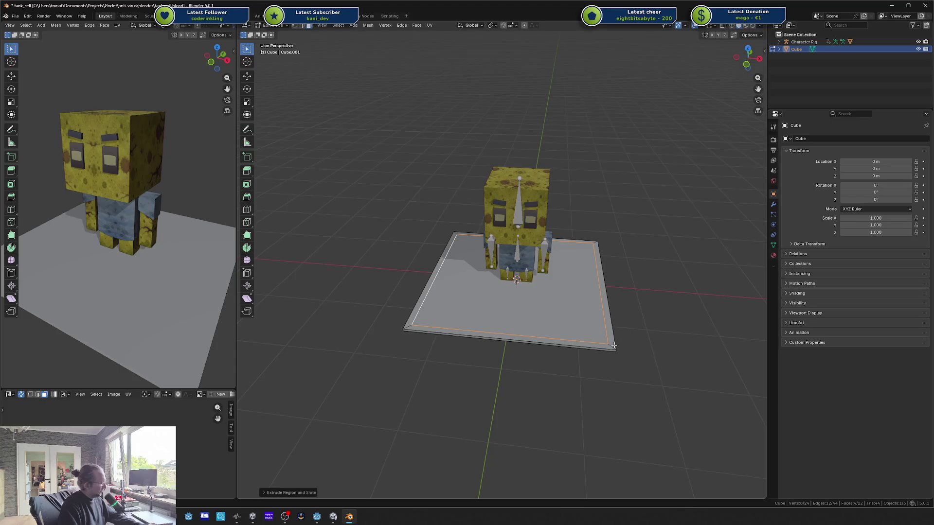
alt+shift+click(612, 344)
key(g)
key(z)
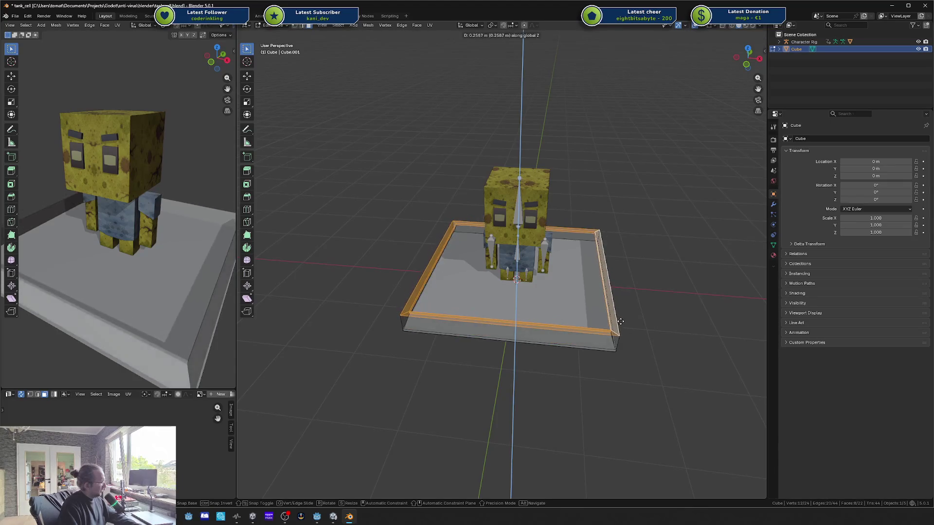
key(Escape)
Step: Hide the slab's top face and flip the rim's face normals
key(alt+a)
click(593, 346)
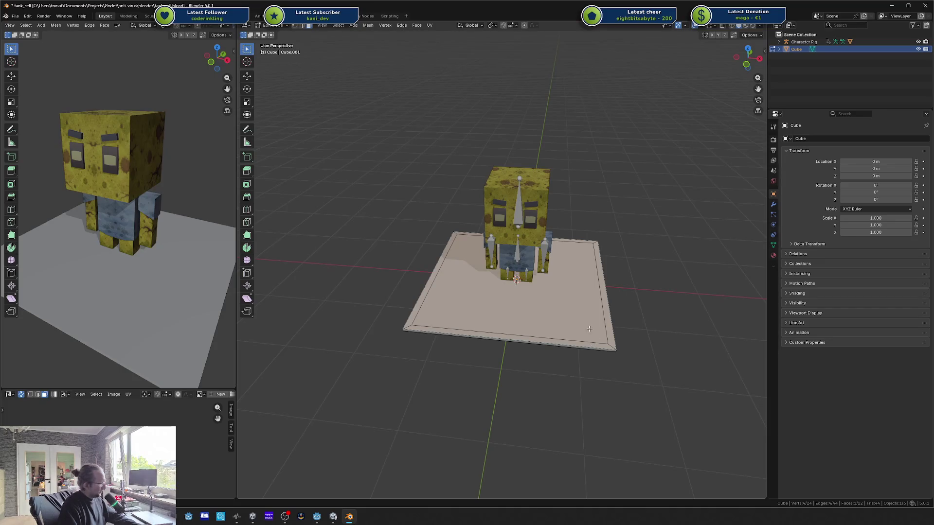
key(h)
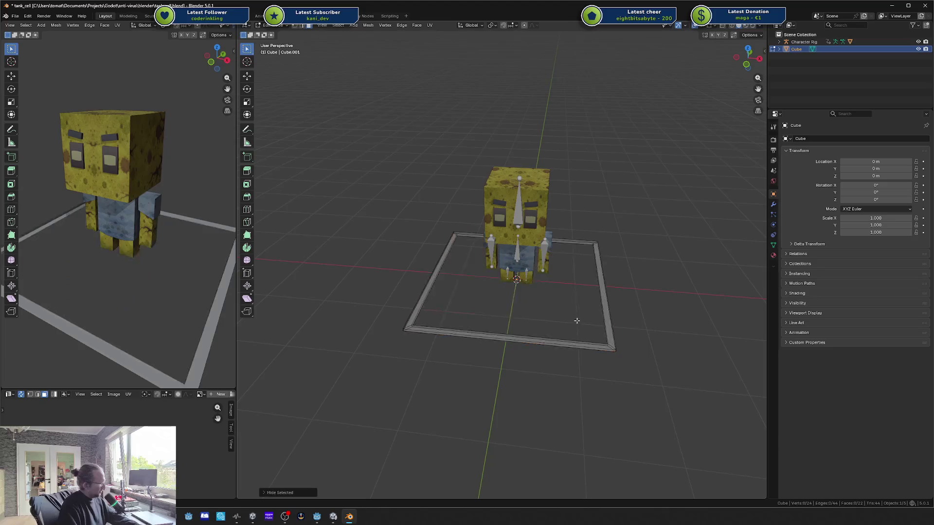
key(a)
key(alt+a)
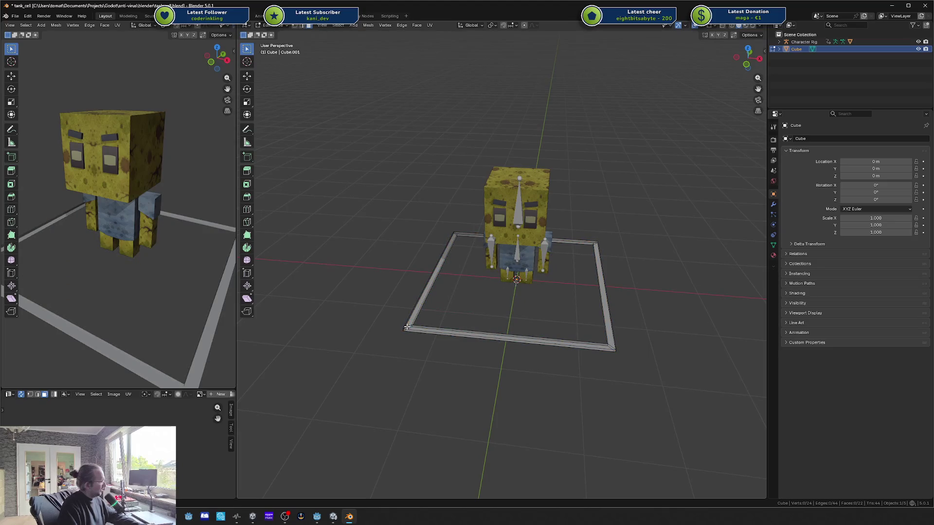
key(a)
key(F3)
text(flip)
key(Return)
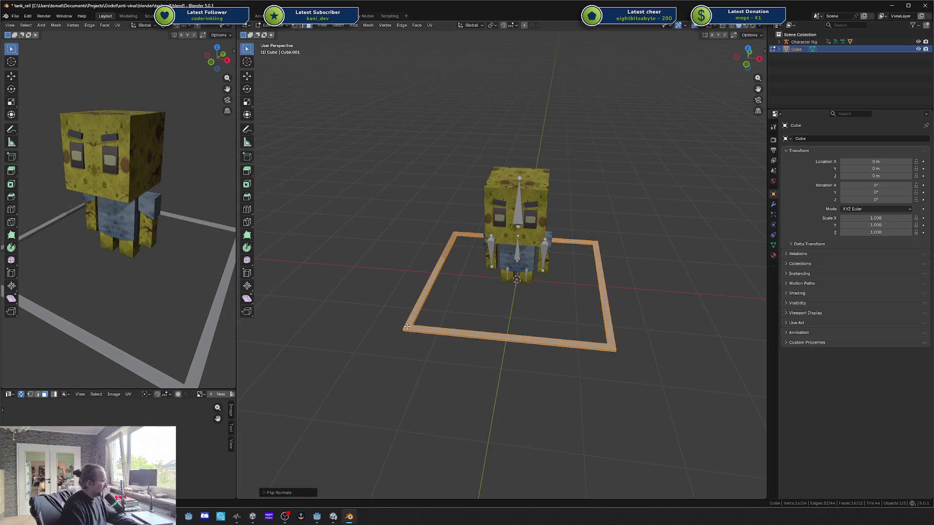
Step: Raise the rim vertically, restore the floor face, and begin adjusting the connected rim's height
key(alt+a)
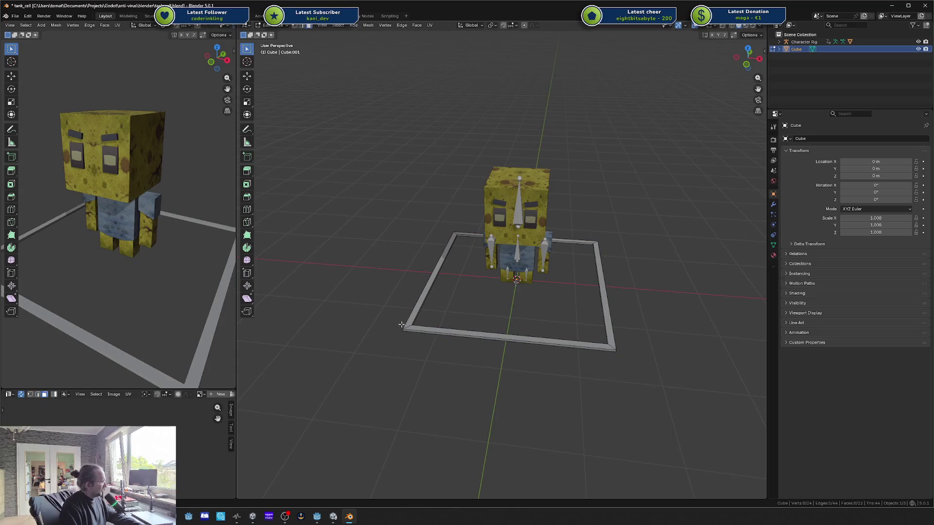
key(a)
key(g)
key(z)
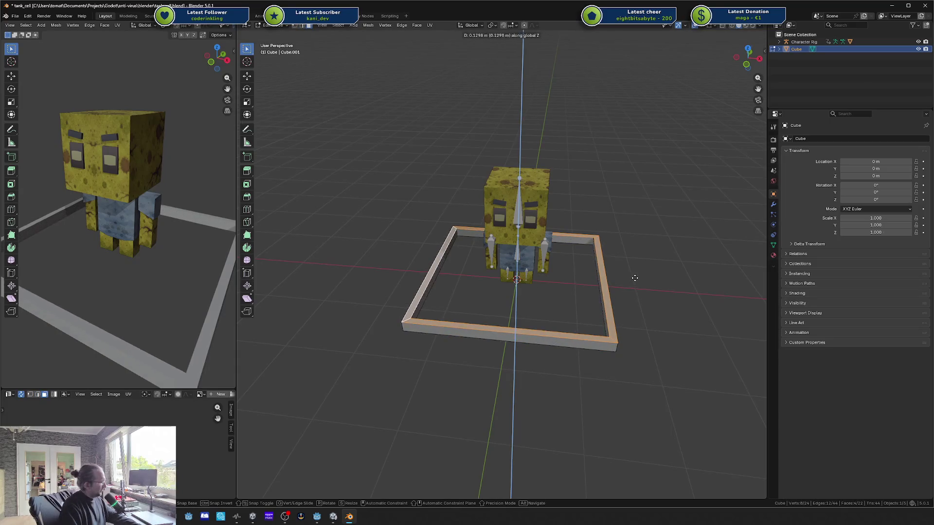
click(635, 277)
key(f)
scroll(423, 337, up, 2)
key(alt+a)
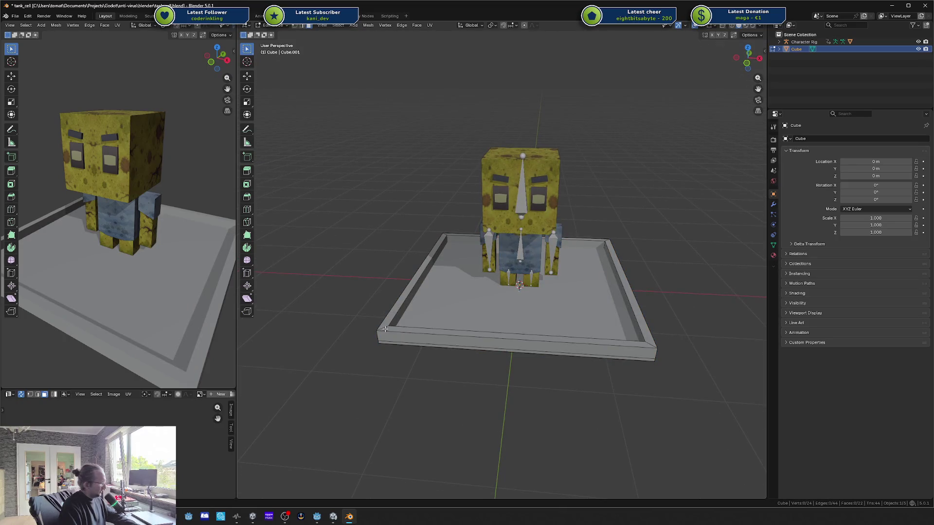
key(l)
key(g)
key(z)
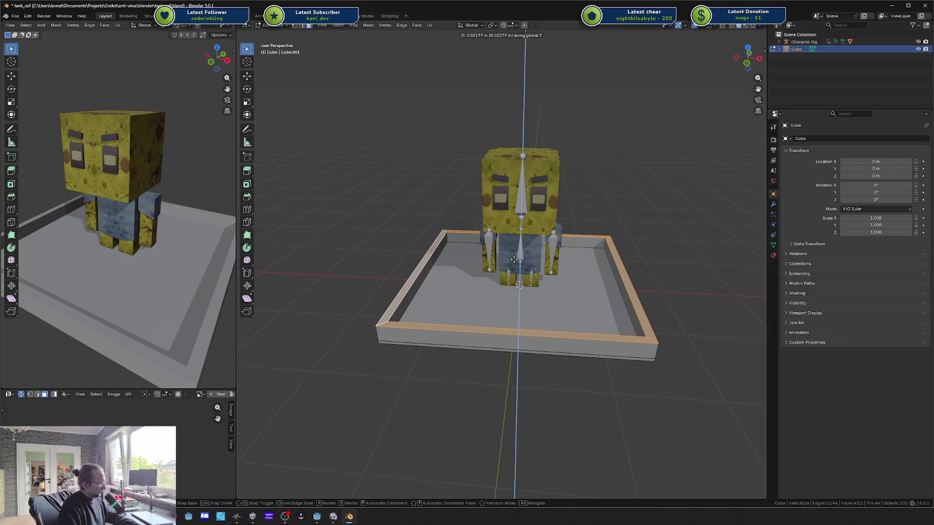
click(515, 260)
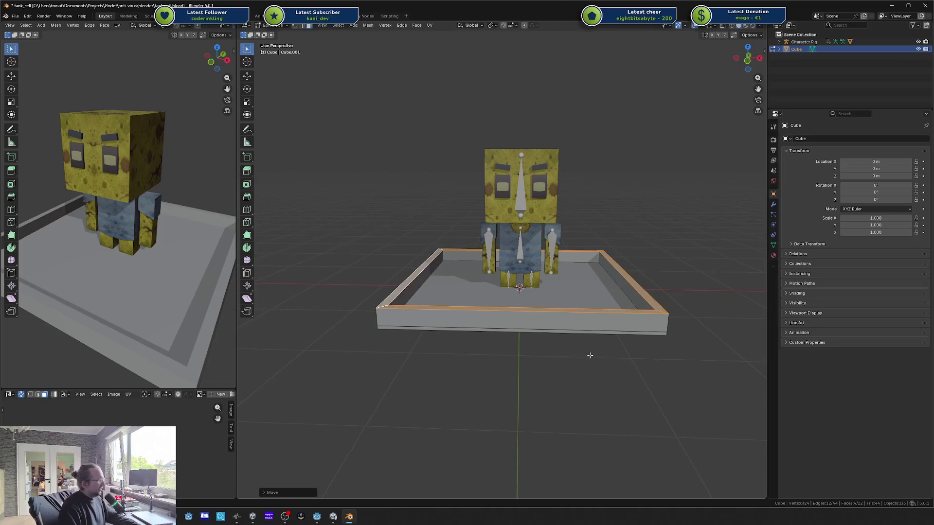
key(alt+a)
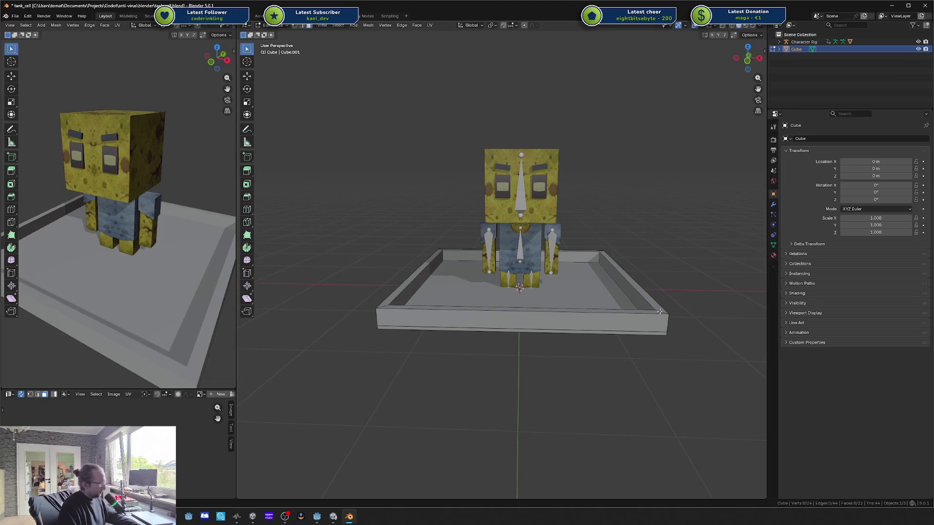
click(659, 312)
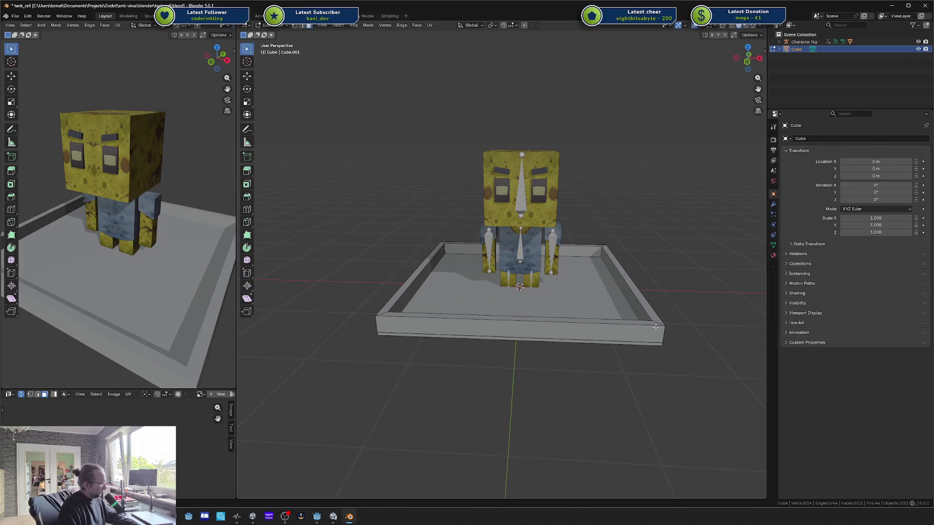
click(587, 327)
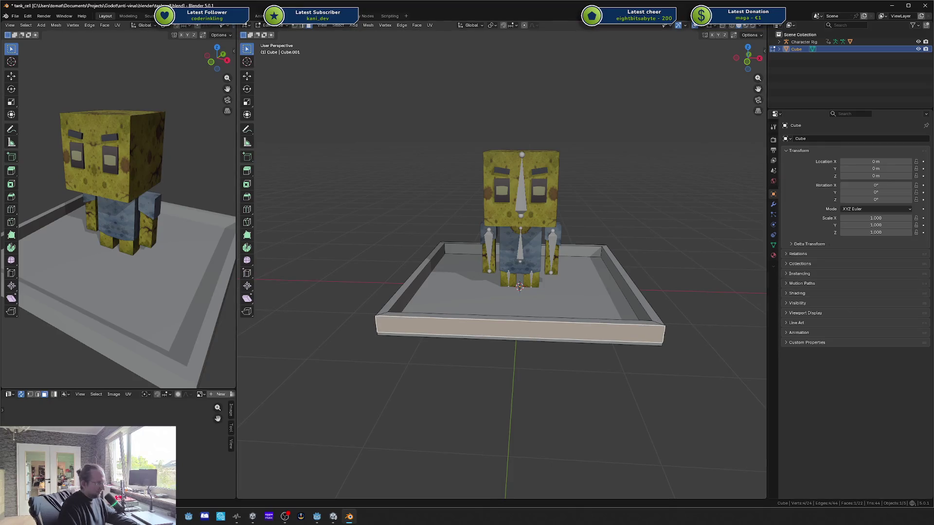
key(alt+Tab)
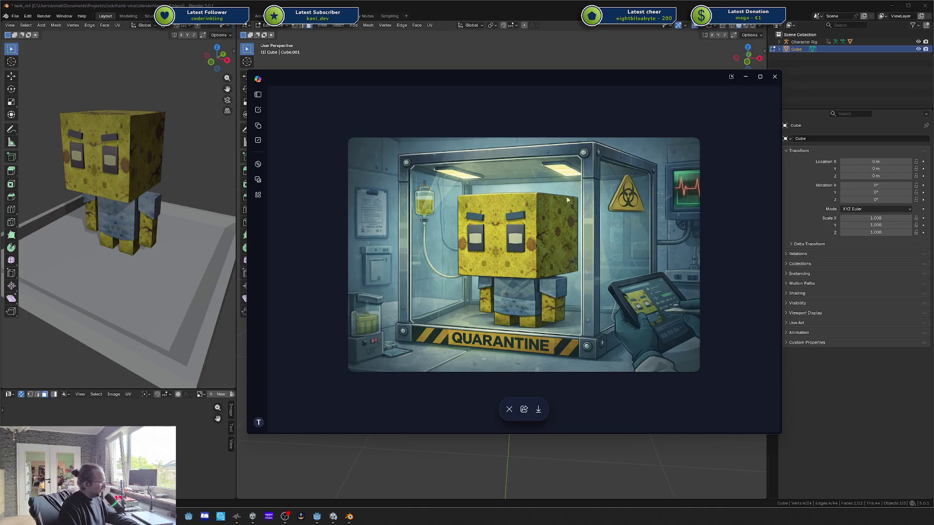
key(alt+Tab)
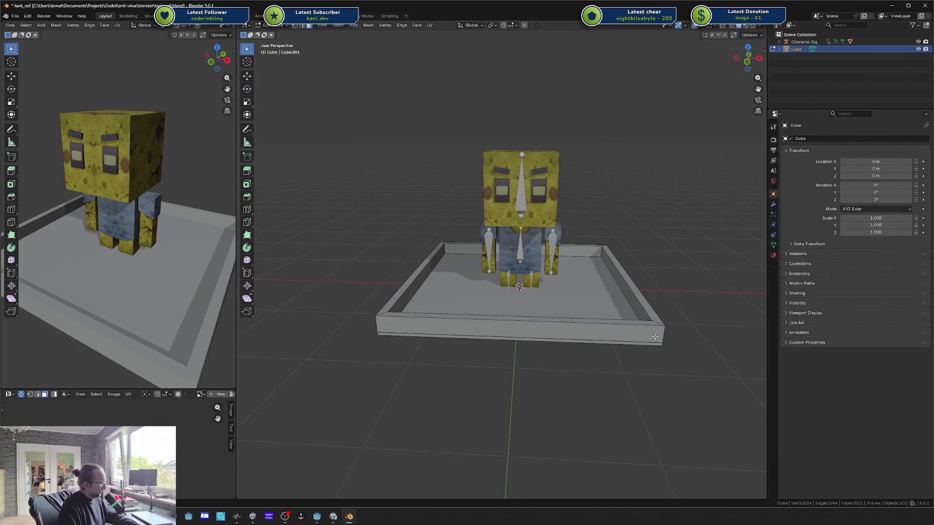
click(592, 327)
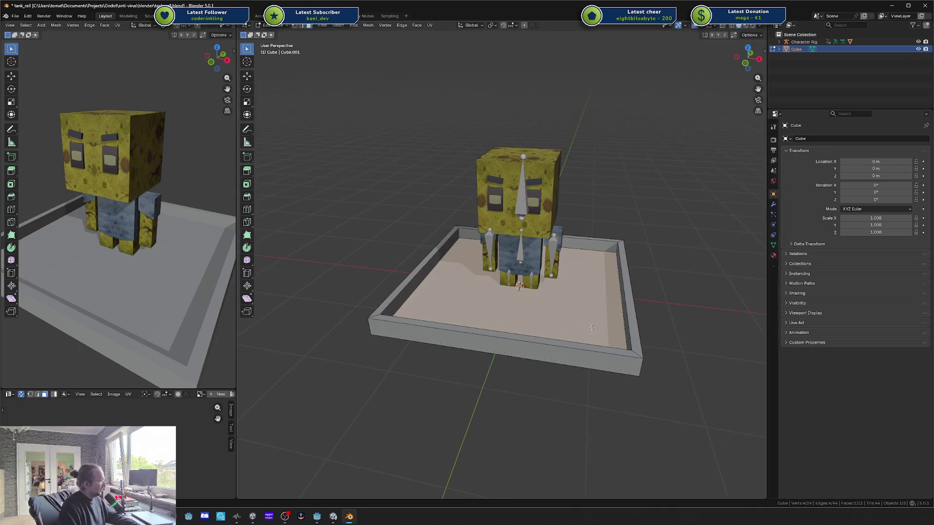
click(640, 355)
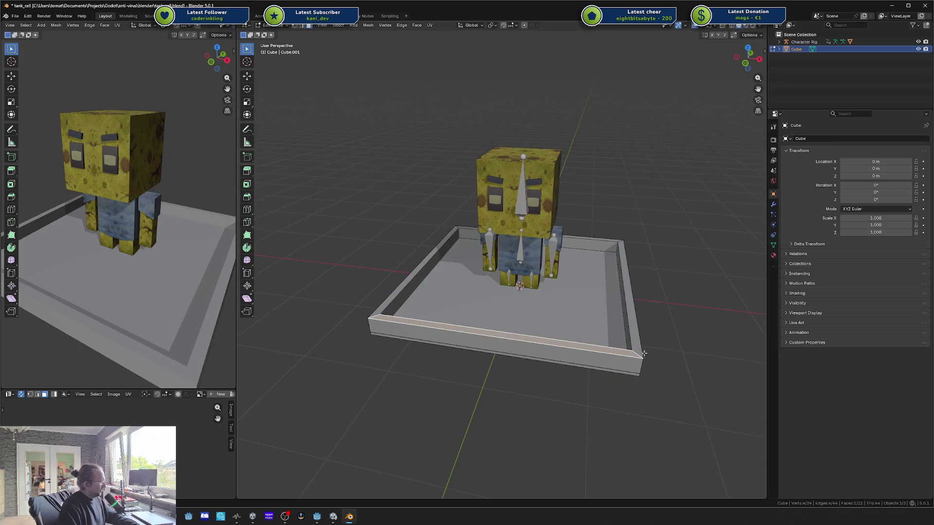
click(590, 316)
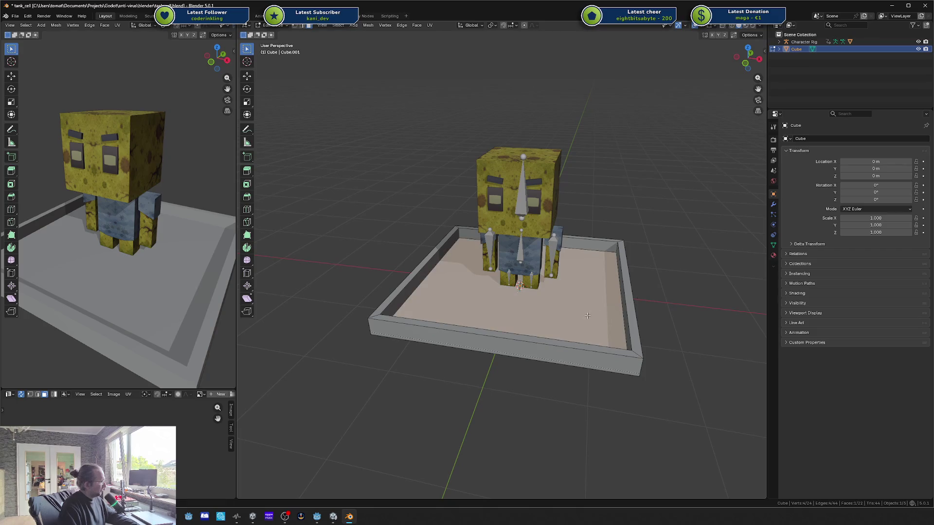
key(alt+a)
key(shift+a)
Step: Add a small cube and place it slightly raised in front of the tank
click(574, 321)
key(s)
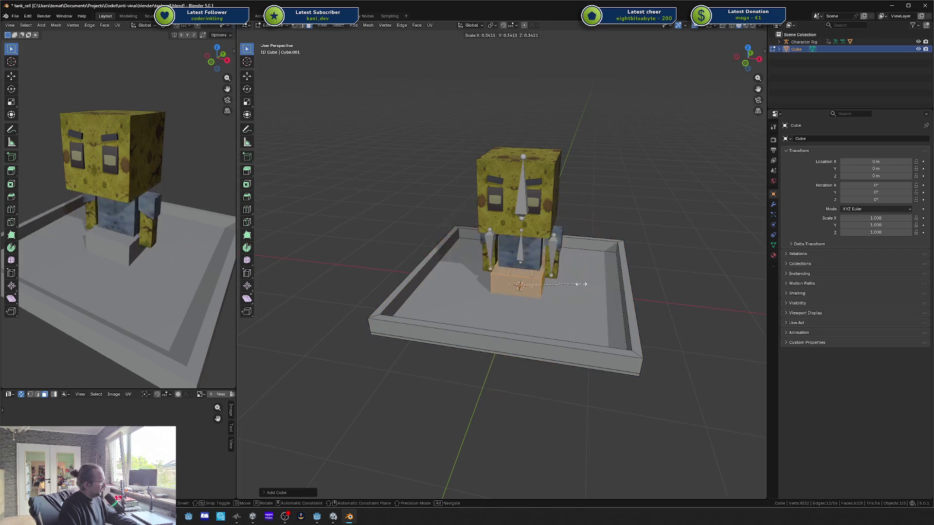
click(558, 292)
key(g)
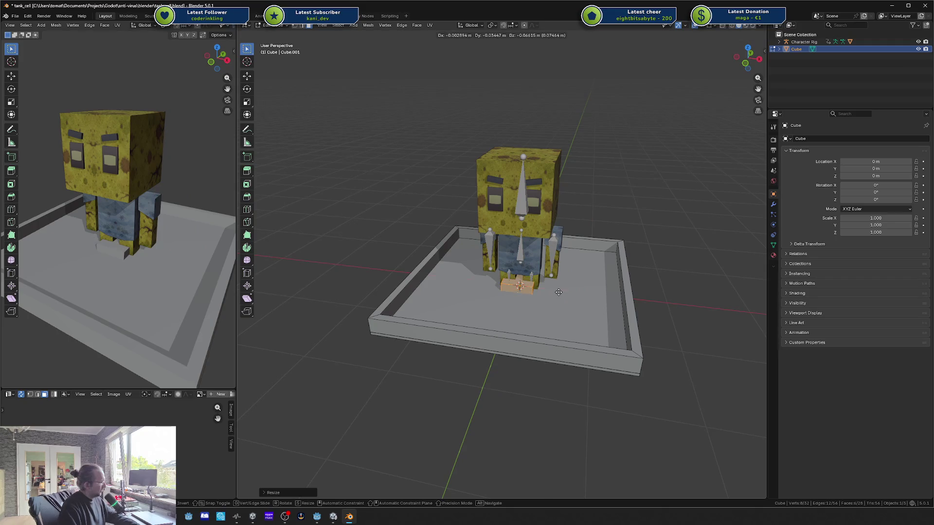
click(518, 384)
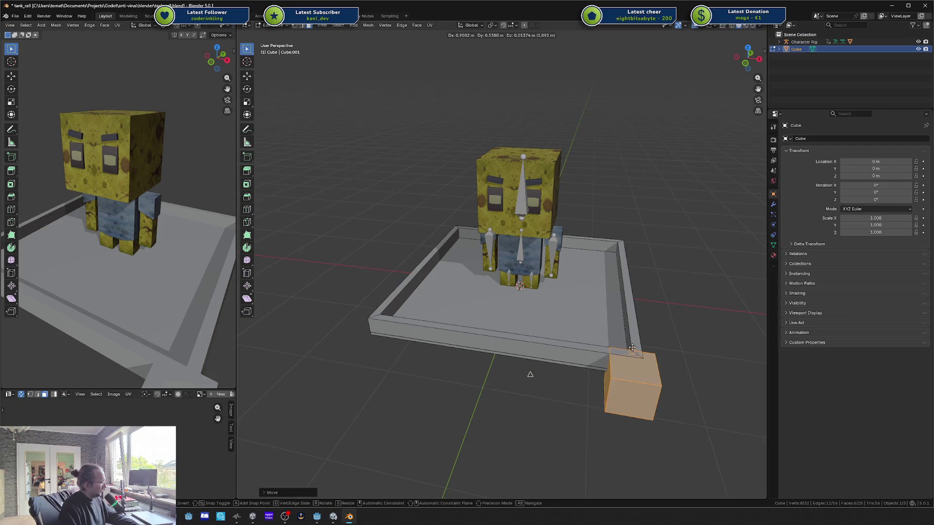
key(z)
click(688, 302)
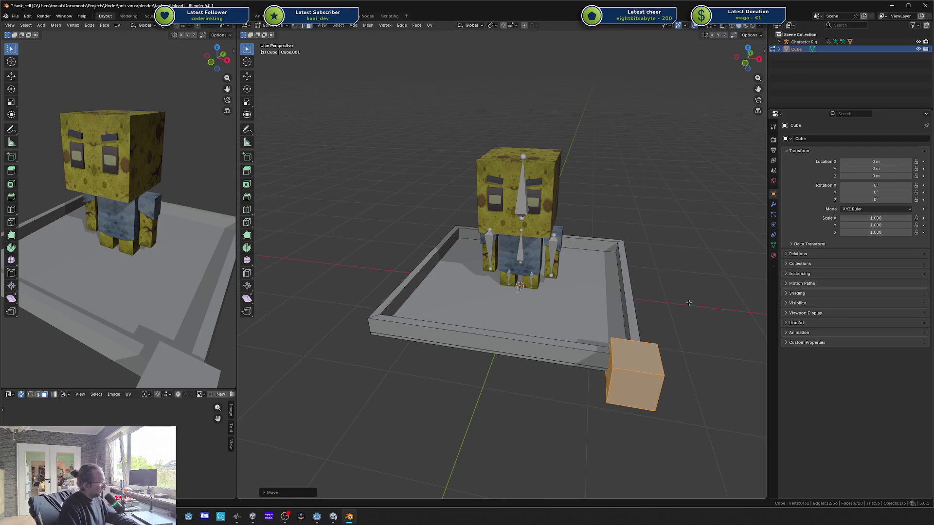
Step: Shrink the cube further and move it to the tank's front-right corner
key(g)
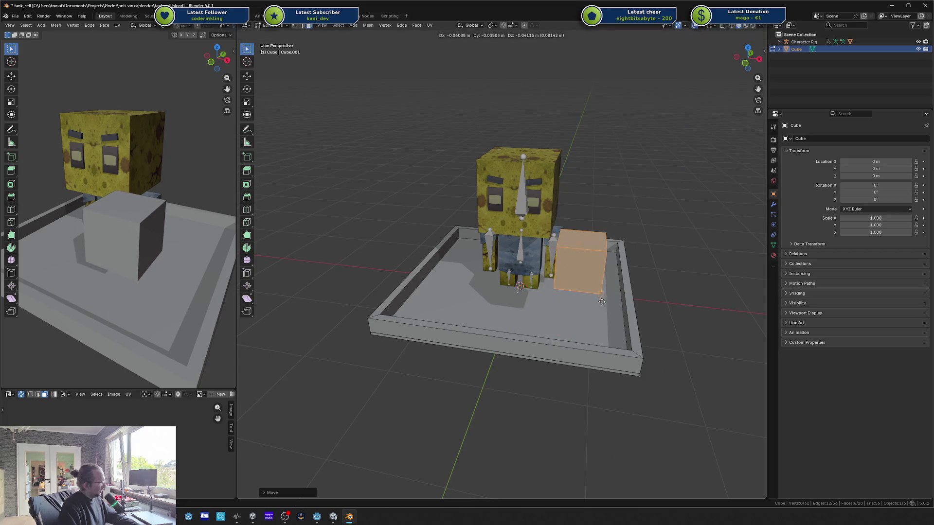
click(654, 366)
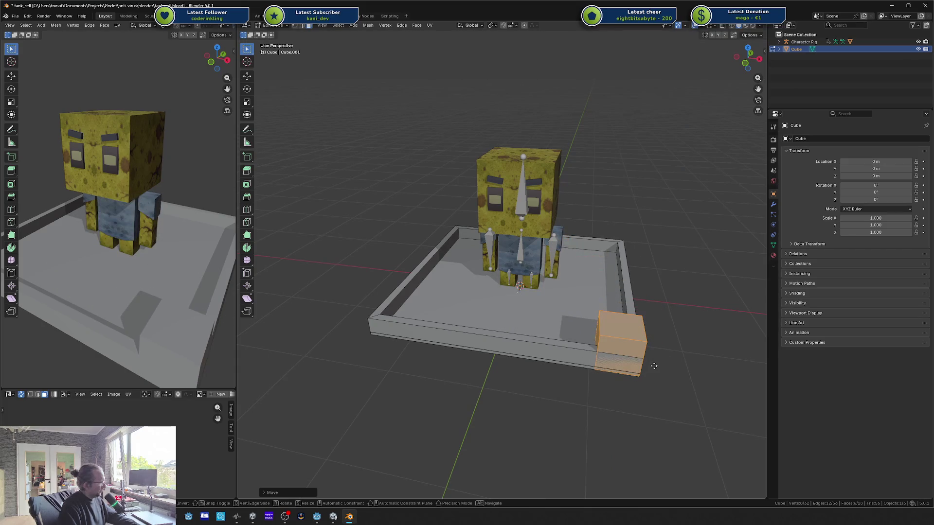
key(s)
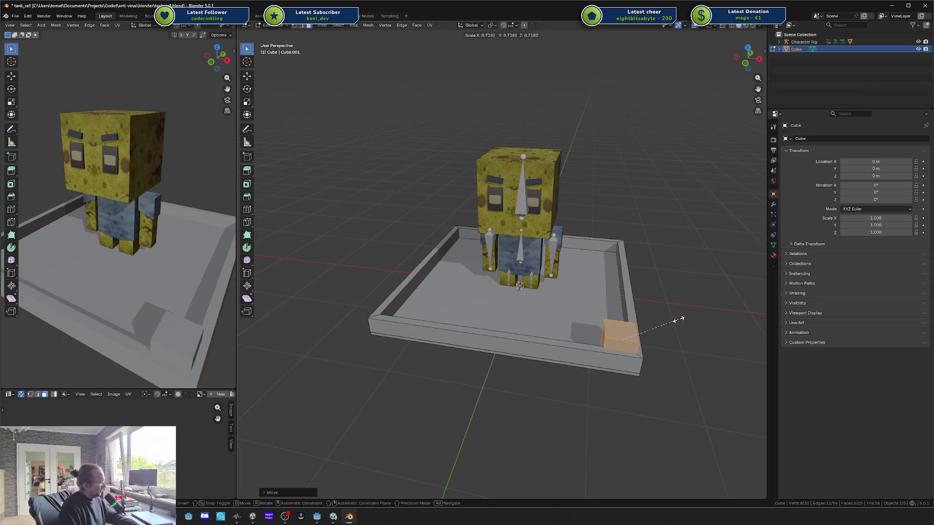
click(656, 328)
key(g)
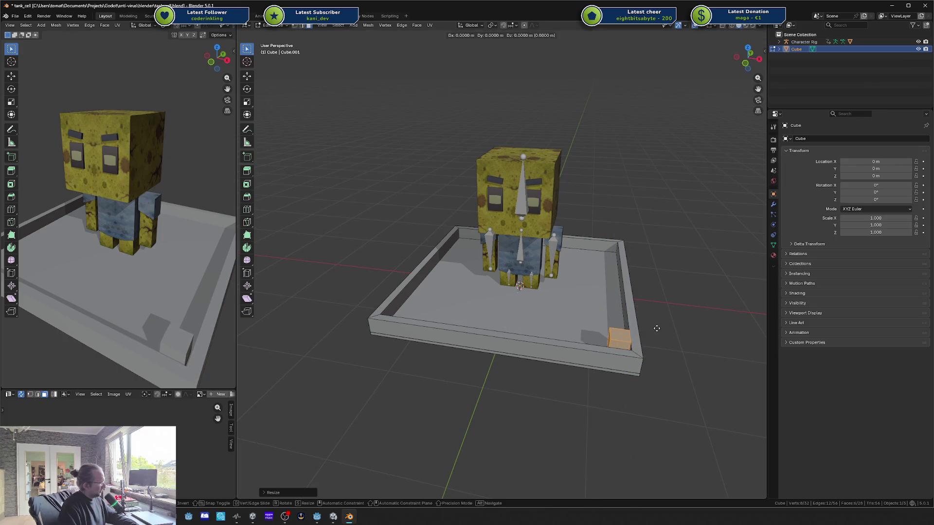
click(703, 371)
key(g)
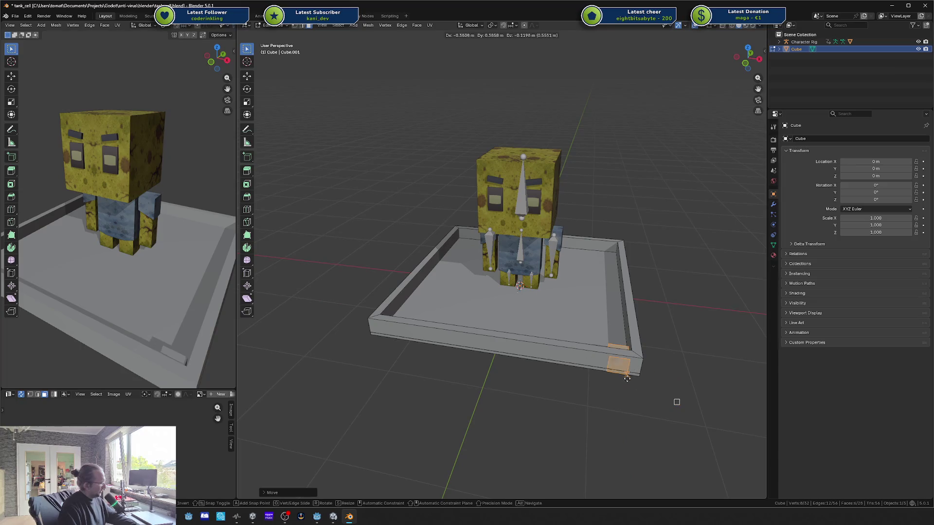
key(shift+z)
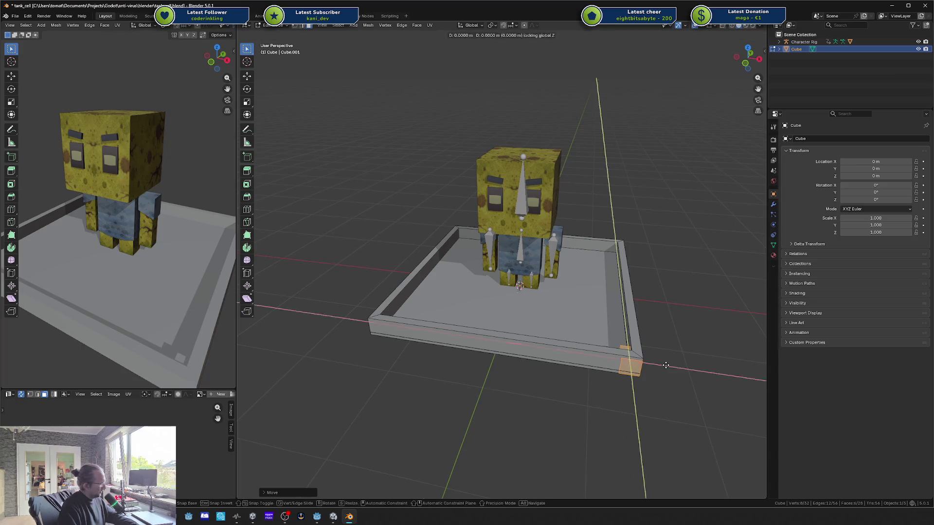
right_click(670, 373)
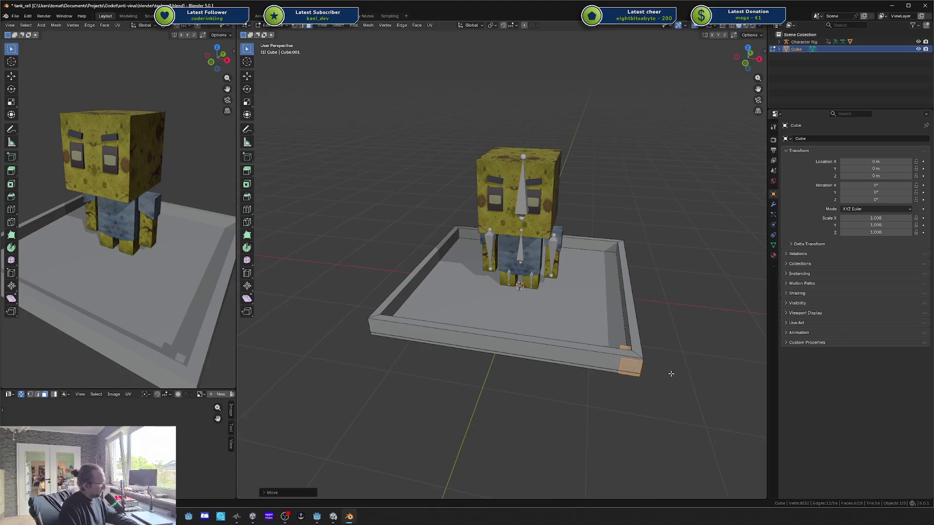
key(g)
key(shift+z)
click(663, 364)
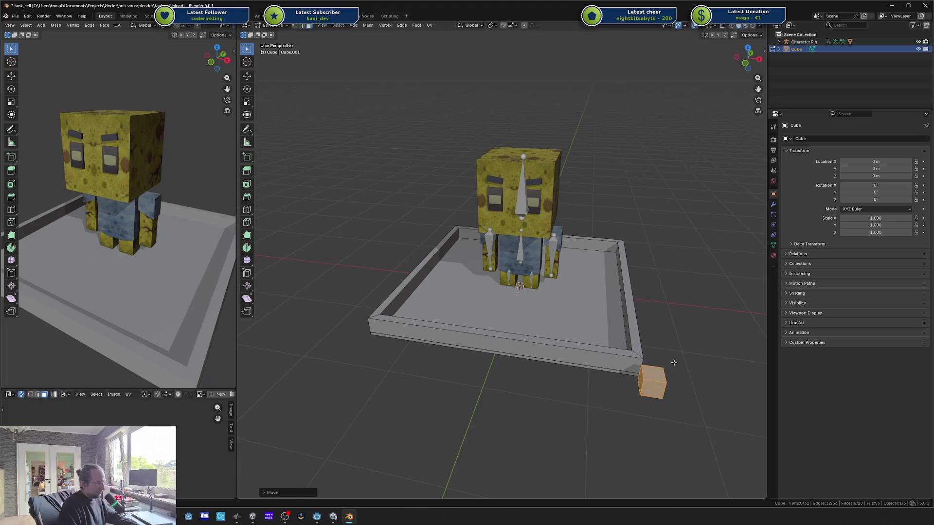
Step: Settle the cube at the tray's front-right corner, nudging it along Y
key(g)
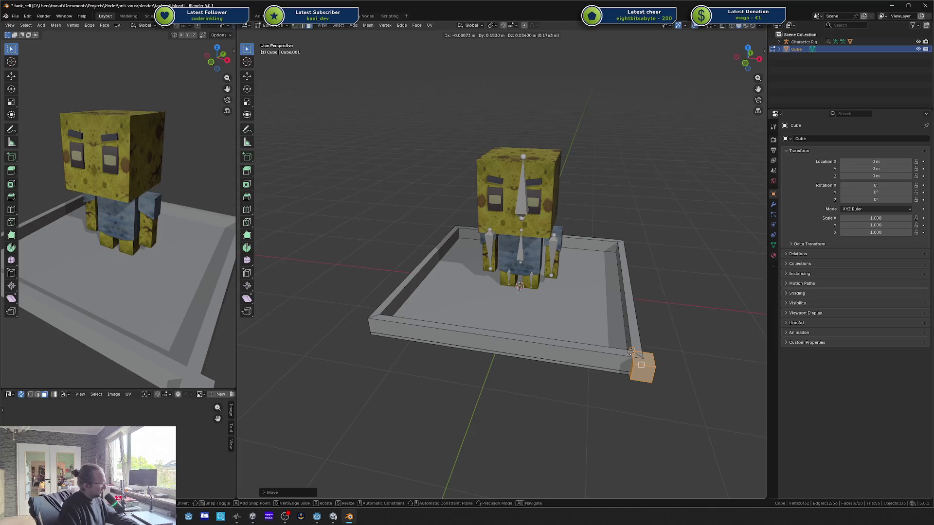
click(631, 351)
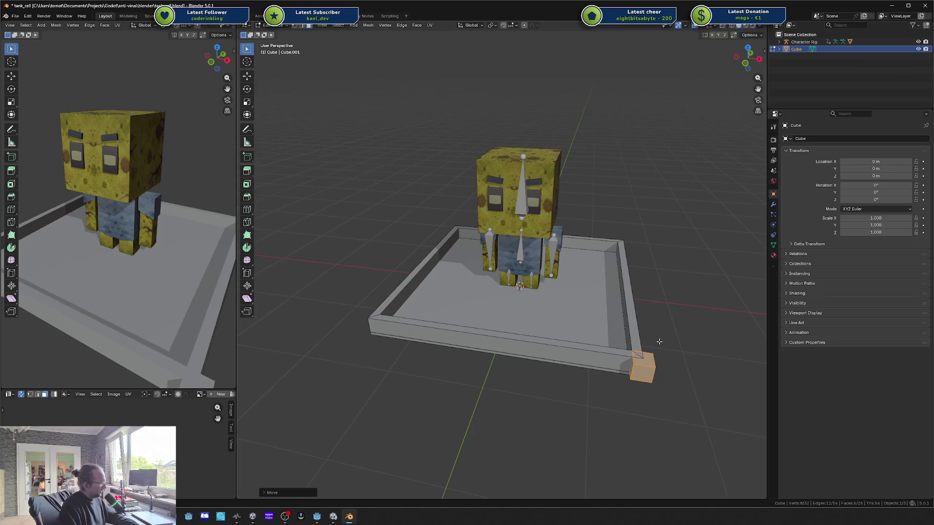
scroll(659, 342, up, 2)
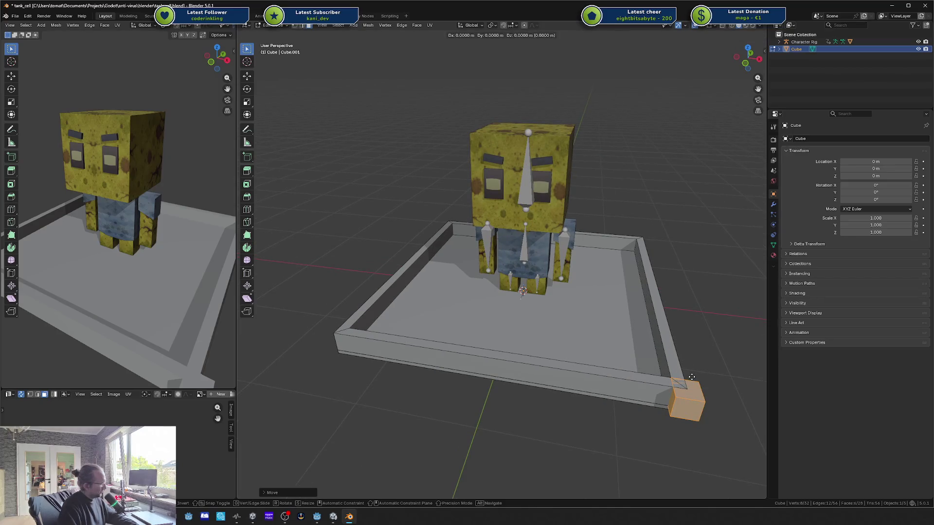
key(g)
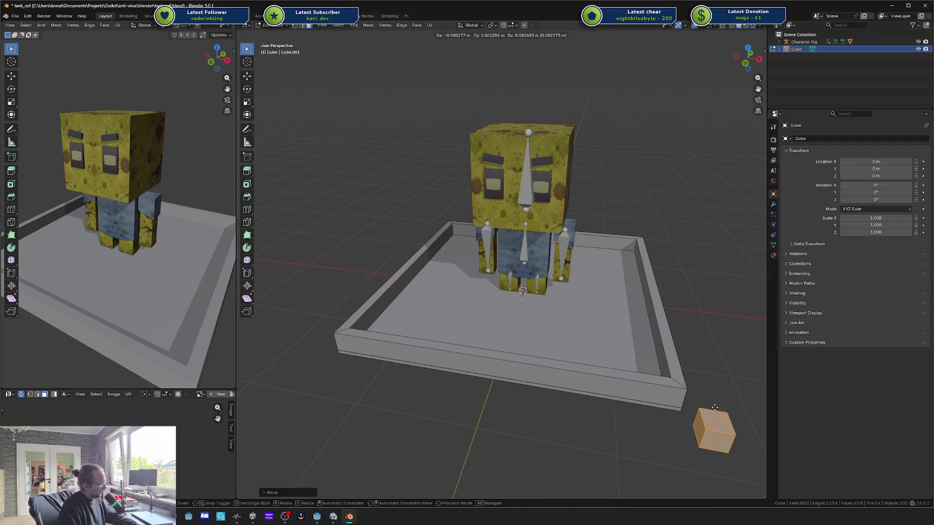
key(z)
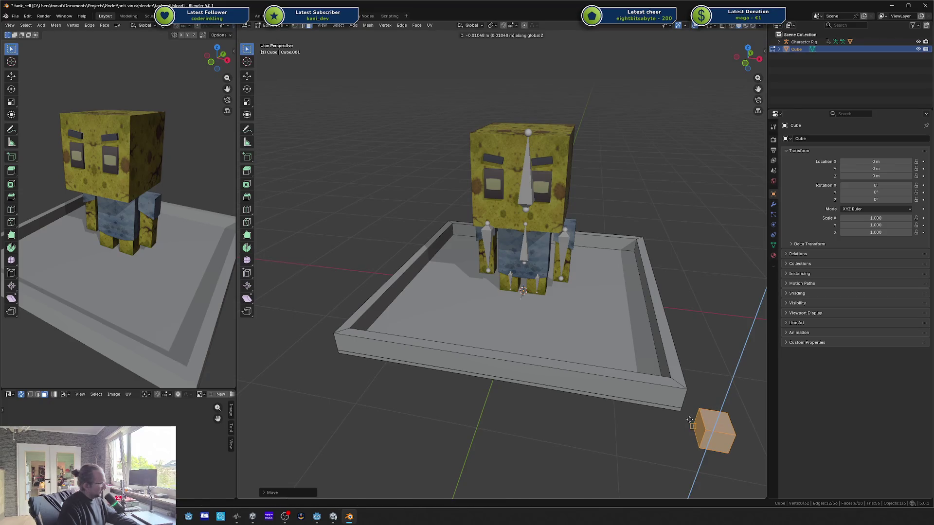
key(Escape)
key(g)
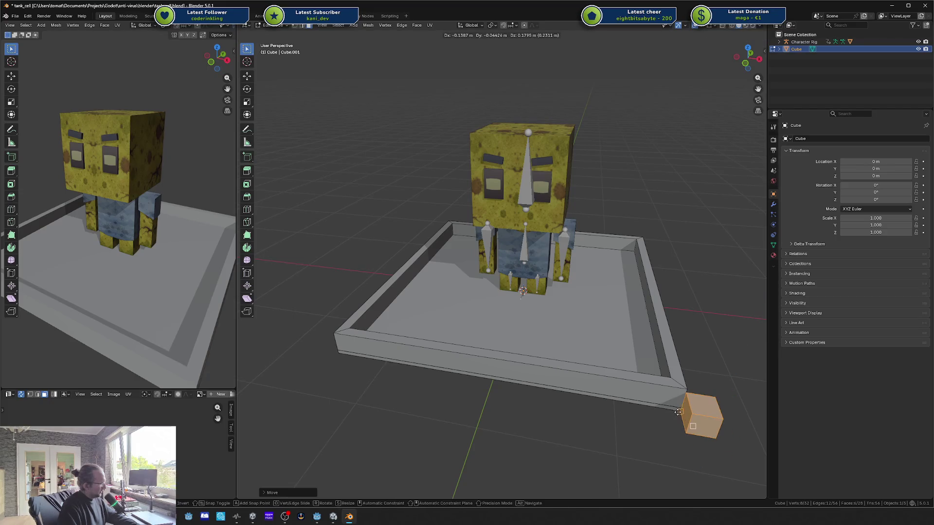
click(696, 404)
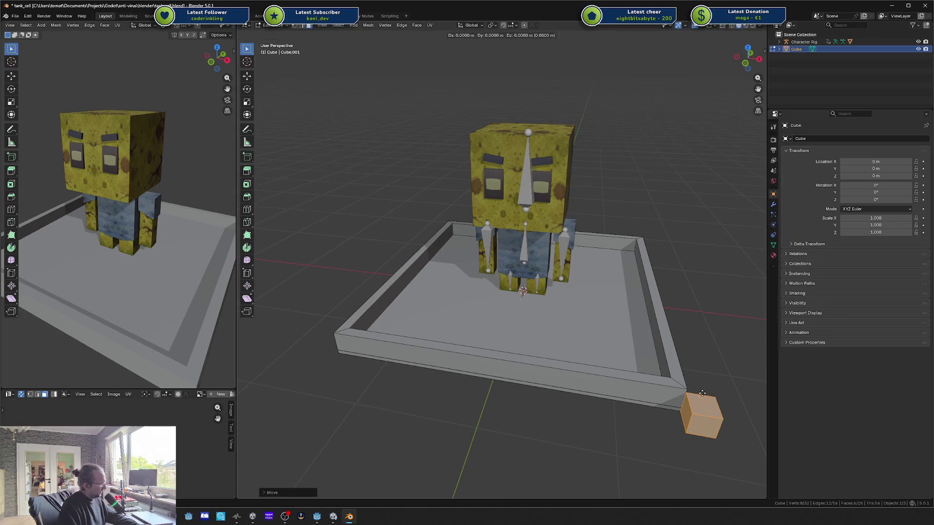
key(g)
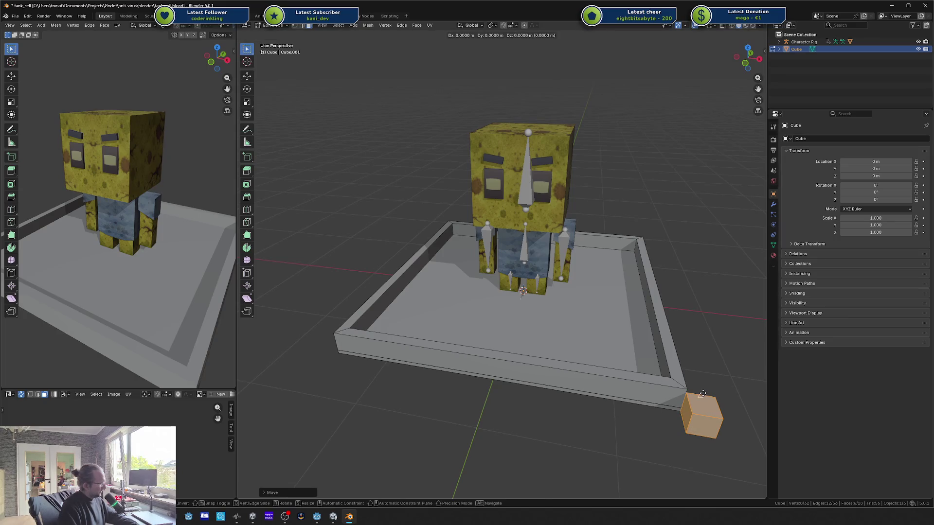
key(shift+z)
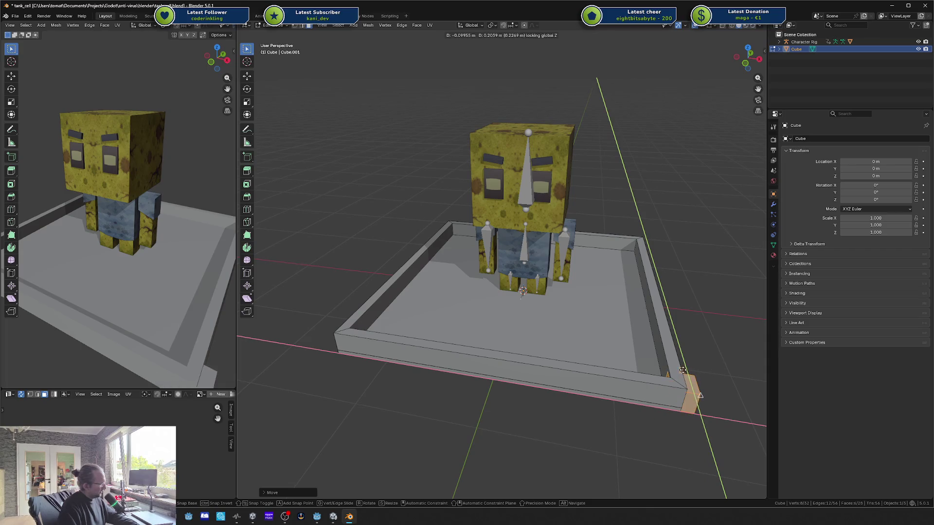
click(685, 373)
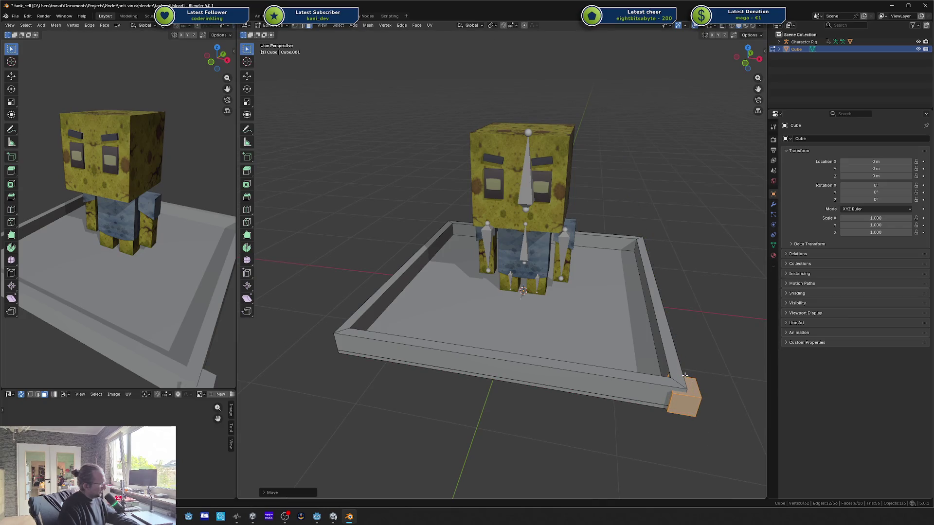
key(g)
key(y)
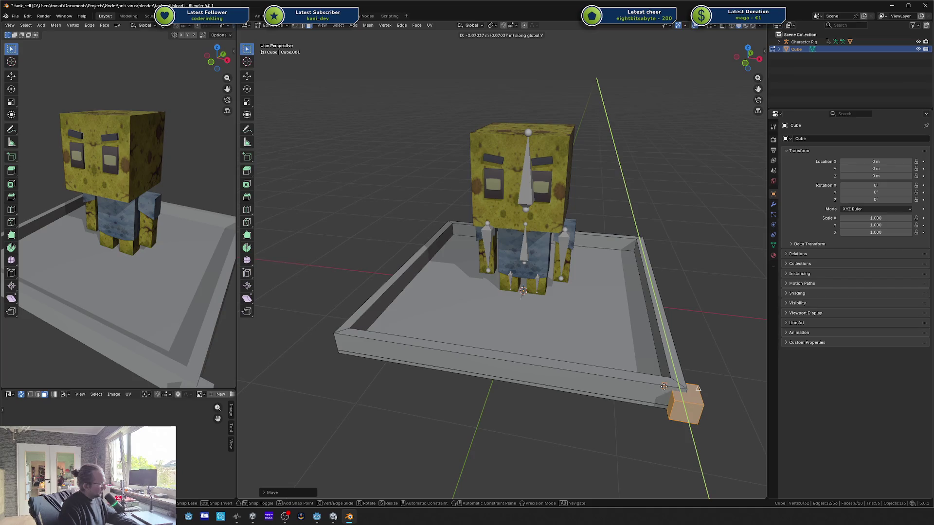
click(664, 387)
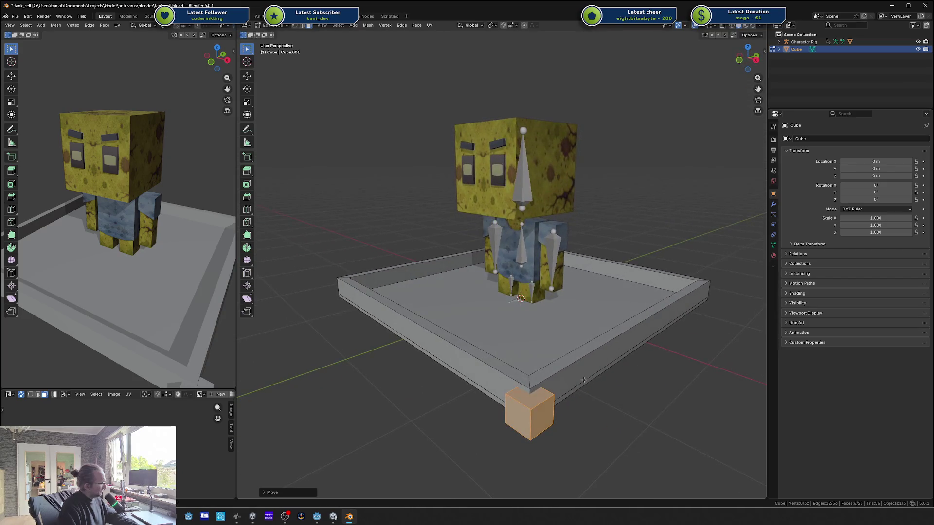
Step: Raise the cube's top face along Z into a post above the rim
mouse_move(573, 371)
mouse_down()
mouse_move(595, 358)
mouse_move(600, 366)
mouse_up()
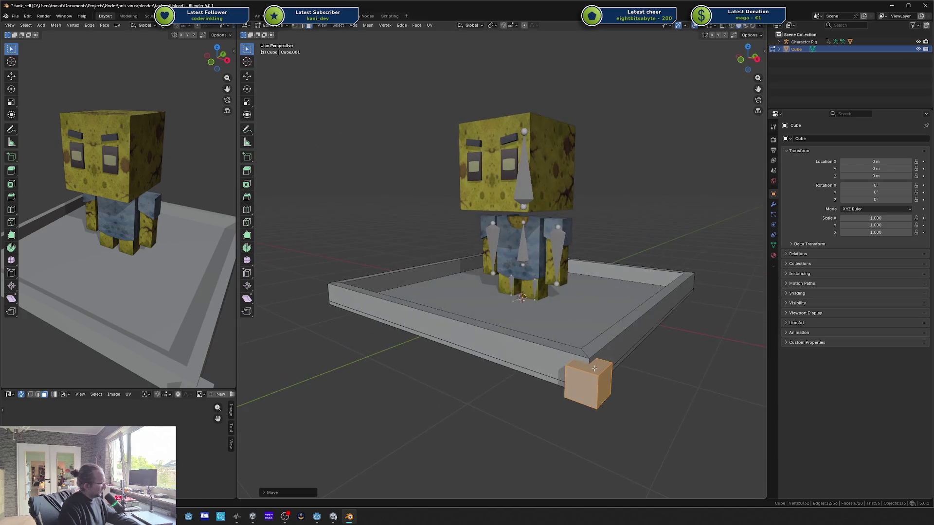
click(593, 368)
key(g)
key(z)
click(593, 356)
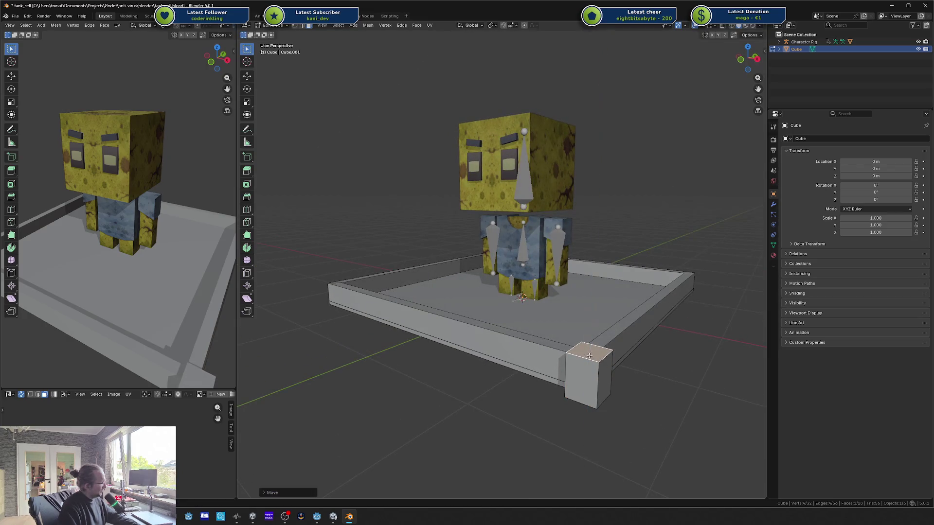
mouse_move(200, 306)
mouse_down()
mouse_move(165, 307)
mouse_move(183, 288)
mouse_up()
scroll(184, 291, down, 3)
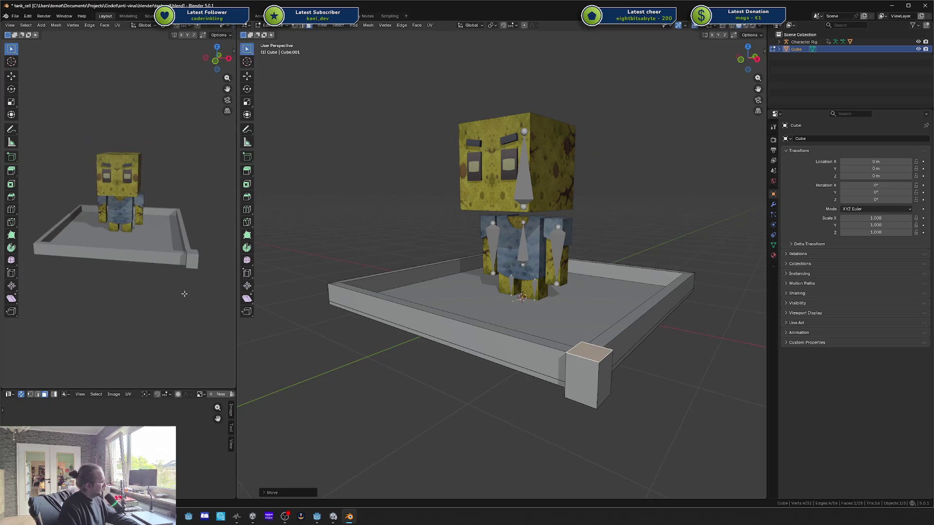
Step: Select the entire corner block with L after orbiting to face the tray
key(g)
key(z)
click(574, 353)
drag(495, 281, 714, 336)
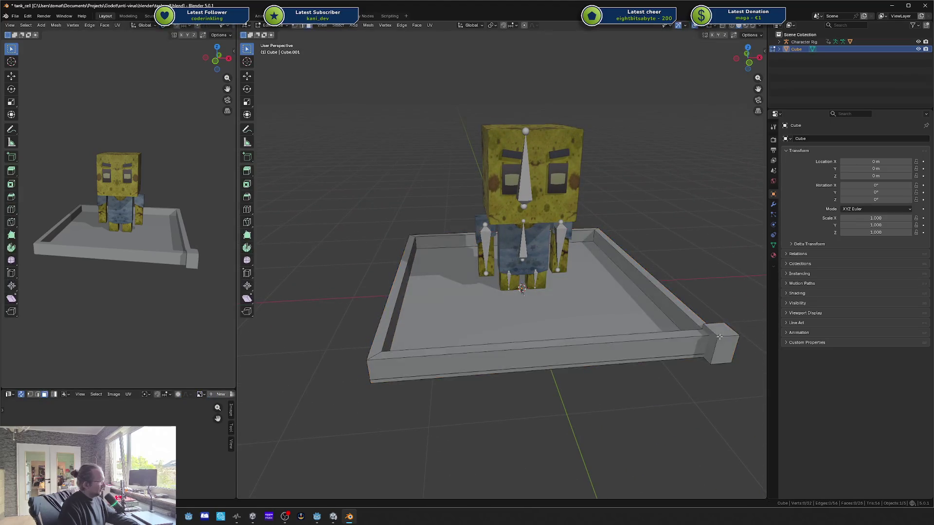
click(728, 339)
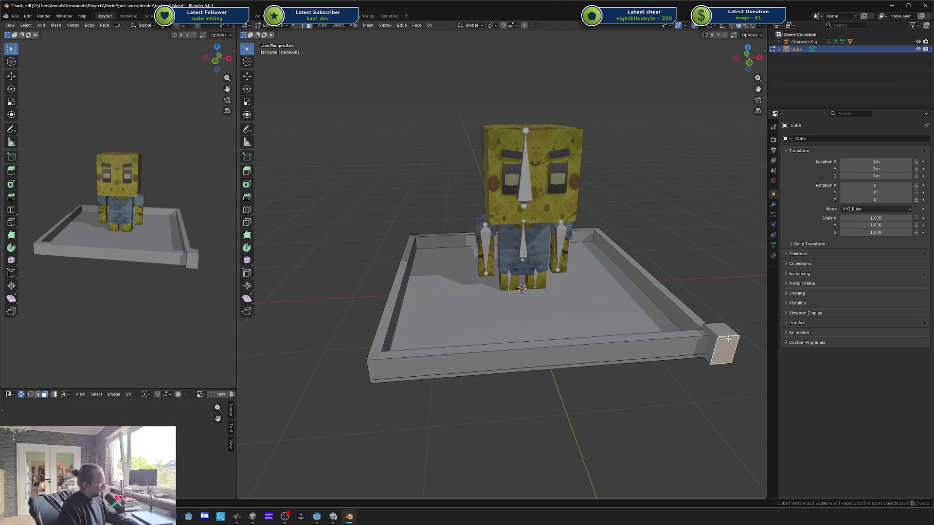
right_click(591, 305)
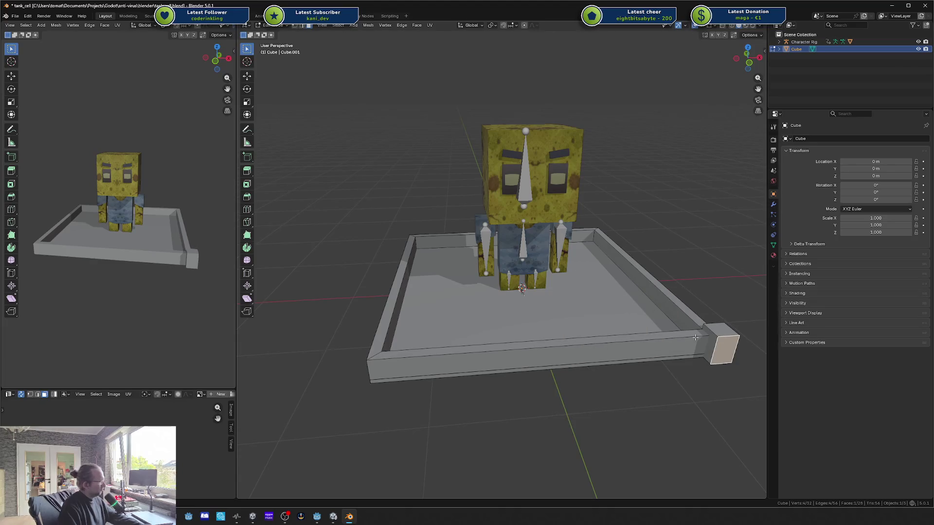
key(alt+a)
key(l)
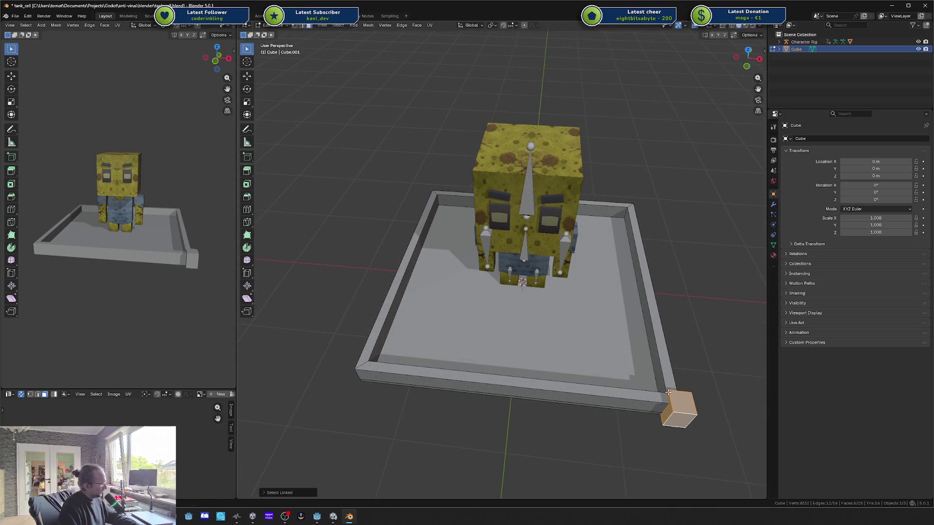
Step: Move the block at fixed height until it sits snug against the tray's front-right corner
key(g)
click(714, 408)
key(g)
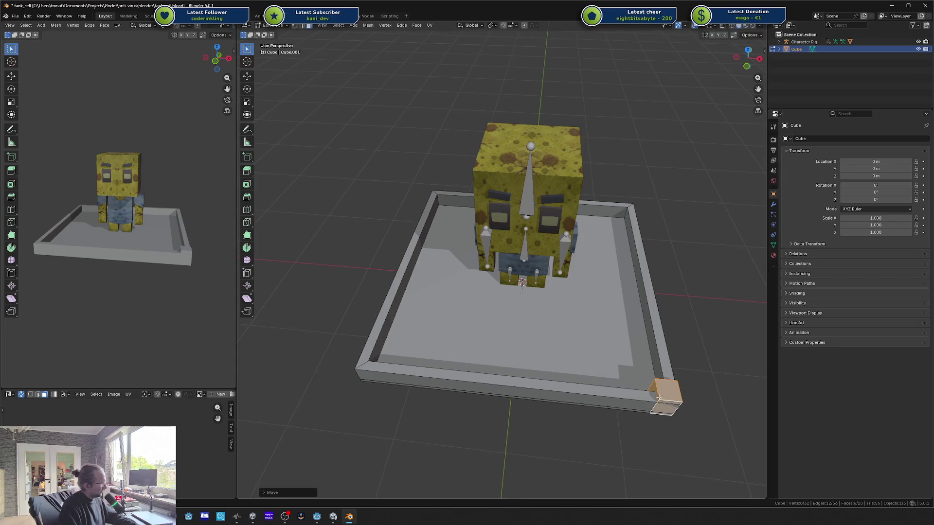
key(y)
key(Escape)
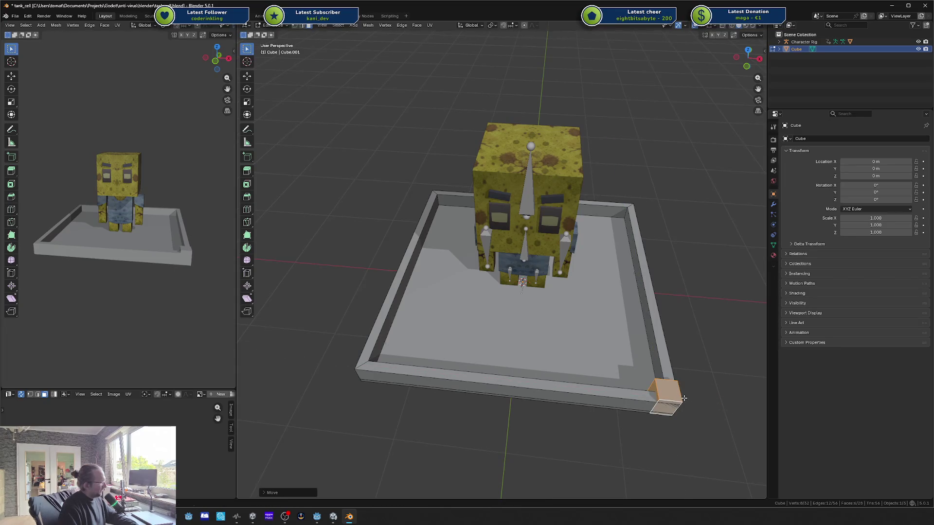
key(g)
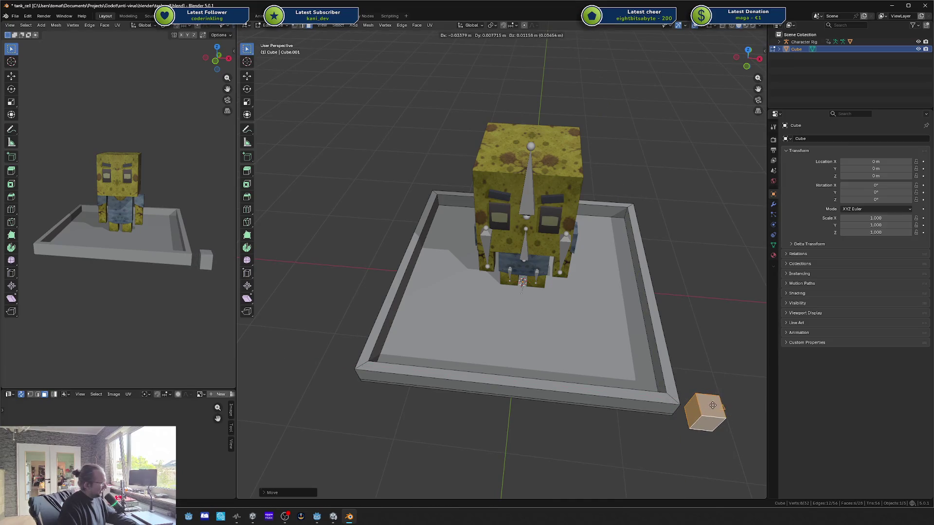
click(687, 403)
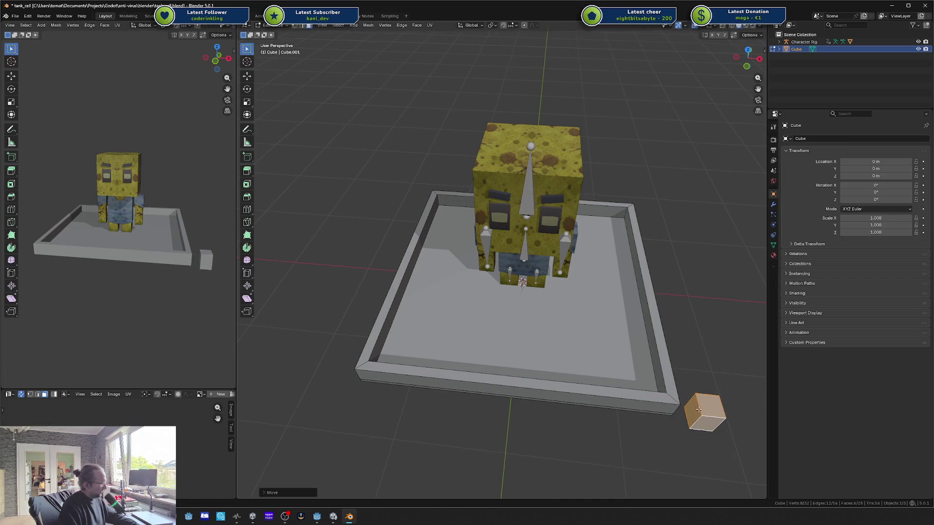
key(g)
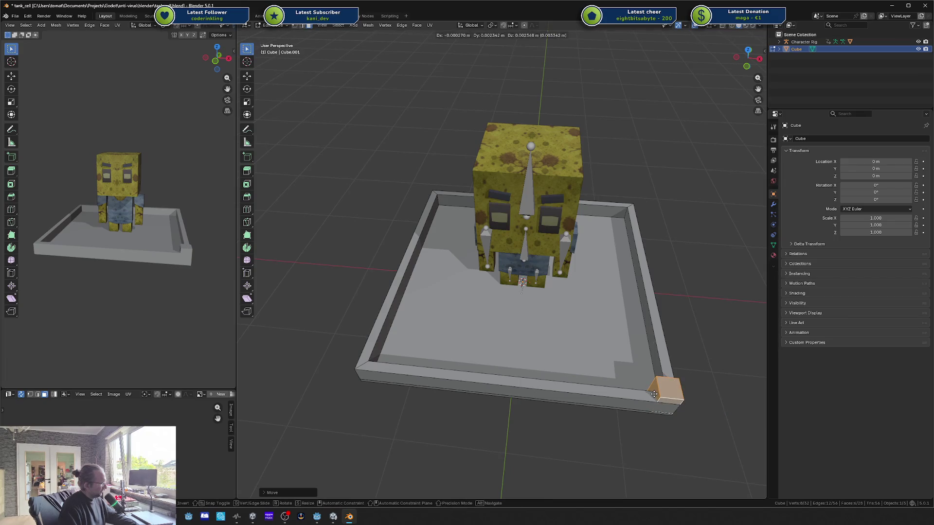
key(y)
key(y)
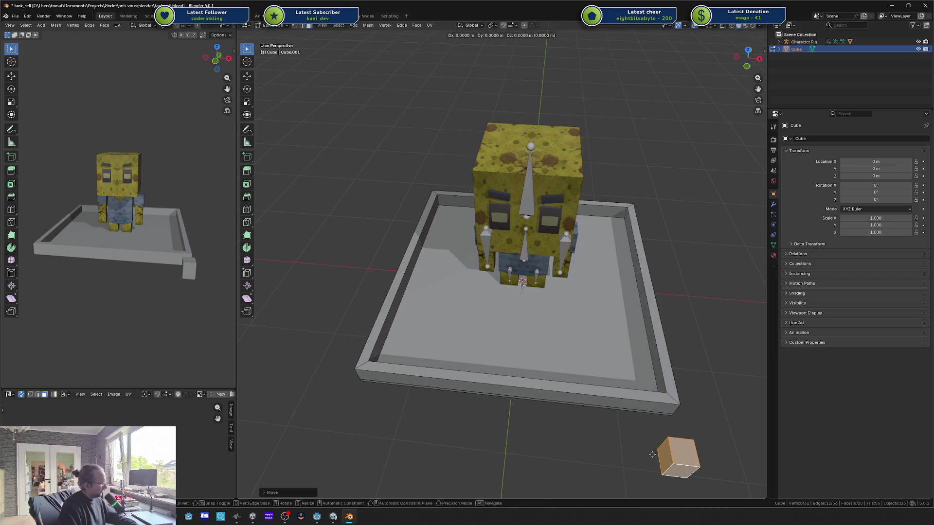
key(shift+z)
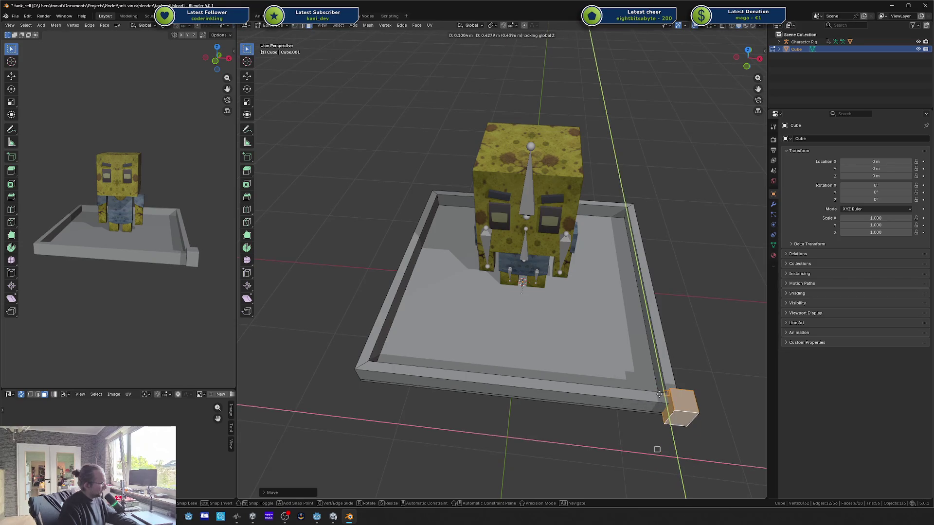
click(659, 394)
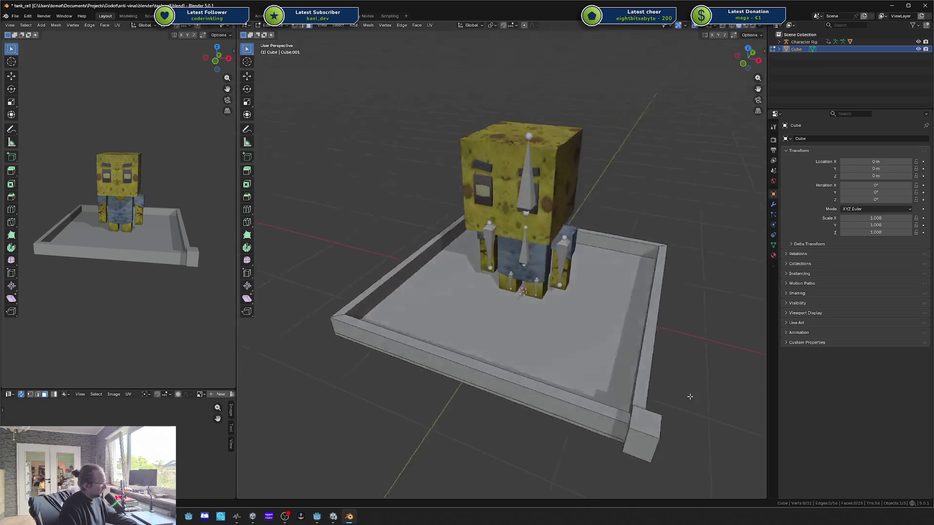
Step: Duplicate the corner post to the front-left corner, then both posts to the back corners
key(l)
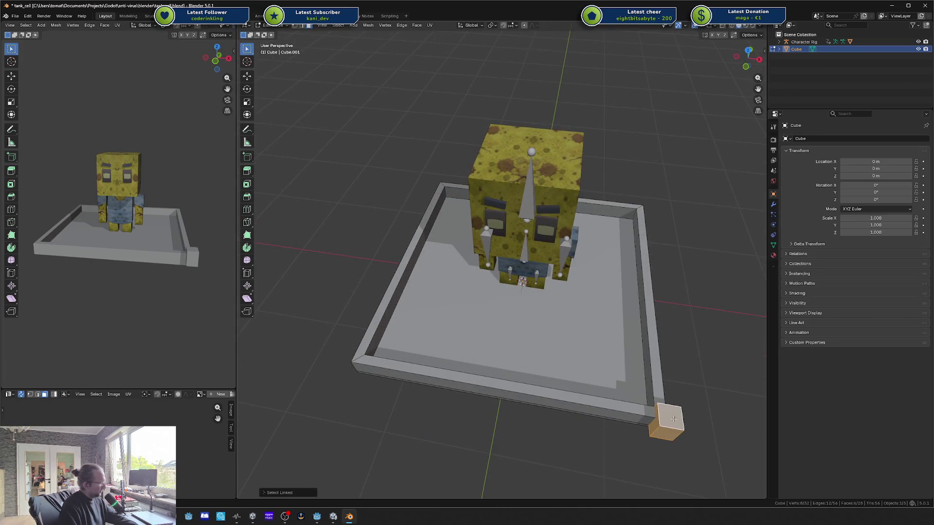
key(shift+d)
key(y)
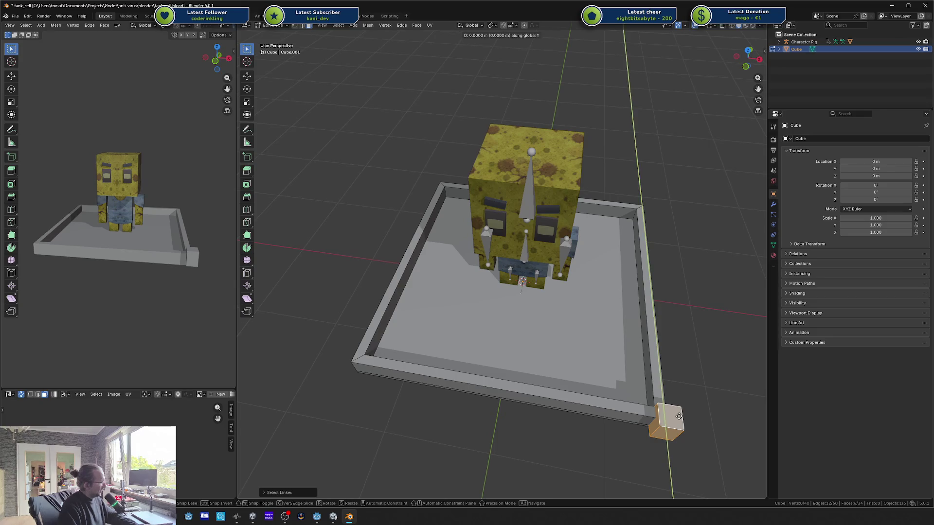
key(x)
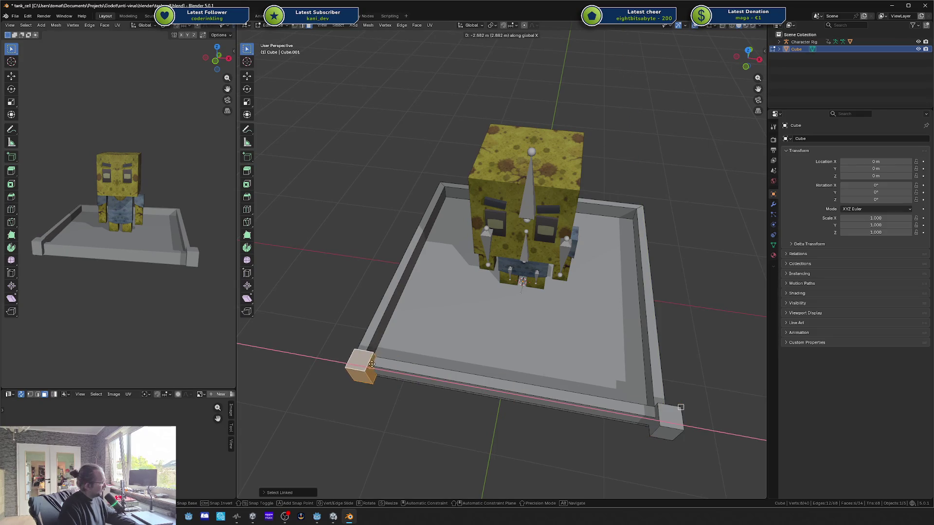
click(369, 355)
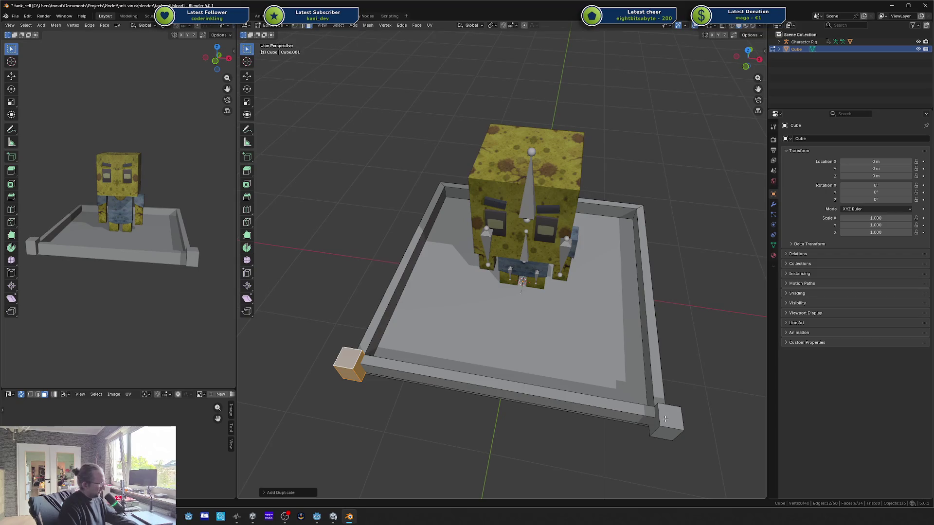
key(l)
key(shift+d)
key(y)
key(ctrl)
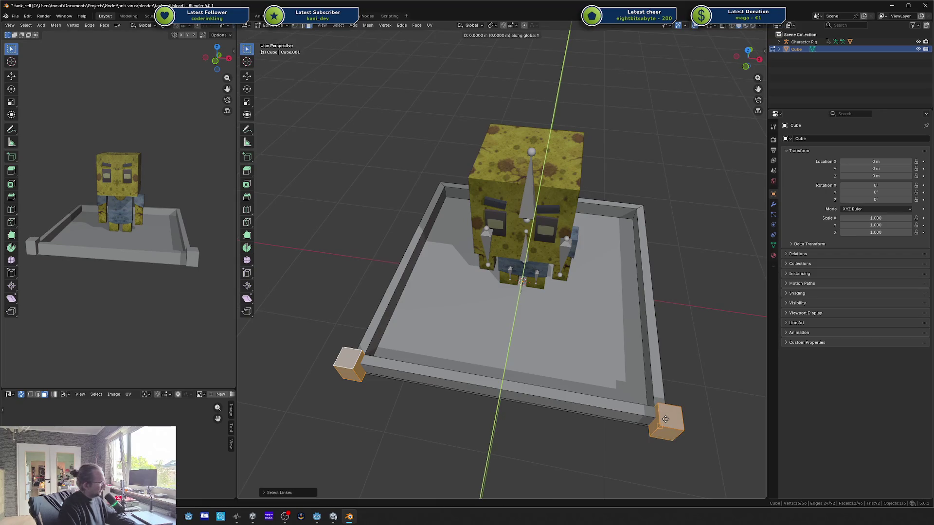
click(693, 291)
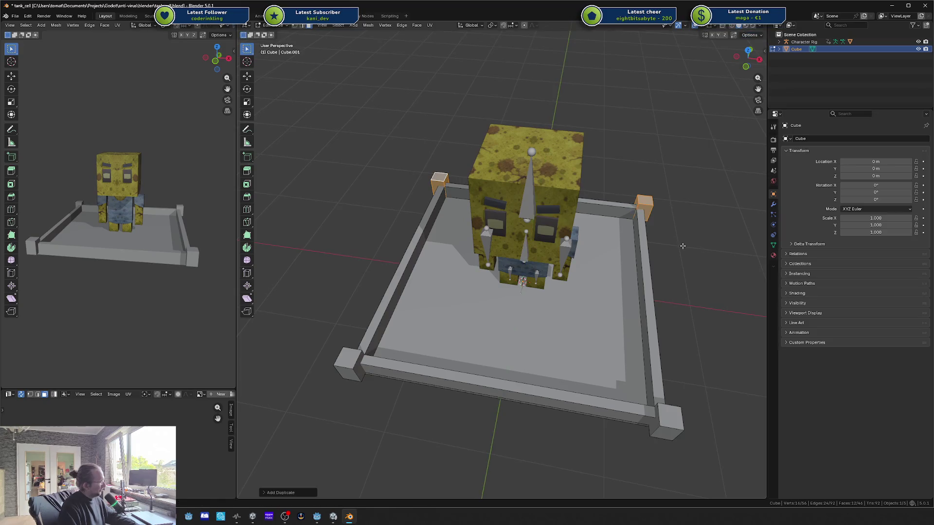
Step: Check the tray from front and top views, then re-enter Edit Mode with nothing selected
key(Tab)
click(692, 287)
key(KP_1)
key(KP_2)
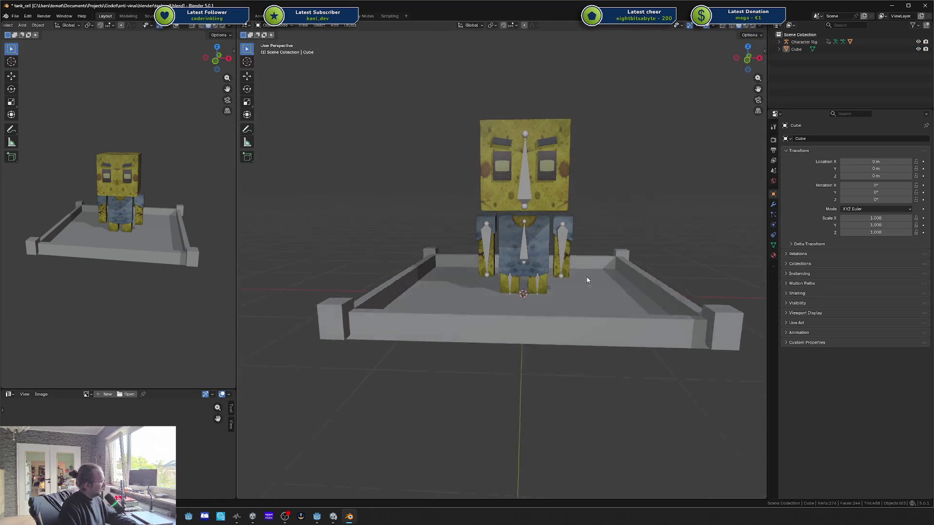
key(KP_8)
key(KP_8)
click(727, 298)
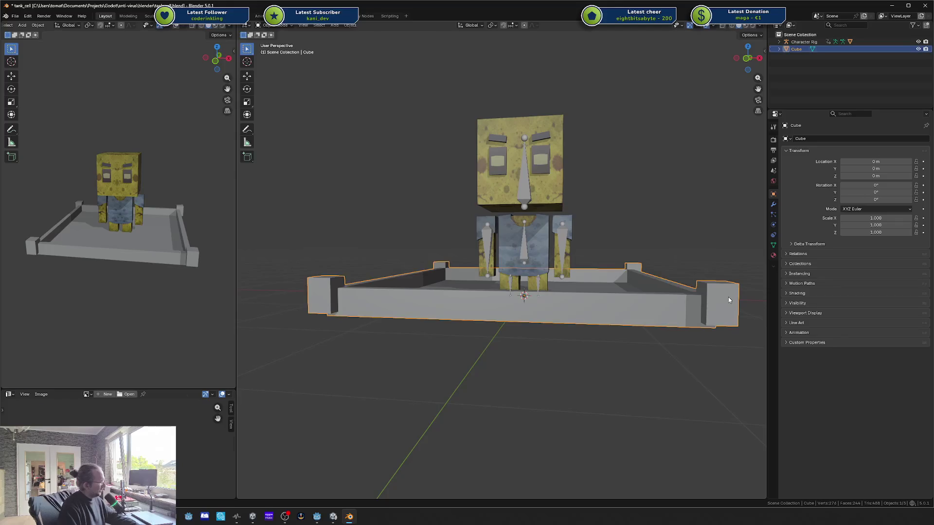
key(Tab)
key(a)
key(alt+a)
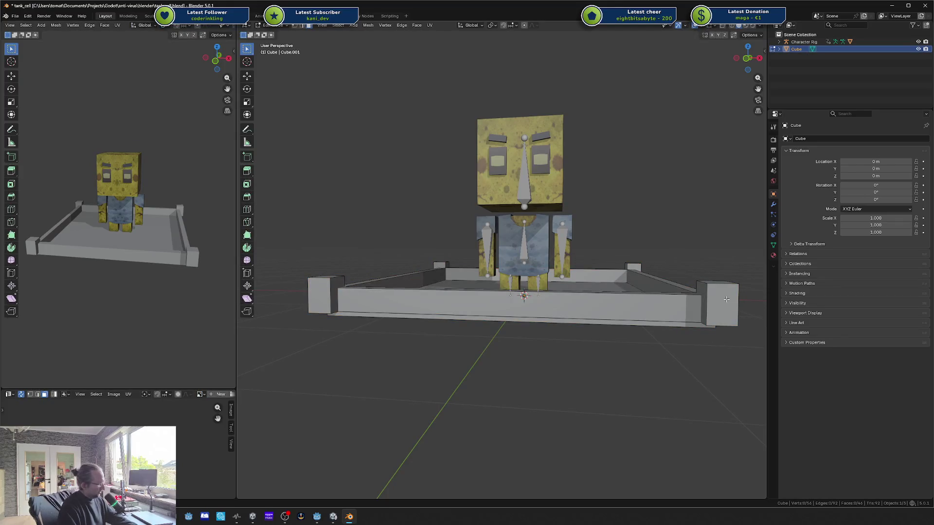
Step: Lower the corner posts about 0.037 m along Z, then exit Edit Mode and deselect
click(726, 299)
key(ctrl+l)
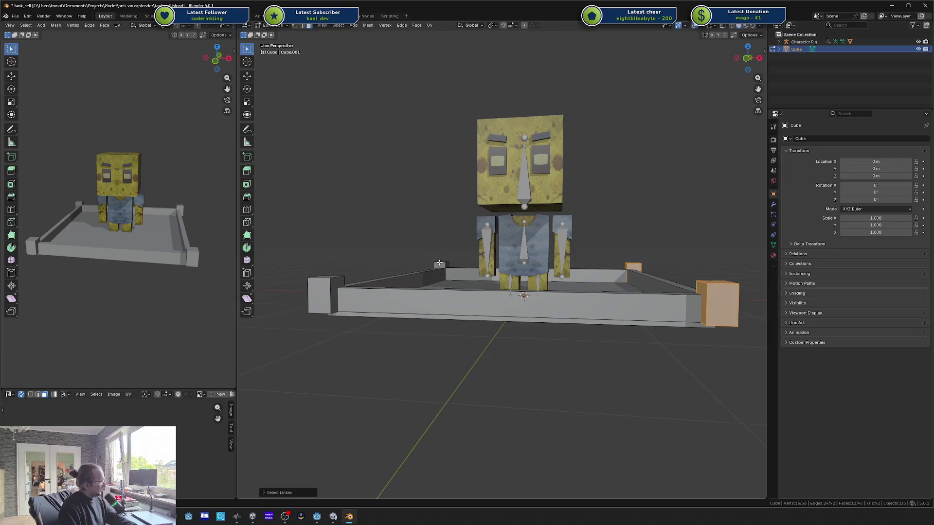
key(l)
key(KP_2)
key(KP_2)
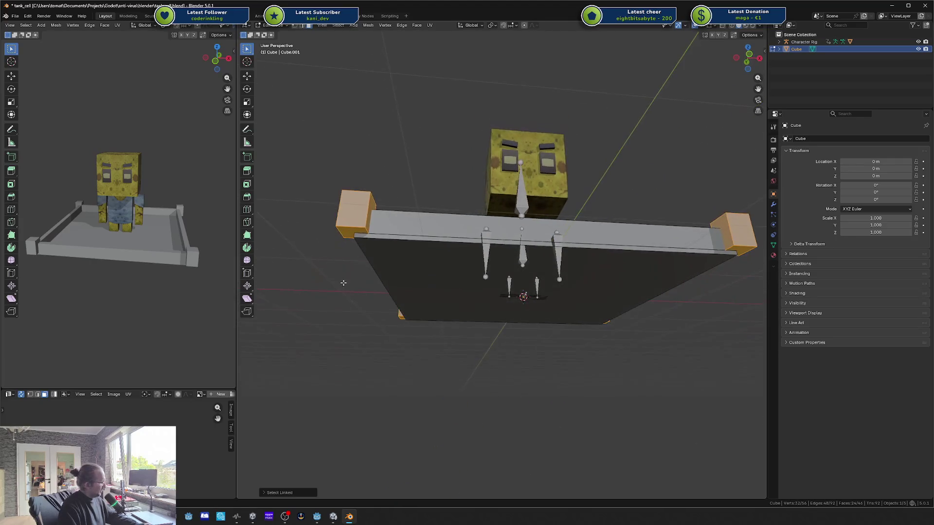
key(g)
key(z)
click(344, 280)
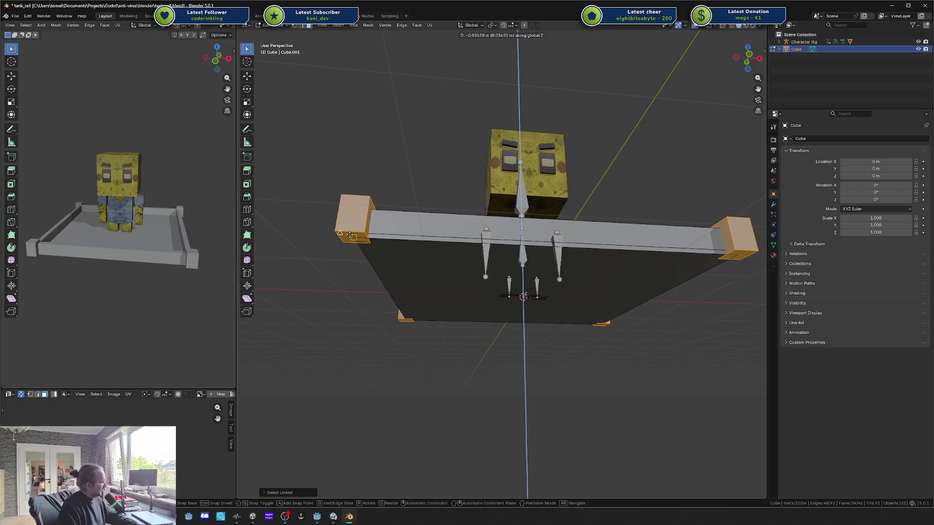
click(349, 236)
click(373, 321)
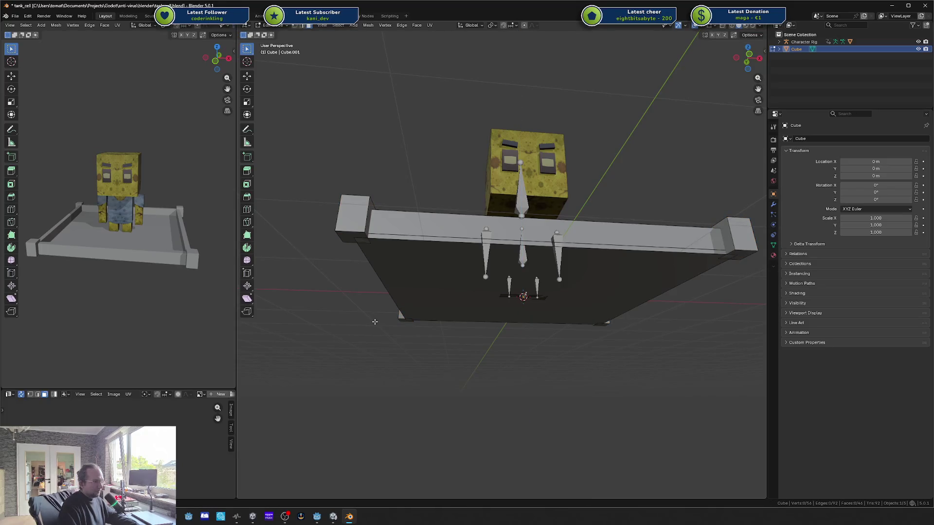
key(KP_8)
key(KP_8)
key(Tab)
click(496, 351)
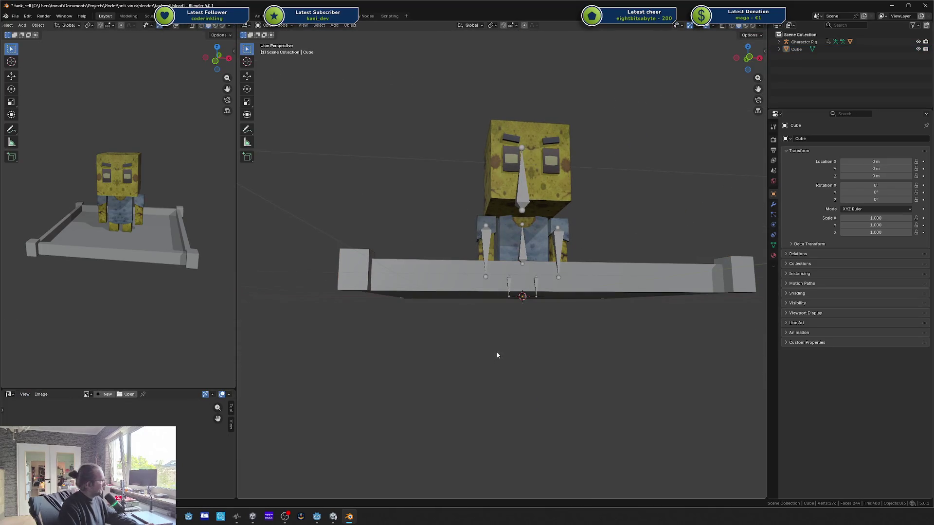
Step: Save tank_cell.blend and select the tray object
key(ctrl+s)
key(KP_2)
key(KP_2)
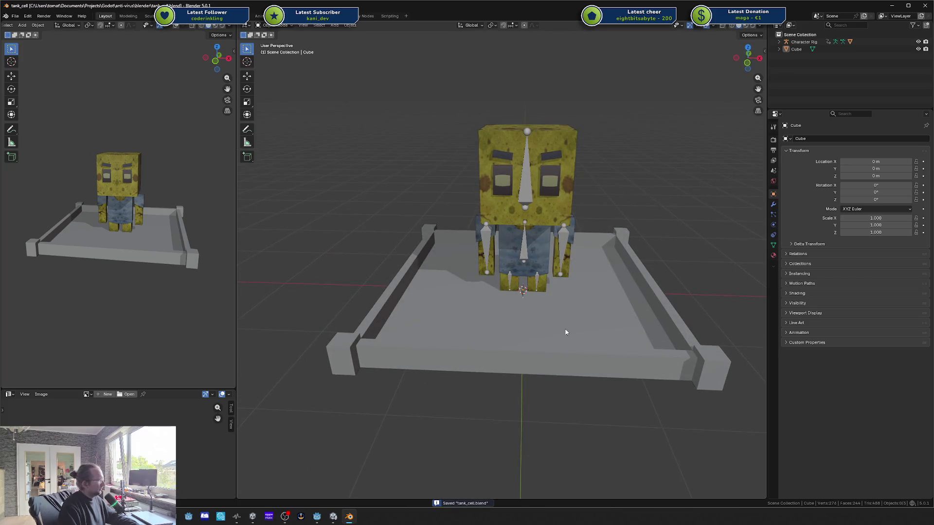
click(561, 331)
scroll(565, 323, down, 3)
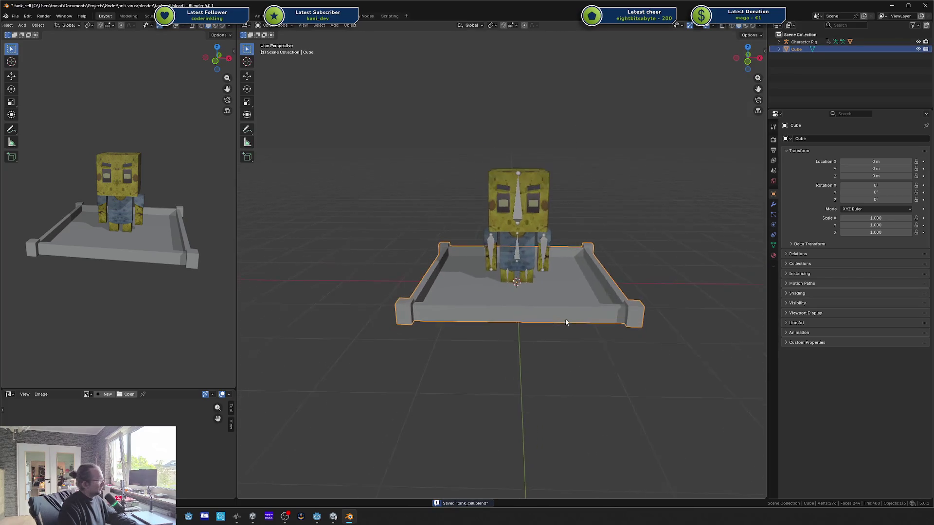
key(F2)
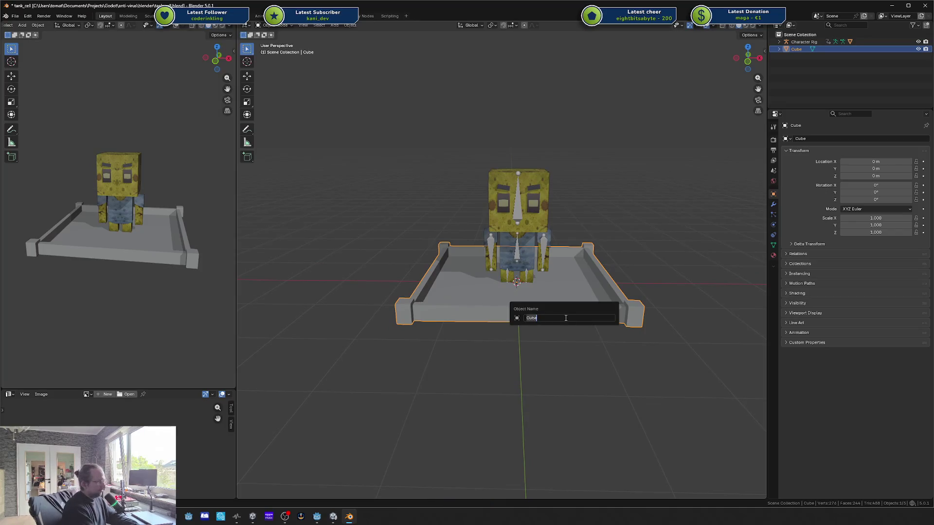
key(Escape)
Step: Try a raised tray copy rotated 180° and -90° about Z, then delete it
key(shift+d)
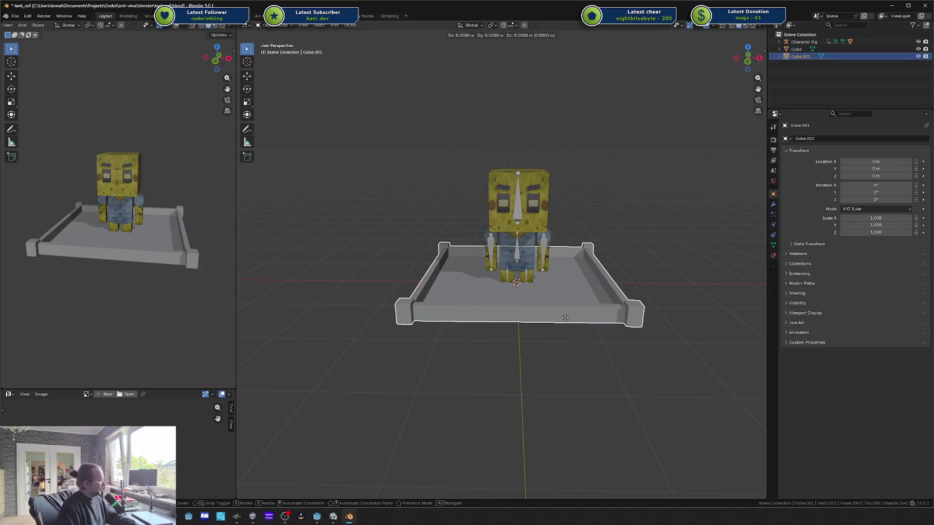
key(z)
click(554, 139)
text(rz)
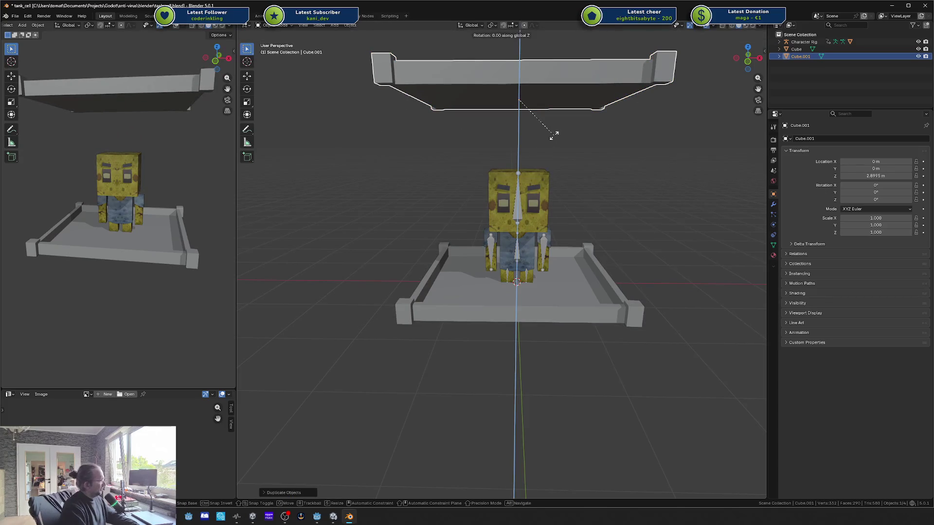
text(180)
click(554, 135)
text(r)
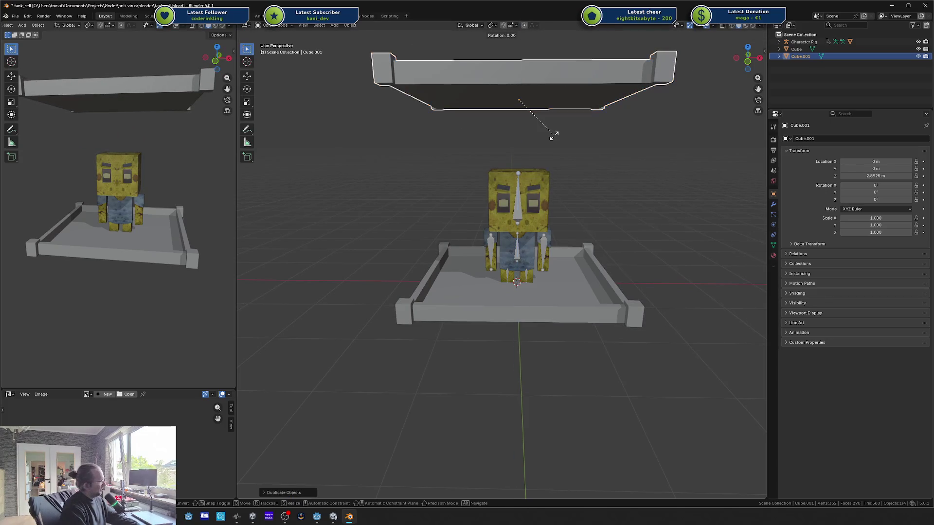
text(z-90)
click(554, 139)
key(Delete)
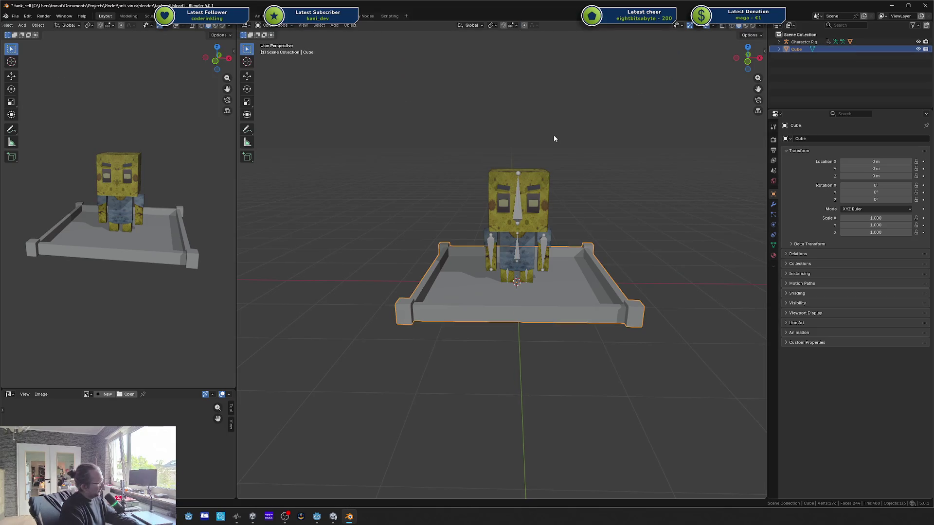
Step: Duplicate the tray above the character and flip its mesh 180° about X
click(544, 259)
key(shift+d)
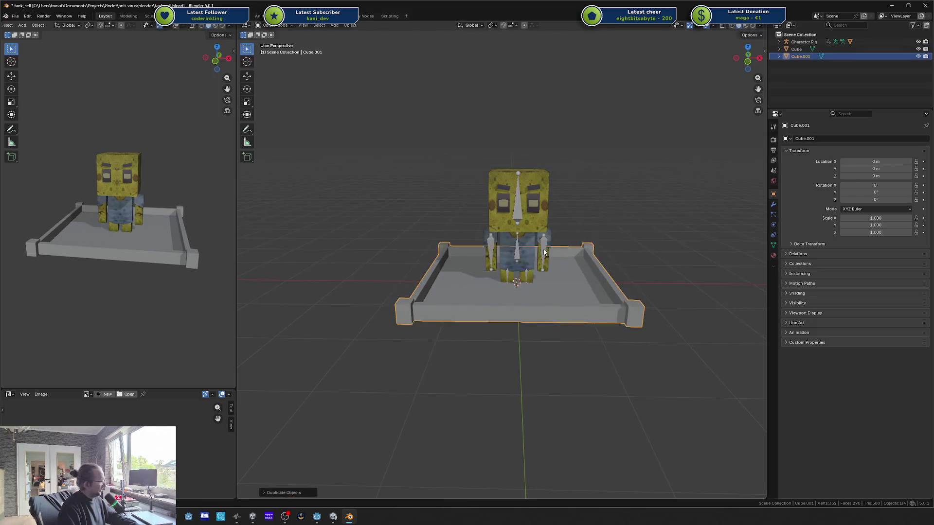
key(z)
click(552, 91)
key(Tab)
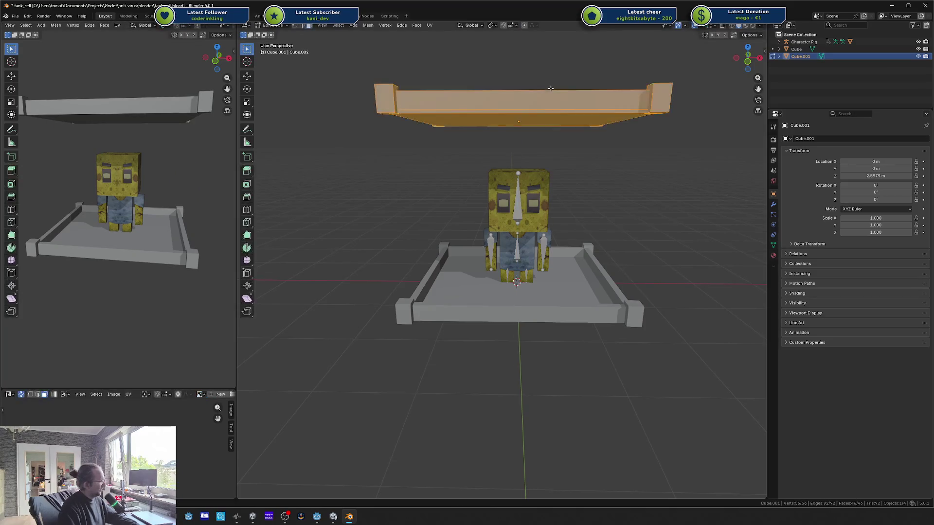
text(rx)
text(180)
key(Return)
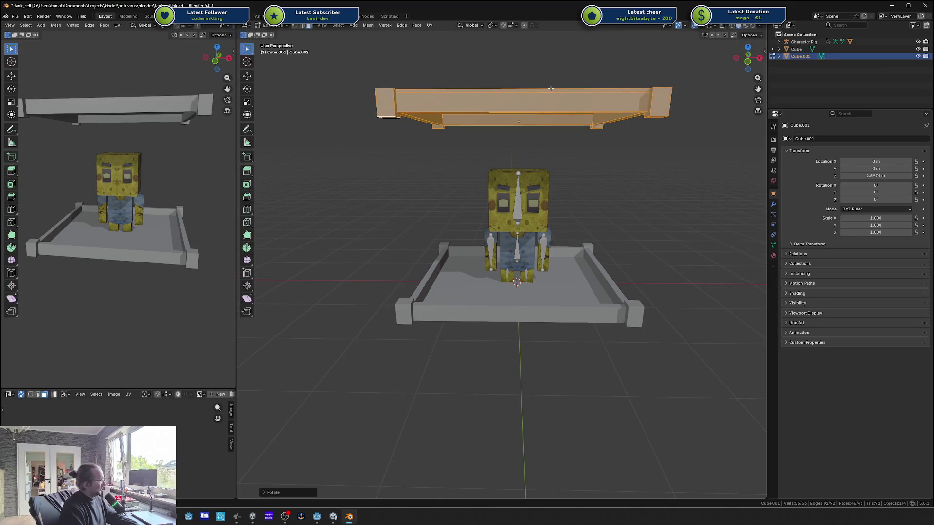
click(564, 210)
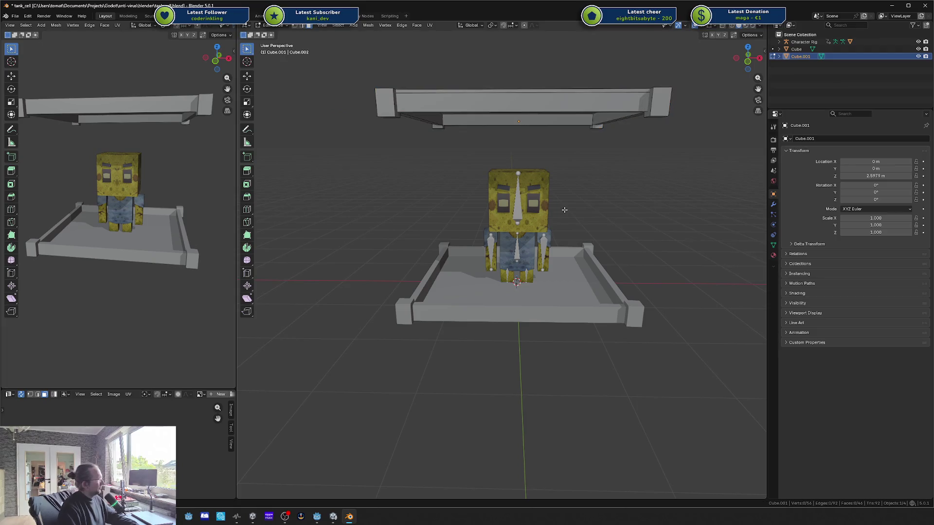
key(Tab)
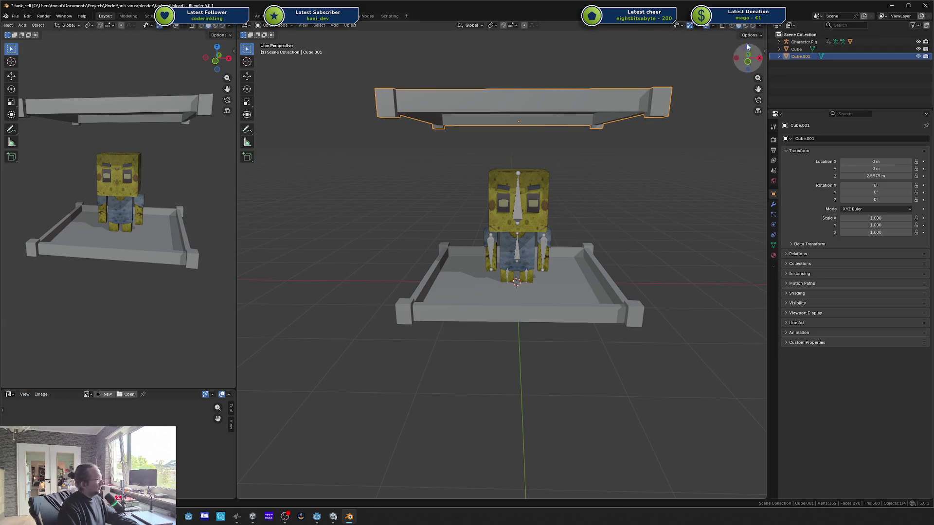
Step: Adjust the upside-down top frame vertically to about 2.3 m, then reselect the tray
key(x)
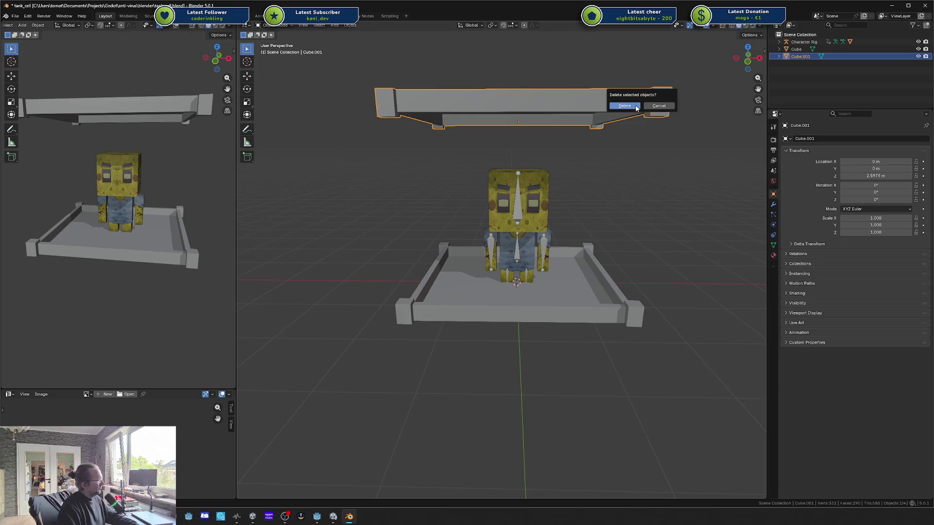
key(Escape)
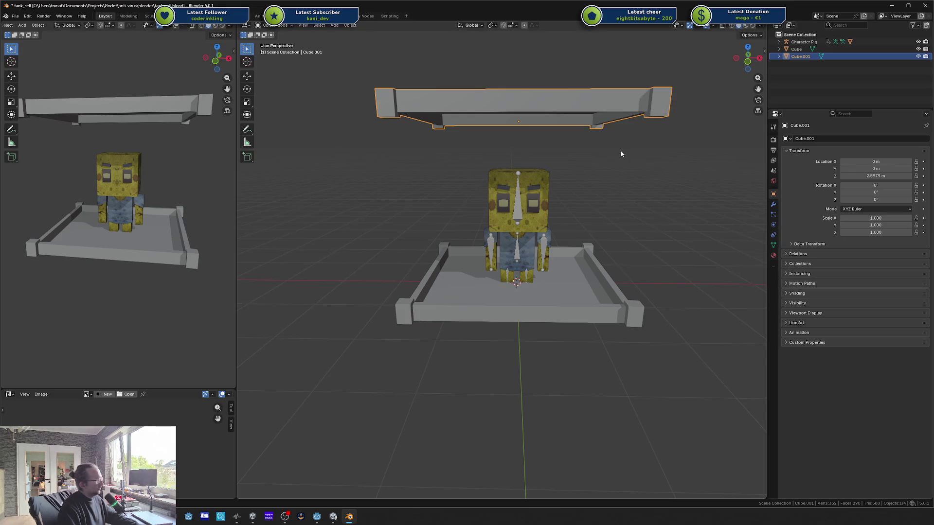
key(g)
key(z)
click(599, 178)
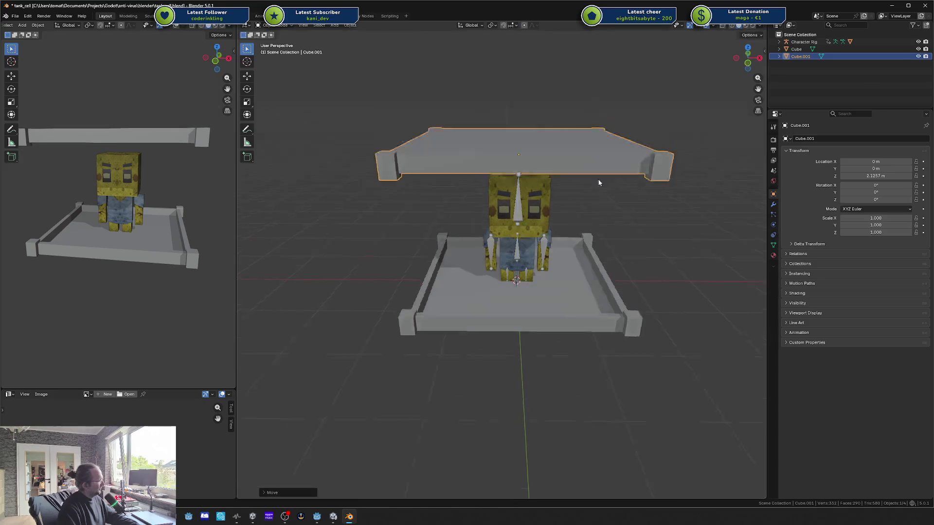
key(g)
key(z)
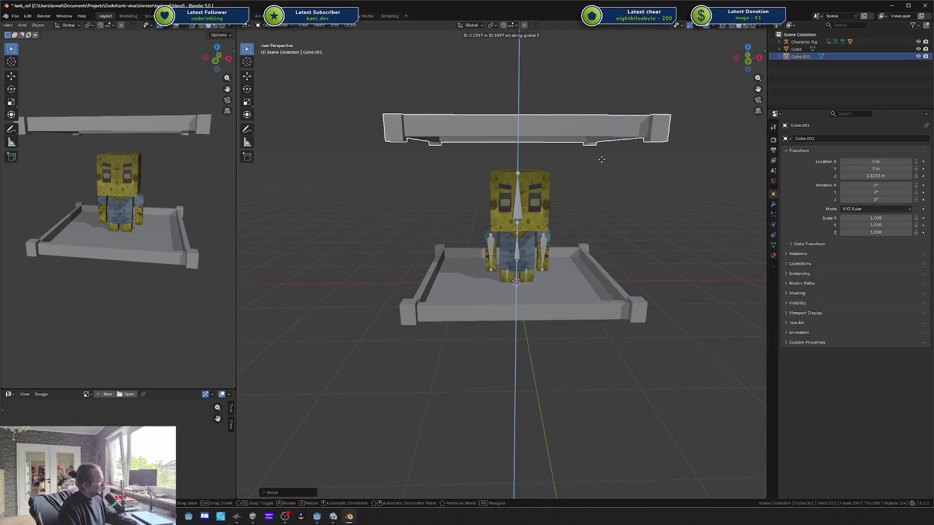
click(608, 205)
click(621, 266)
click(608, 273)
key(Tab)
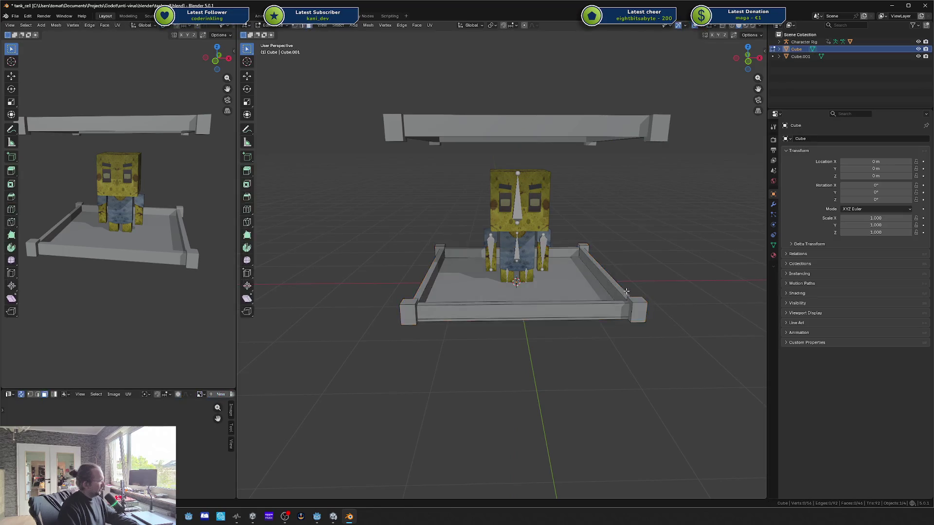
Step: Duplicate and shrink a corner post's top face, then extrude it up into a post reaching the top frame
key(alt+a)
click(651, 288)
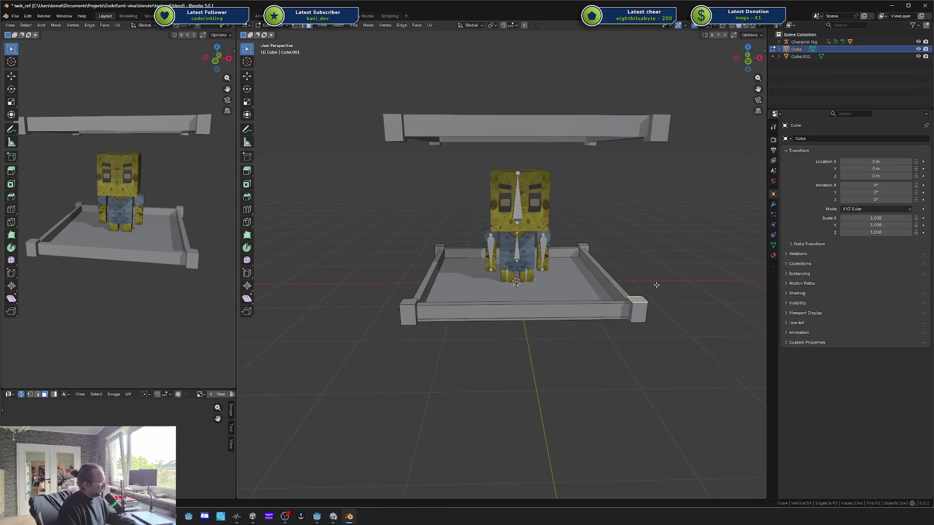
key(shift+d)
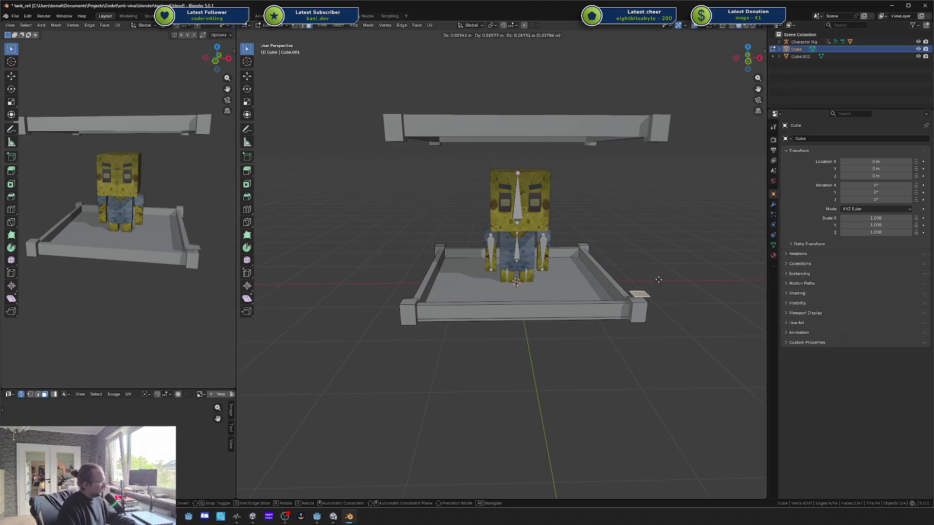
right_click(657, 282)
key(s)
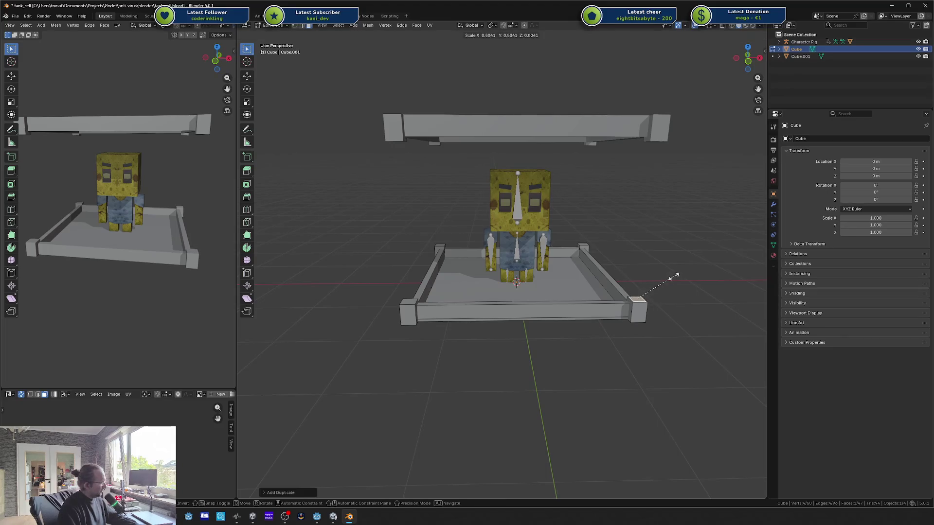
click(666, 280)
key(e)
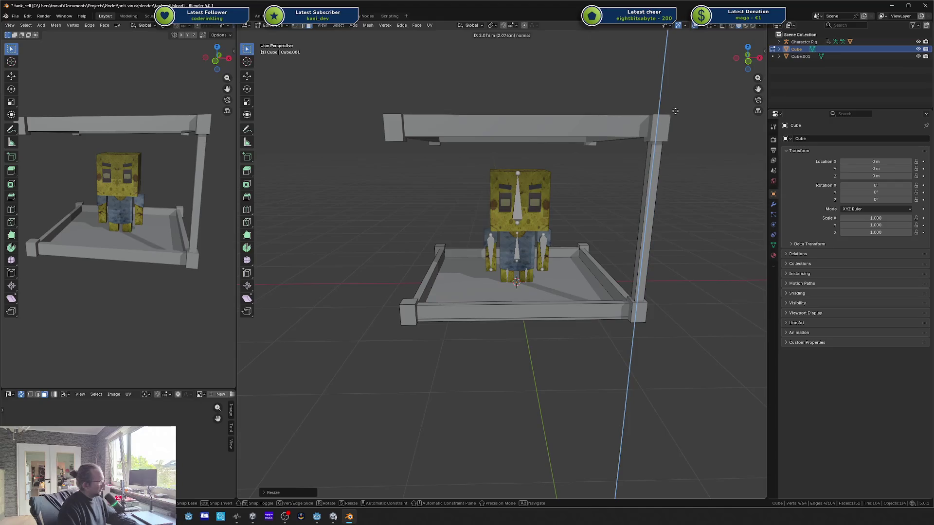
click(676, 107)
Step: Select the whole new post and move it into place, centring the view on it
drag(677, 228, 673, 261)
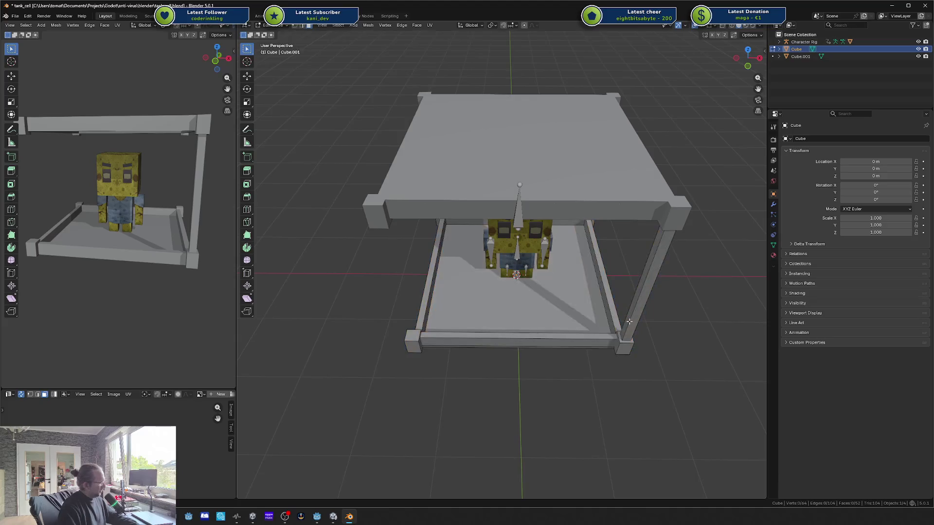
key(ctrl+l)
key(g)
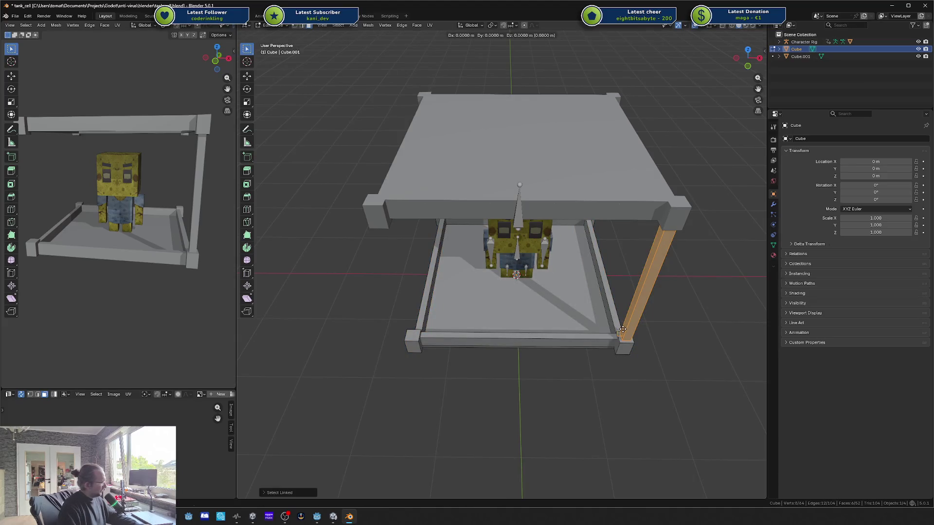
click(619, 327)
drag(619, 327, 636, 311)
scroll(636, 311, up, 3)
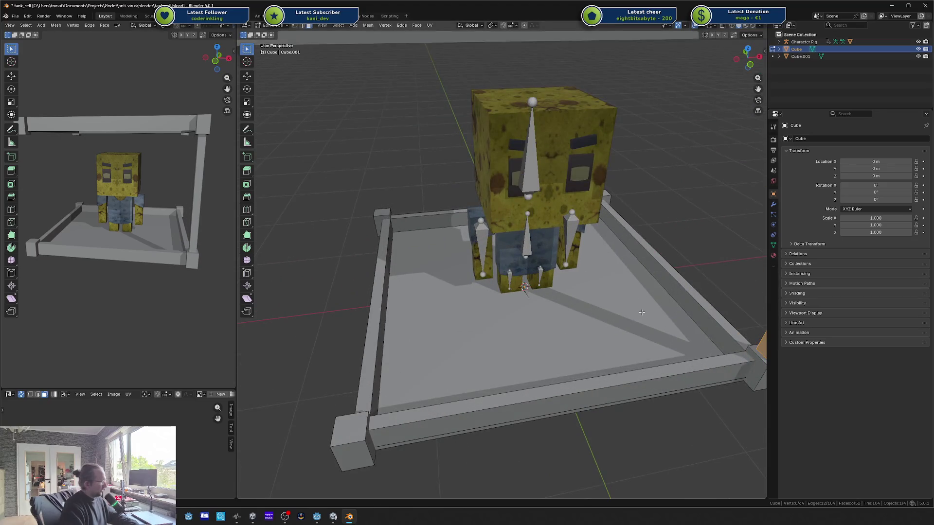
key(KP_Decimal)
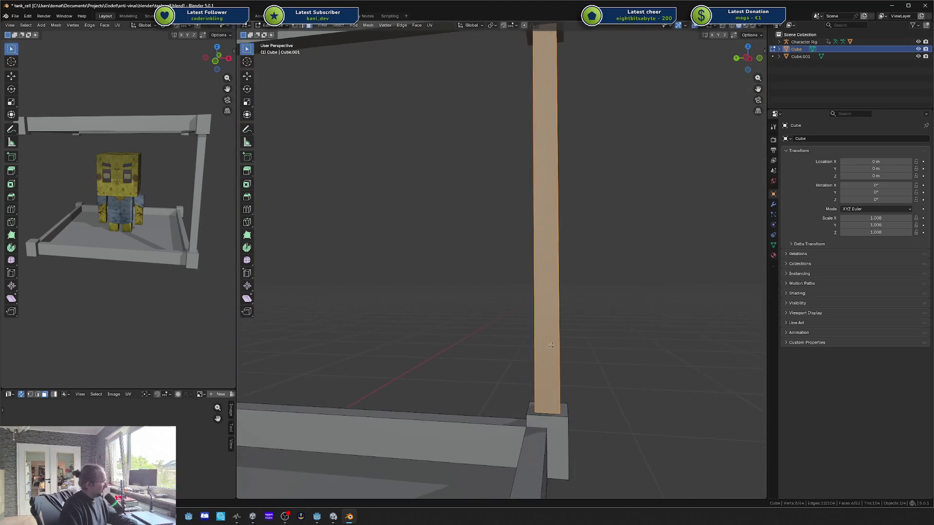
Step: Adjust the post's horizontal position, toggling X-ray to check its placement
key(g)
key(shift+z)
key(Escape)
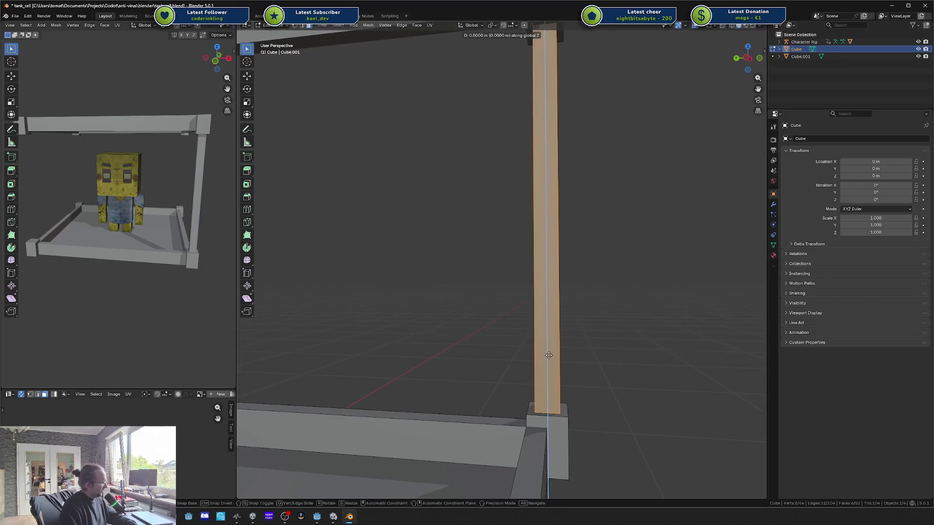
key(alt+z)
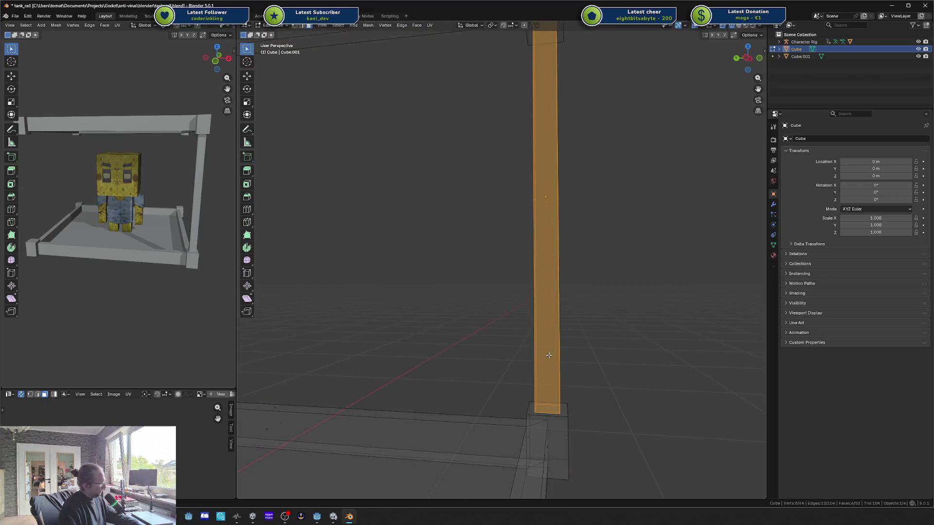
key(alt+z)
key(g)
key(shift+z)
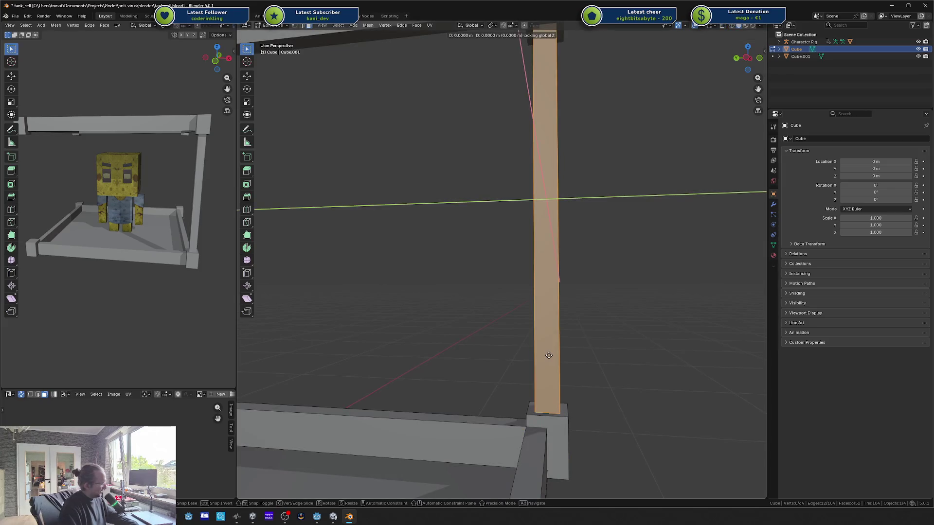
key(Escape)
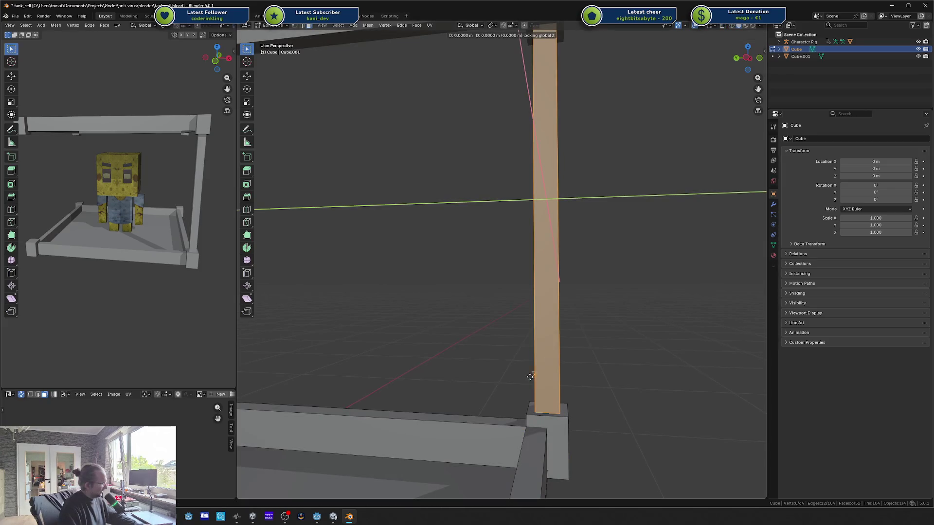
click(535, 409)
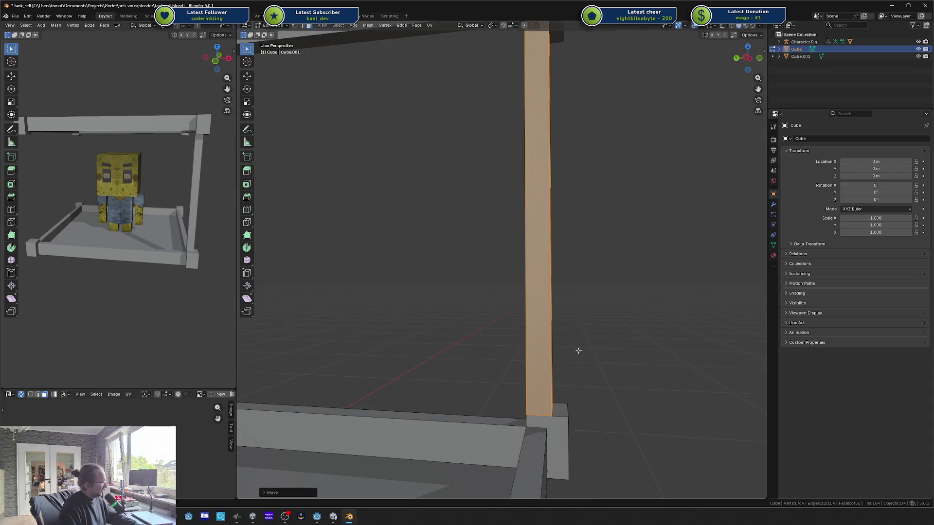
scroll(578, 350, down, 4)
Step: Duplicate the post and place the copy at the front-left corner
key(Tab)
mouse_move(542, 277)
mouse_down()
mouse_move(466, 311)
mouse_move(501, 302)
mouse_move(635, 320)
mouse_up()
key(Tab)
key(shift+d)
key(x)
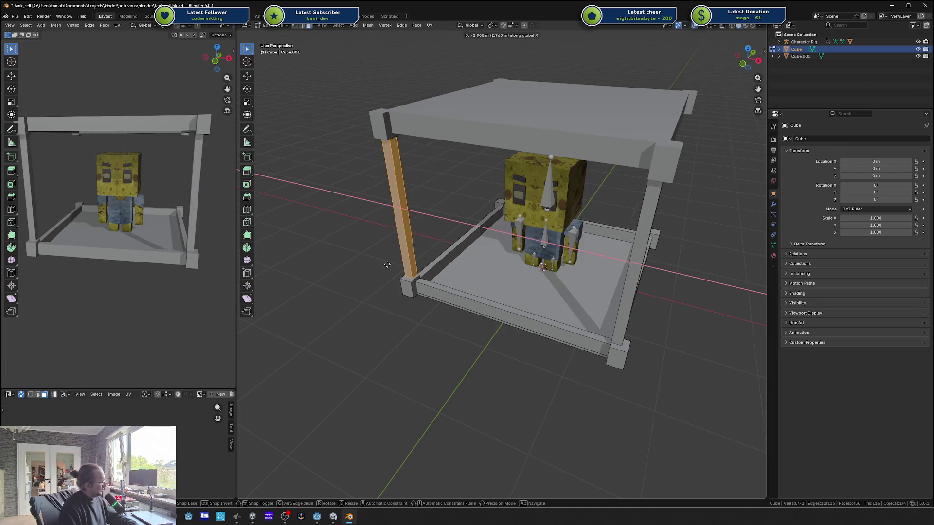
key(Escape)
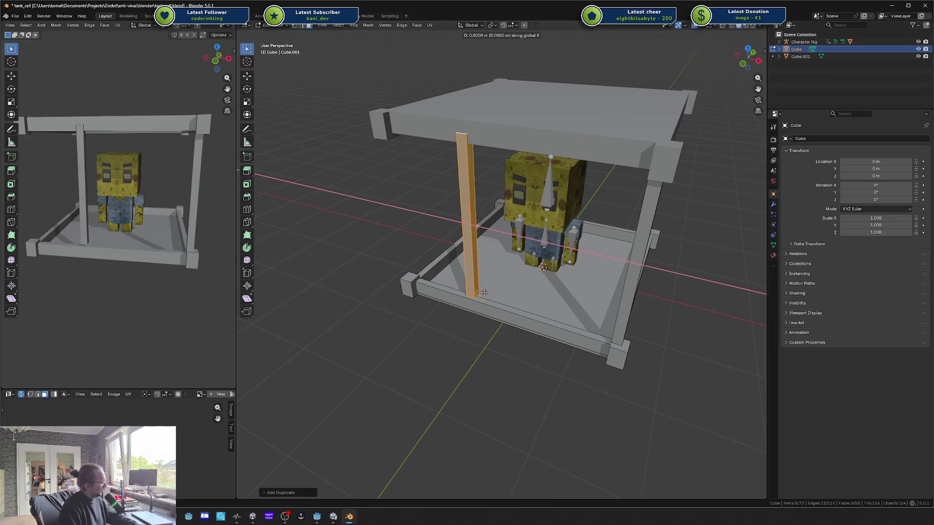
click(430, 276)
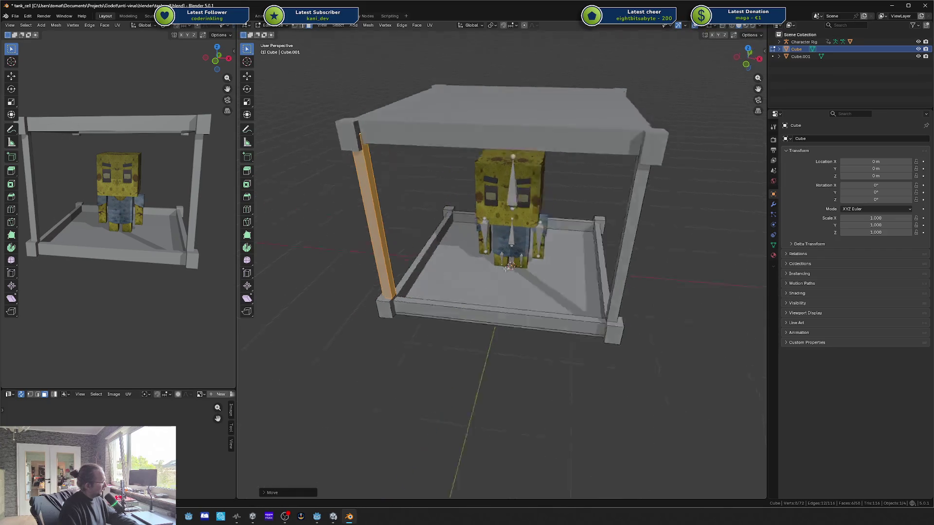
Step: Duplicate both posts along X and shift the copies along Y to fill the remaining corners
drag(488, 270, 593, 268)
key(l)
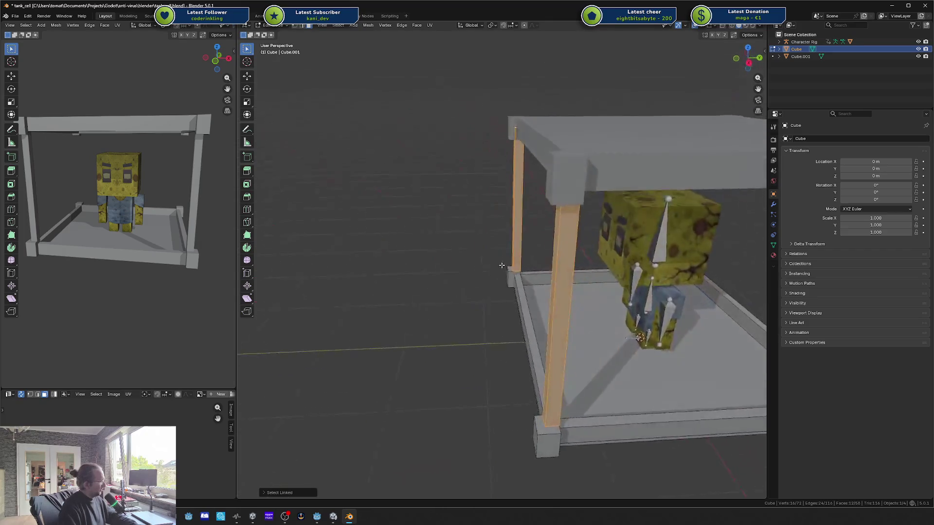
key(g)
key(shift+d)
key(x)
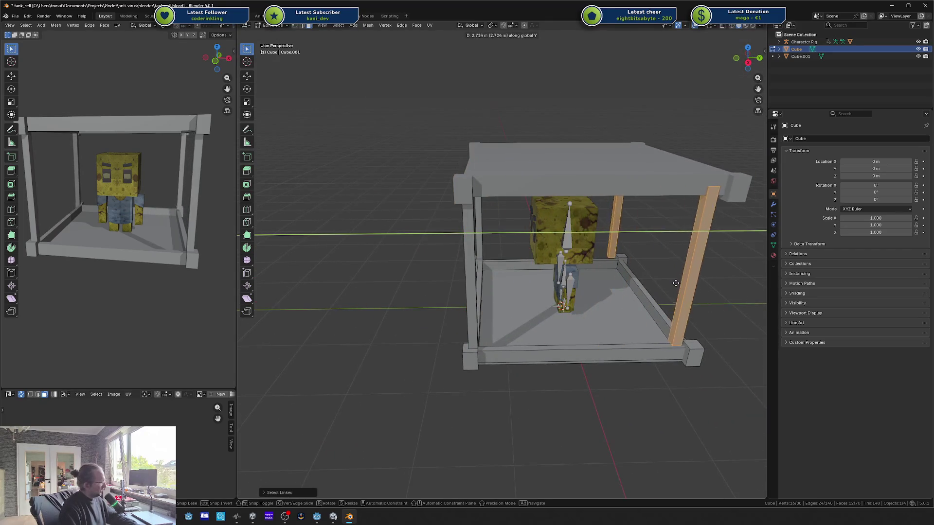
click(674, 287)
key(g)
key(y)
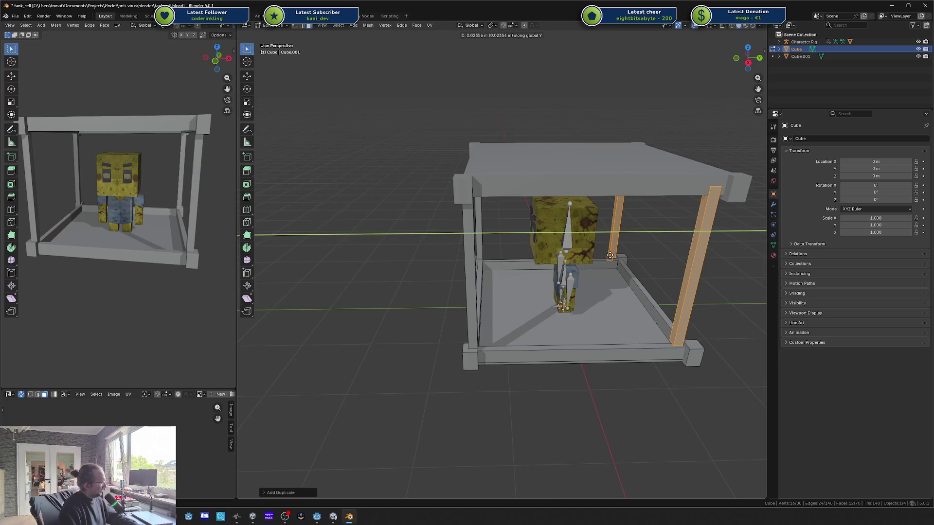
click(647, 275)
key(Tab)
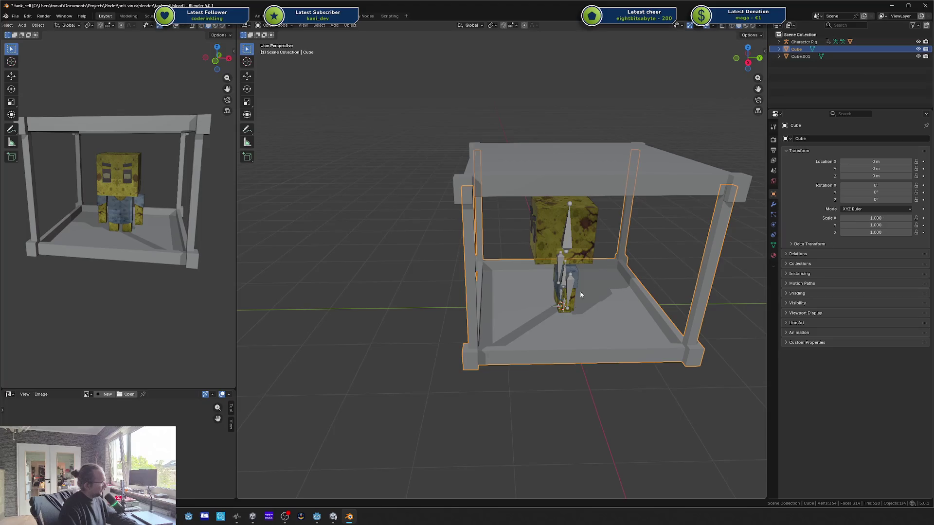
Step: Raise the top slab vertically along Z
key(Tab)
key(Tab)
click(520, 190)
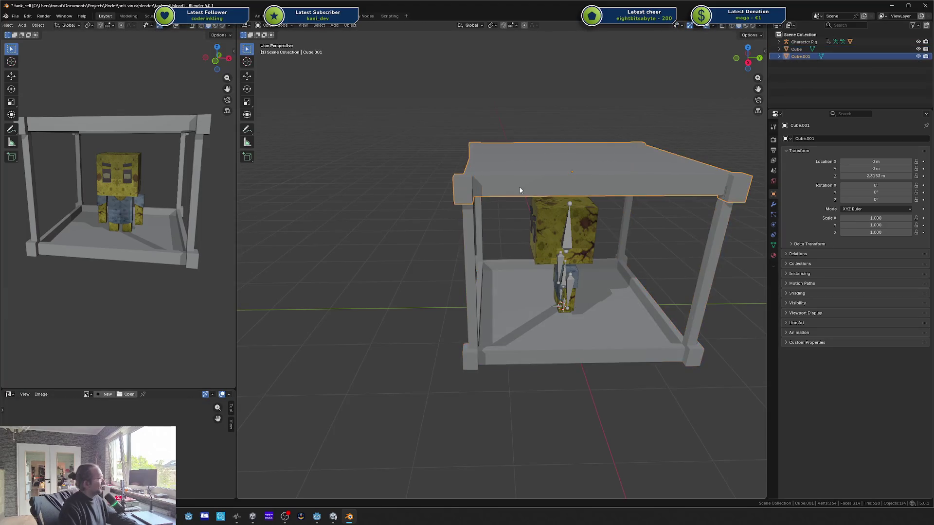
drag(521, 196, 574, 191)
key(g)
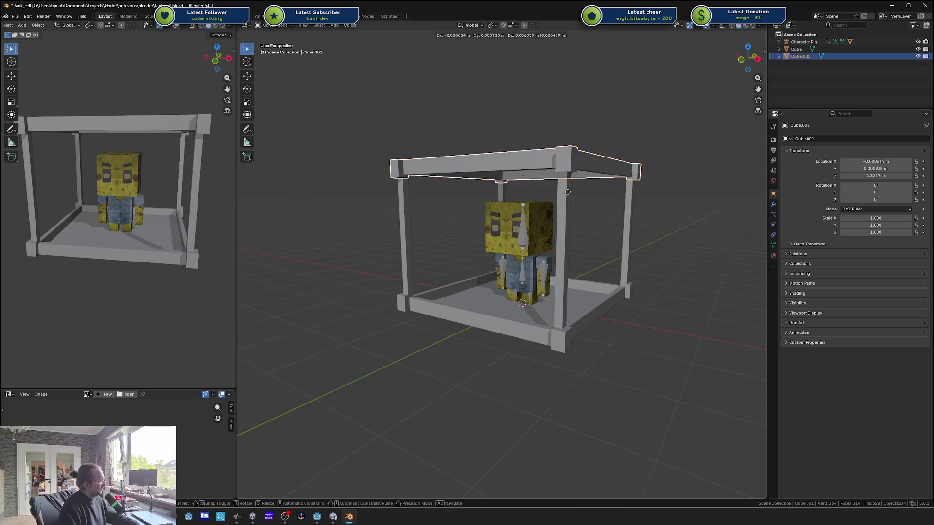
key(z)
click(568, 171)
Step: Select the post tops and move them along Z to shorten the posts
key(Tab)
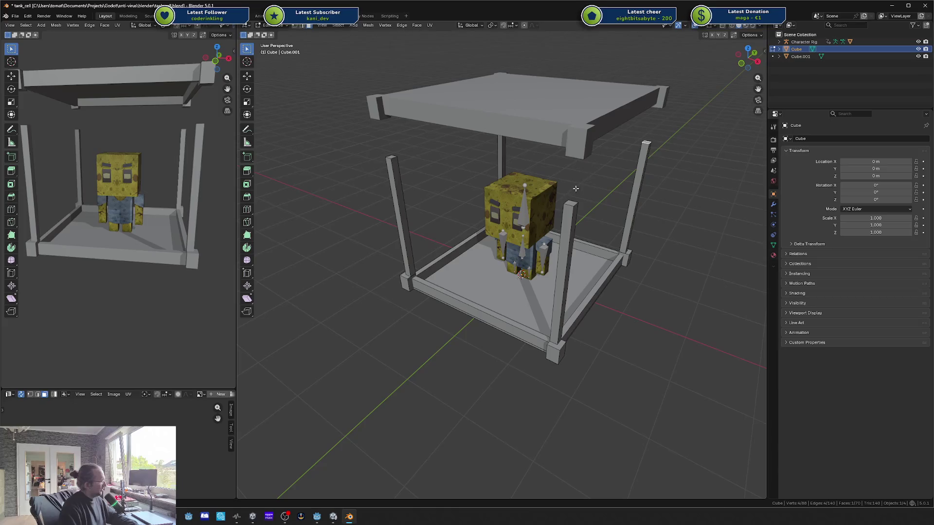
shift+click(392, 157)
mouse_move(393, 157)
mouse_down()
mouse_move(461, 140)
mouse_move(469, 254)
mouse_up()
scroll(469, 148, up, 3)
key(g)
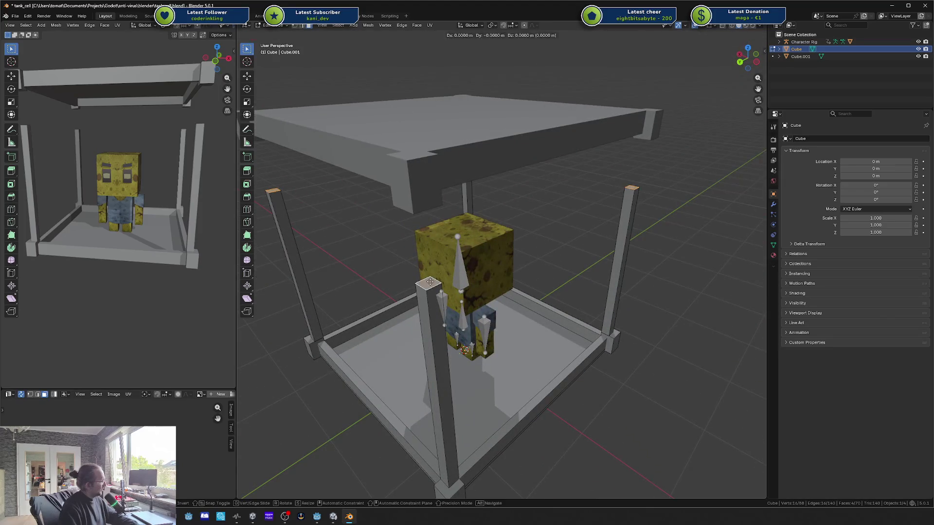
key(z)
click(483, 203)
key(Tab)
Step: Raise the lid along Z and view the cage from the front
click(494, 176)
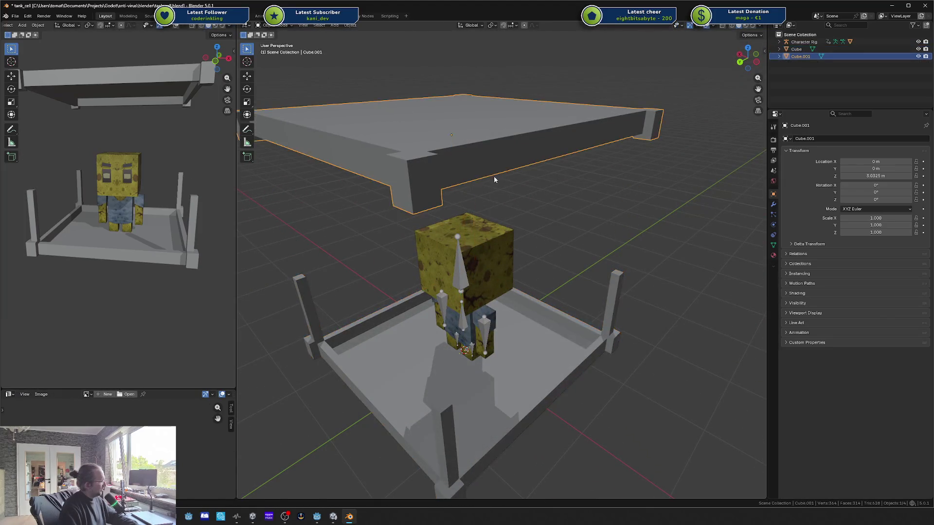
key(g)
key(z)
click(496, 144)
mouse_move(496, 144)
mouse_down()
mouse_move(581, 278)
mouse_move(553, 292)
mouse_up()
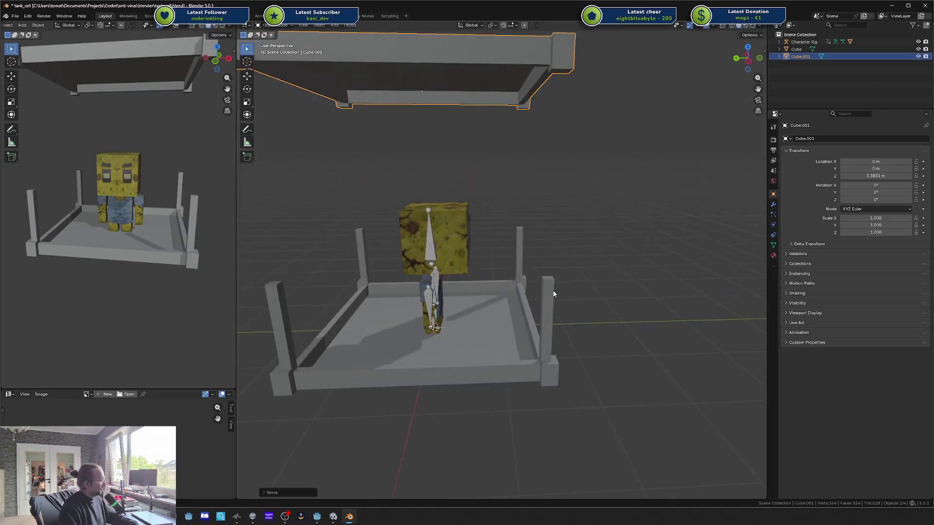
click(553, 292)
Step: Lower the lid along Z to its final height
click(503, 118)
key(g)
key(z)
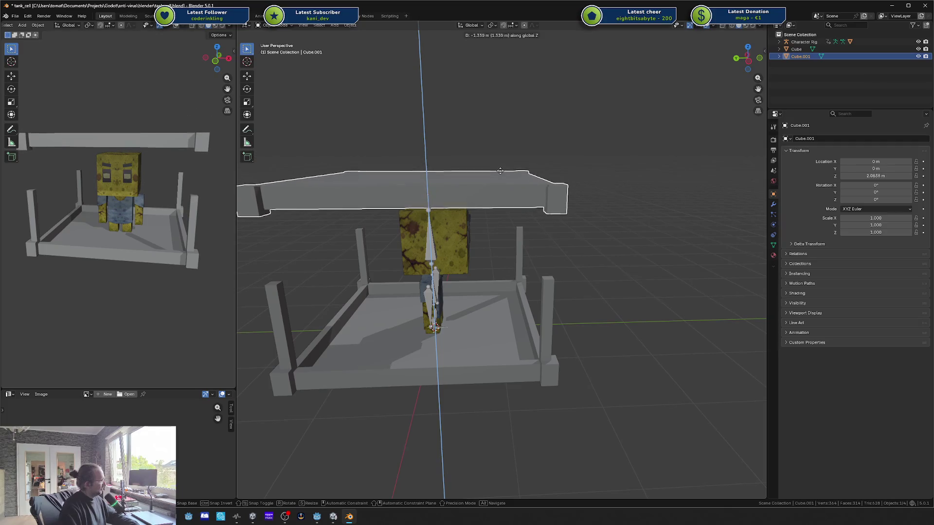
click(501, 173)
mouse_move(502, 175)
mouse_down()
mouse_move(513, 185)
mouse_move(479, 180)
mouse_up()
key(g)
key(z)
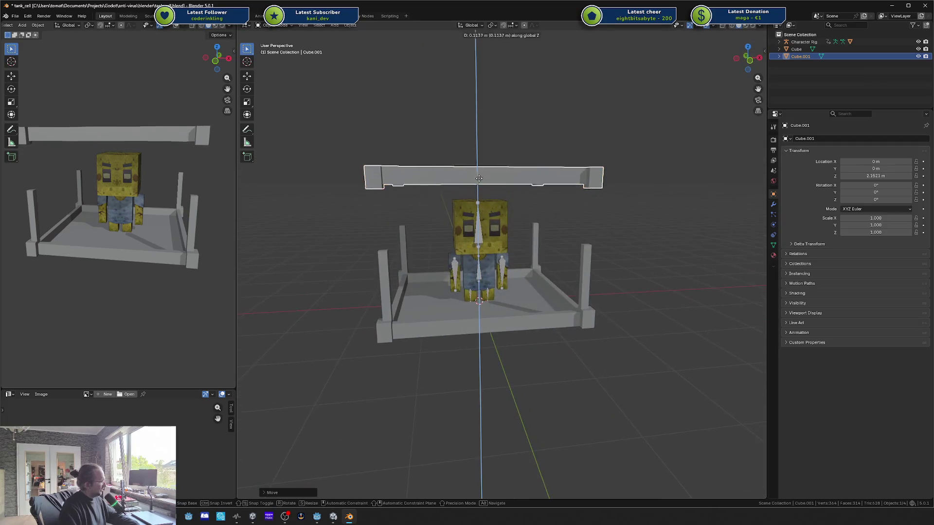
click(442, 220)
Step: Using X-ray, select the post tops, stretch them up to the lid, and save tank_cell.blend
click(401, 253)
key(Tab)
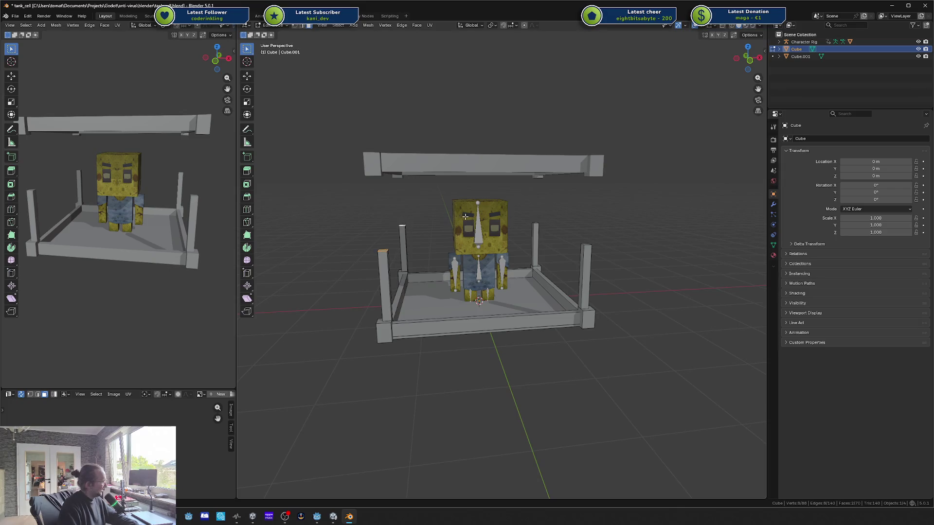
key(alt+z)
shift+click(401, 226)
shift+click(535, 224)
shift+click(586, 246)
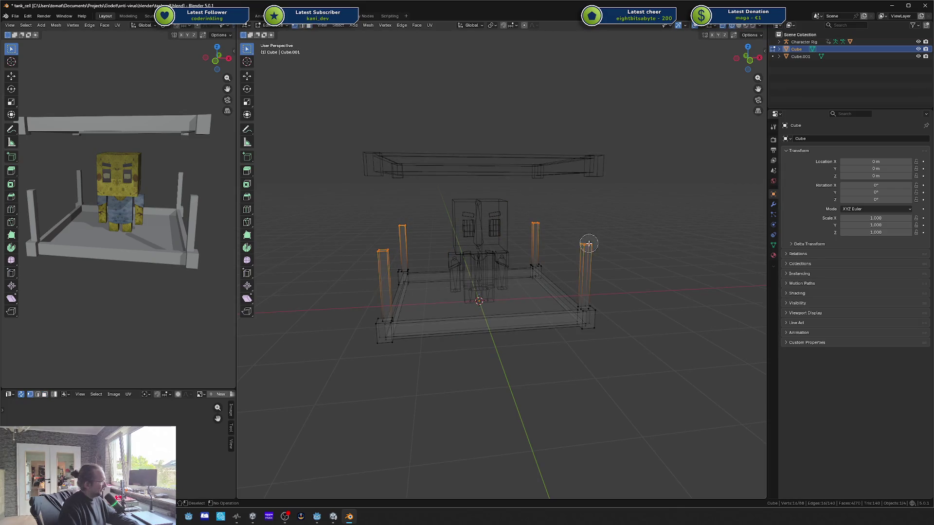
key(alt+z)
key(g)
key(z)
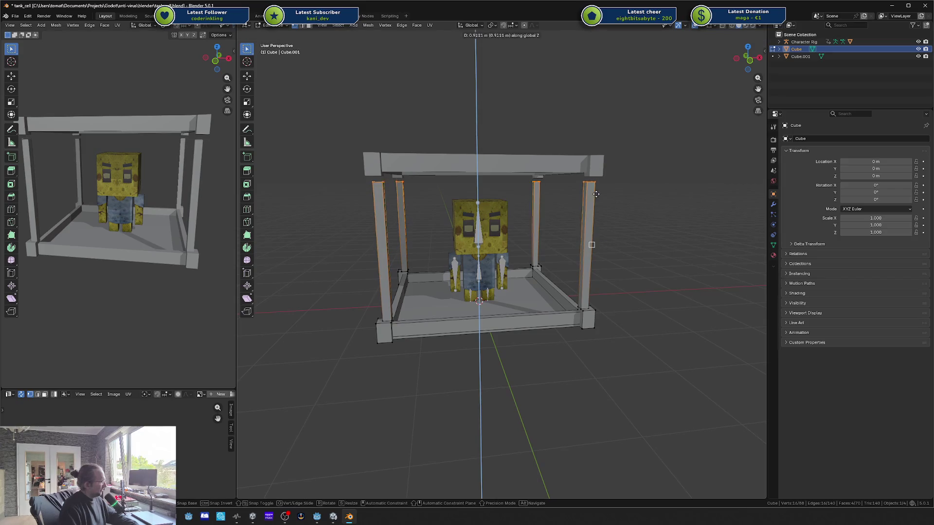
click(598, 179)
key(Tab)
key(ctrl+s)
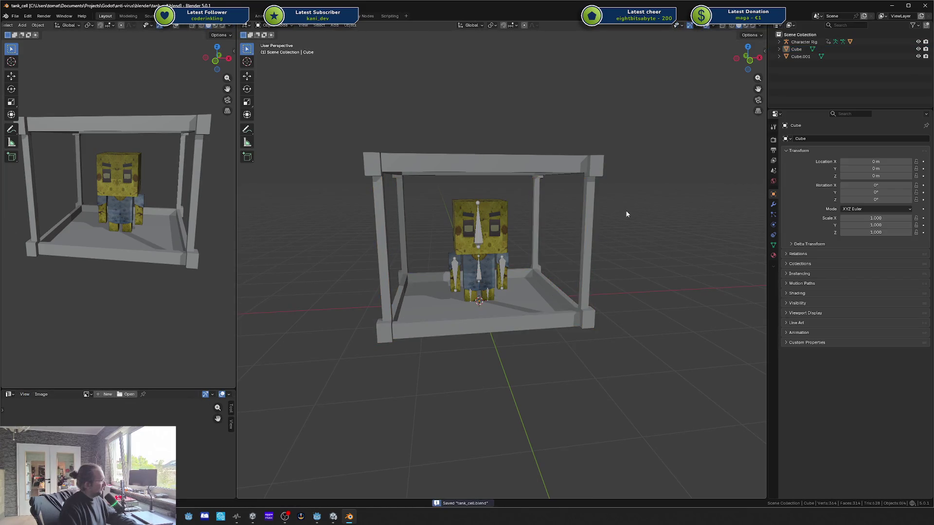
Step: Inspect the finished frame in both viewports, save again, and put the cage into Edit Mode
mouse_move(626, 211)
mouse_down()
mouse_move(558, 190)
mouse_move(496, 214)
mouse_up()
mouse_move(158, 195)
mouse_down()
mouse_move(117, 205)
mouse_move(132, 206)
mouse_up()
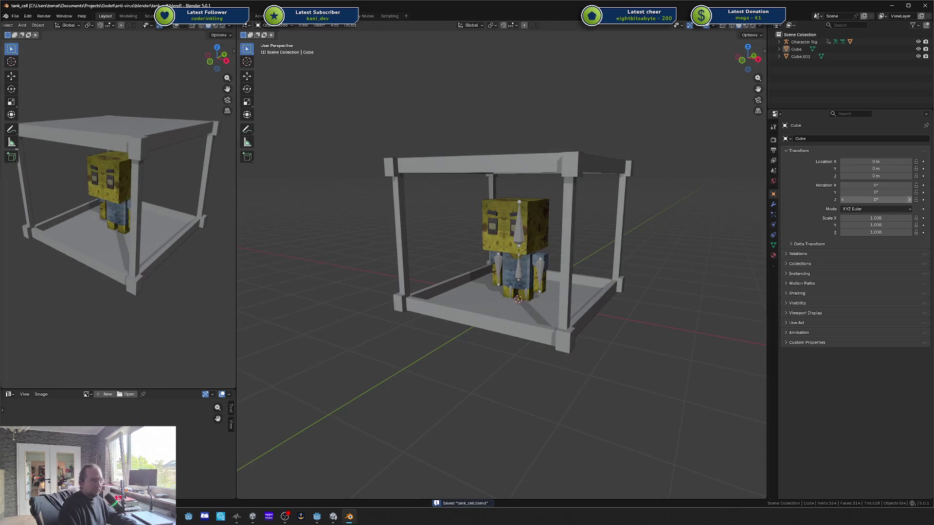
drag(536, 221, 555, 234)
key(ctrl+s)
drag(121, 224, 164, 220)
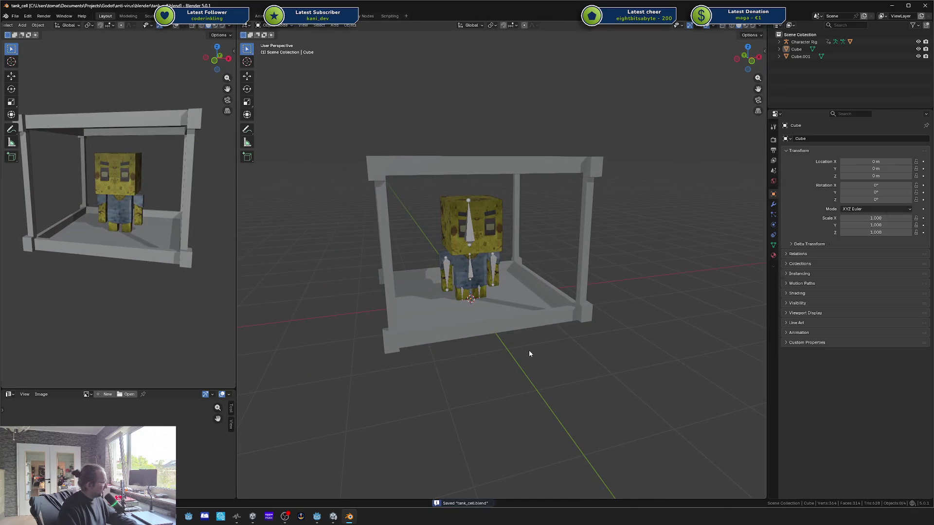
click(506, 329)
drag(505, 323, 459, 324)
key(Tab)
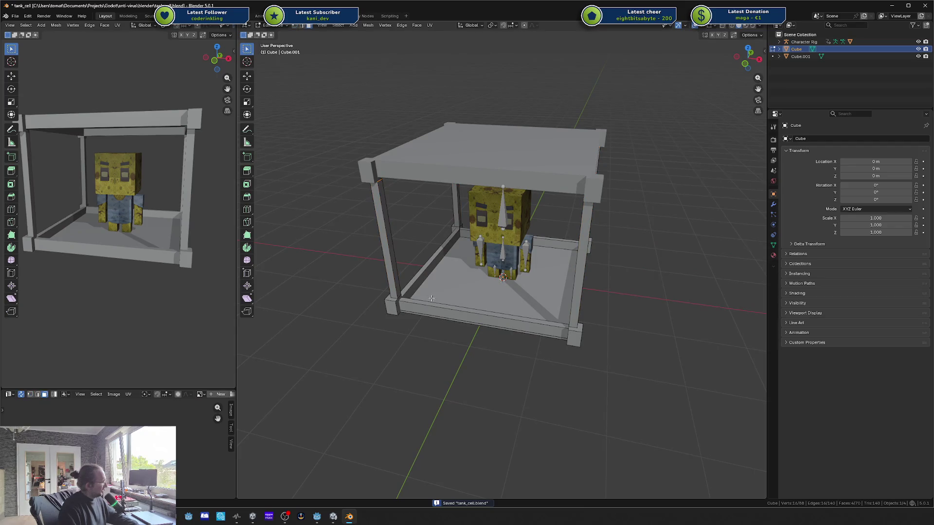
Step: Select the inner faces of the front-left, back, right and front bottom rails
click(417, 280)
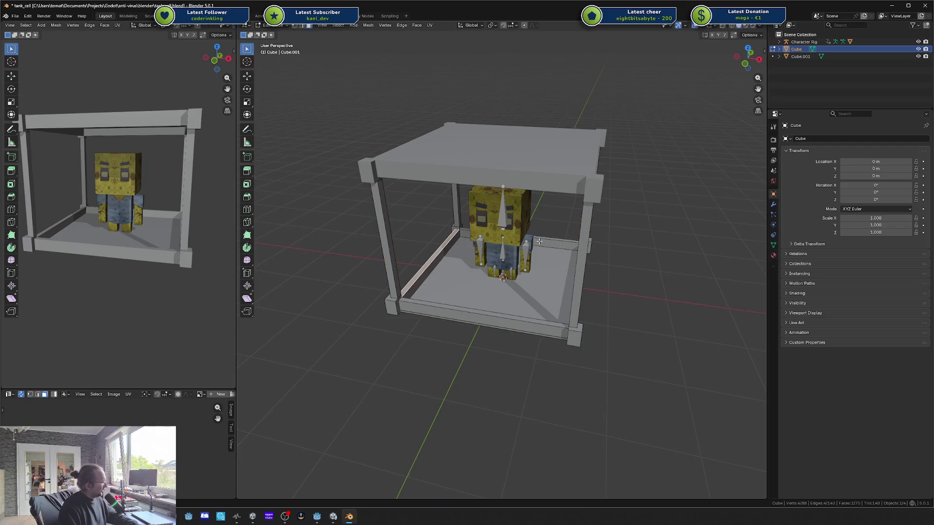
shift+click(555, 239)
mouse_move(561, 254)
mouse_down()
mouse_move(589, 265)
mouse_move(553, 271)
mouse_up()
shift+click(555, 268)
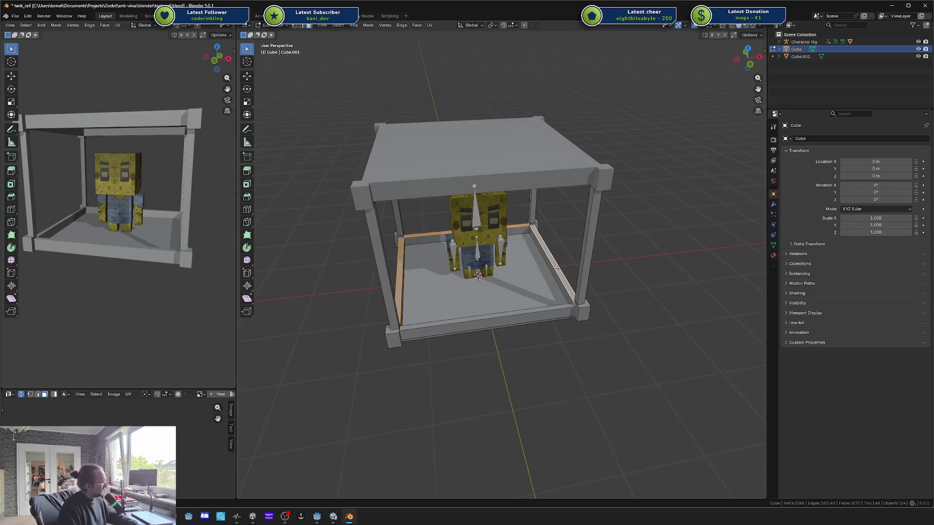
shift+click(530, 310)
Step: Extrude the four rail faces upward into walls, undoing the extra Z raise
key(shift+d)
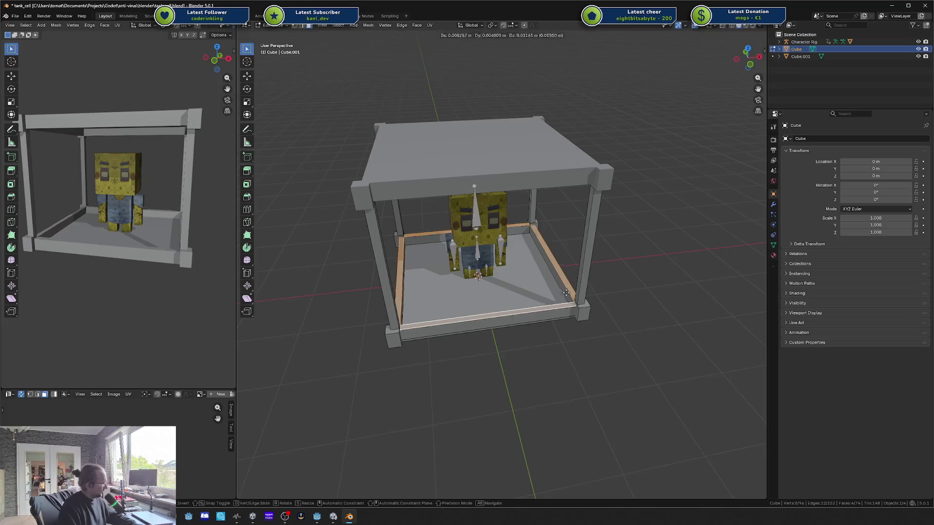
right_click(562, 283)
key(e)
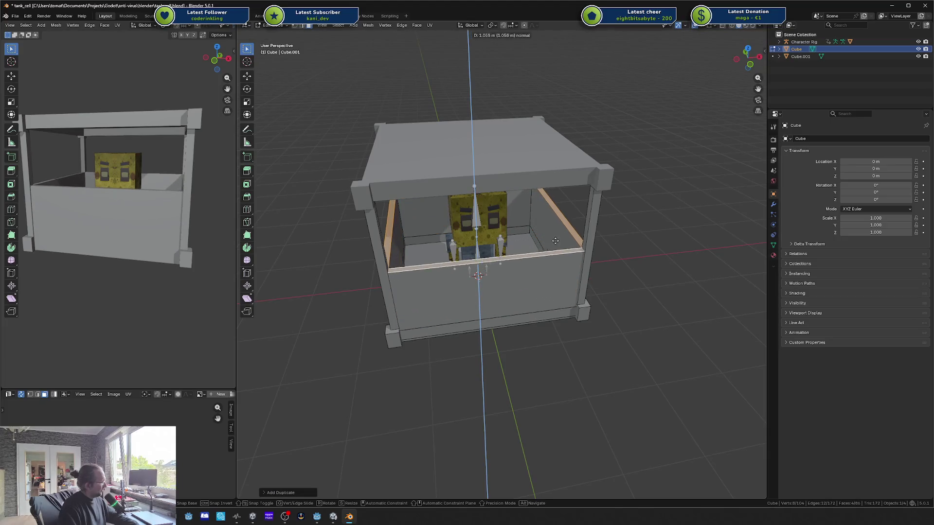
click(555, 239)
key(g)
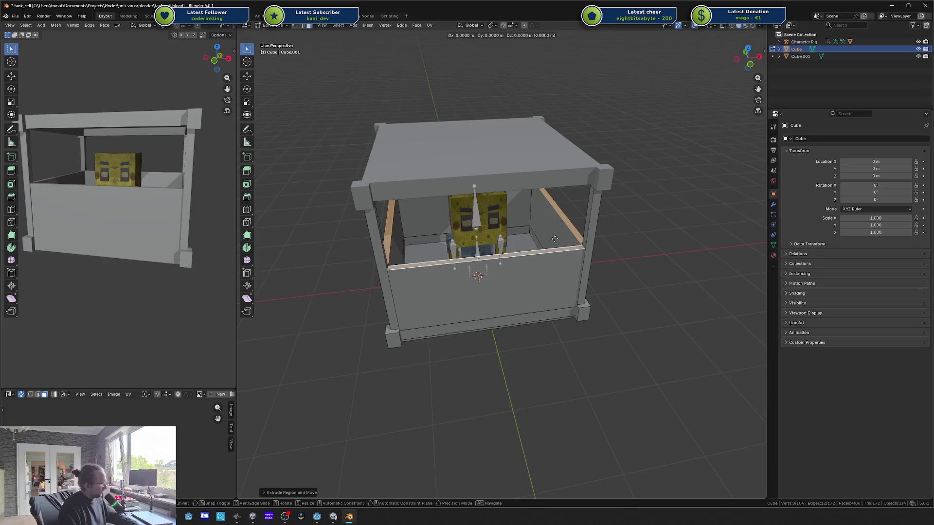
key(z)
click(564, 229)
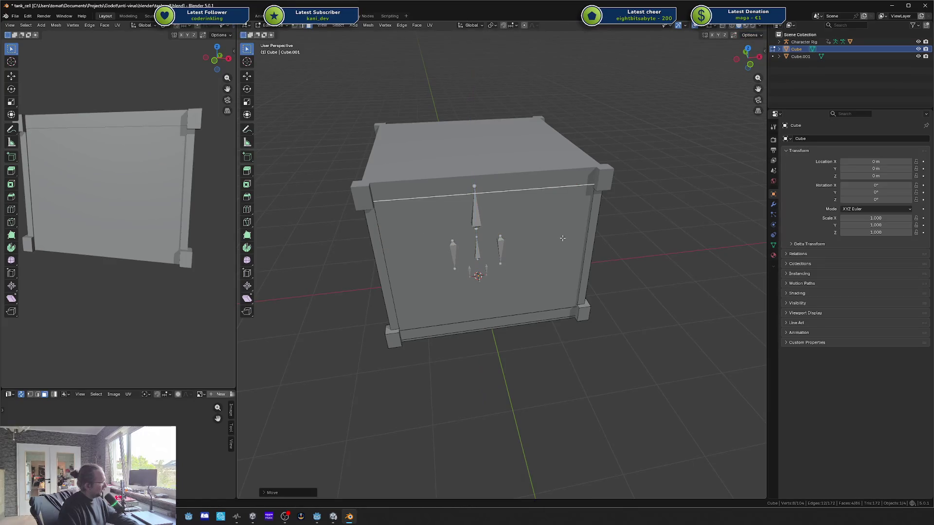
drag(596, 231, 582, 239)
key(ctrl+z)
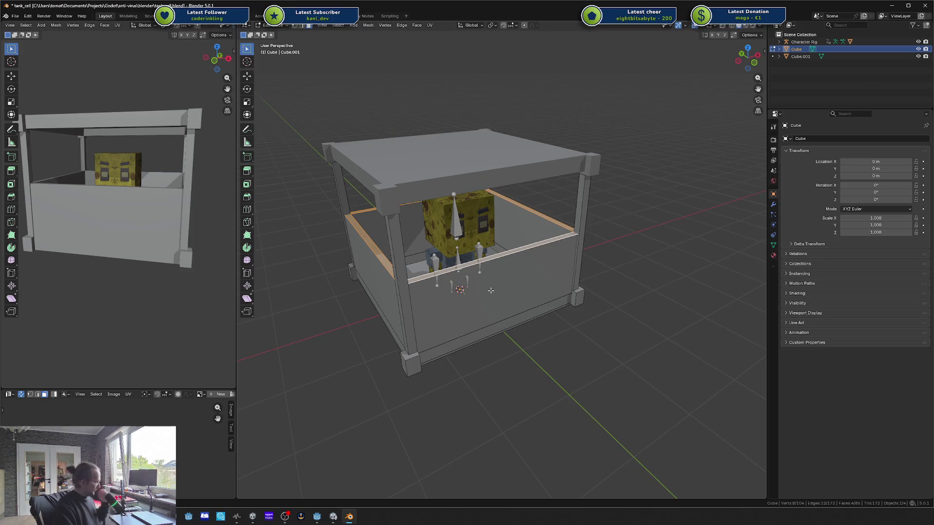
Step: Scale the selected wall faces slightly inward with S Shift+Z
click(491, 290)
click(378, 293)
mouse_move(378, 293)
mouse_down()
mouse_move(564, 292)
mouse_move(656, 353)
mouse_up()
shift+click(564, 292)
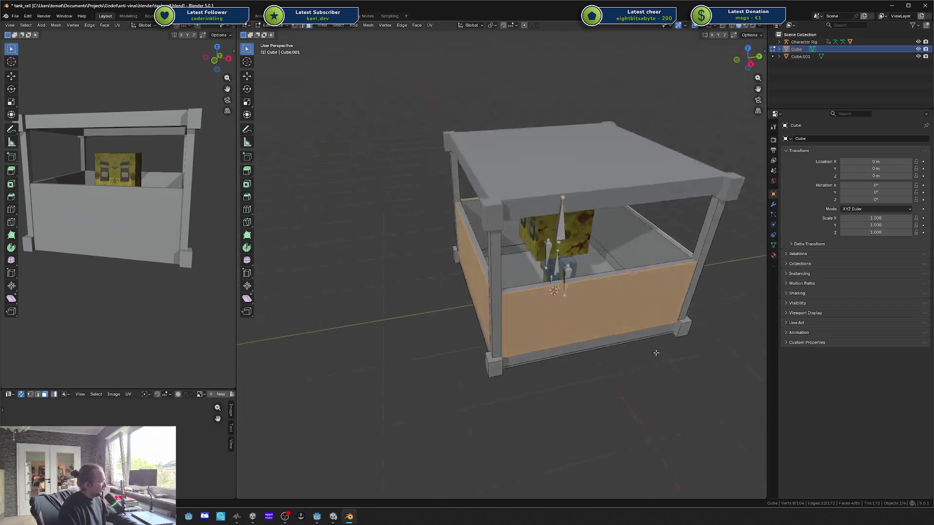
key(s)
key(shift+z)
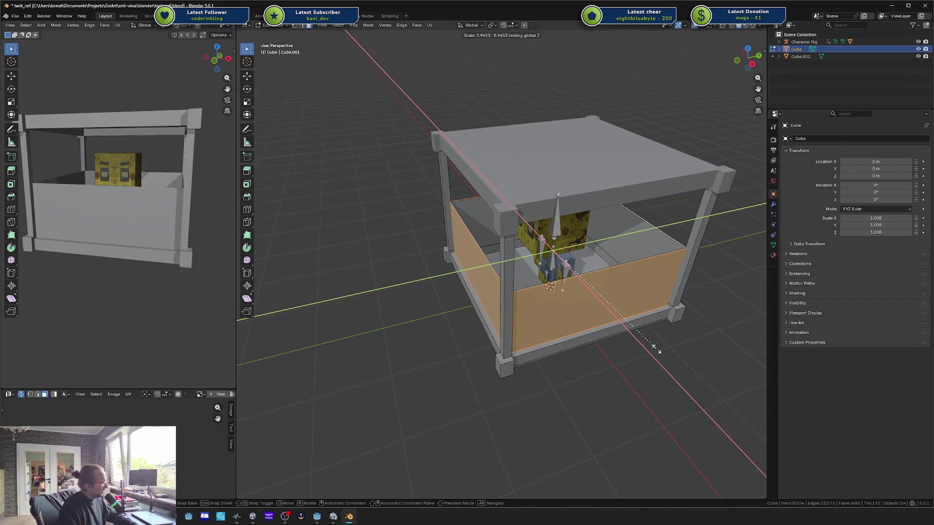
click(656, 351)
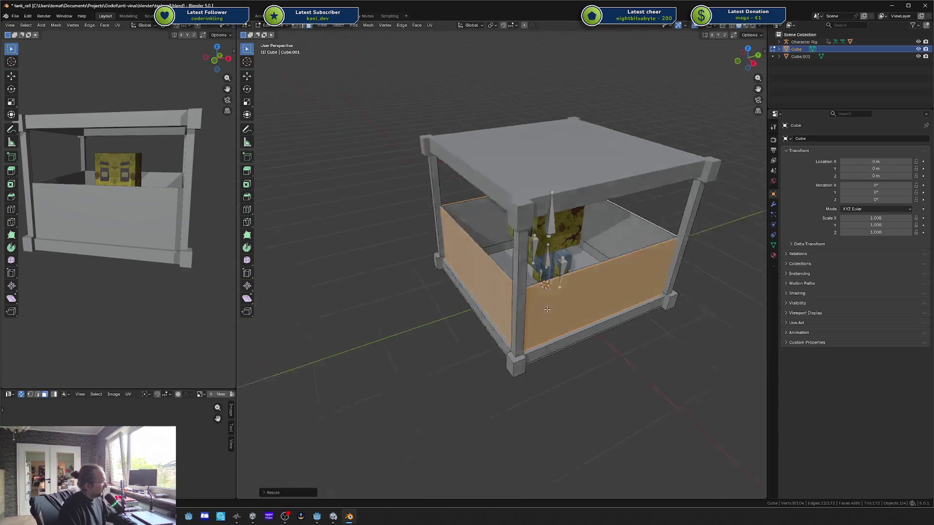
Step: Select the wall rim faces and raise them along Z up to the top frame
scroll(582, 274, up, 3)
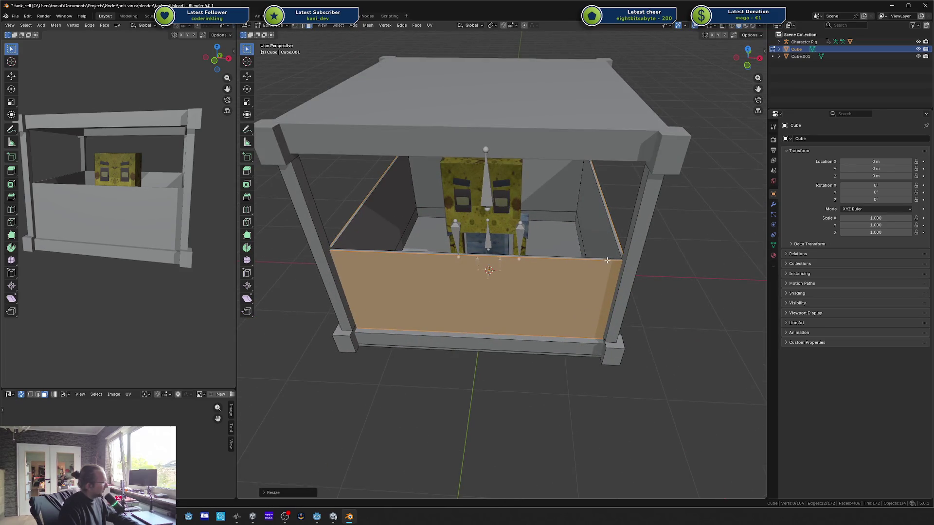
click(616, 248)
shift+click(617, 247)
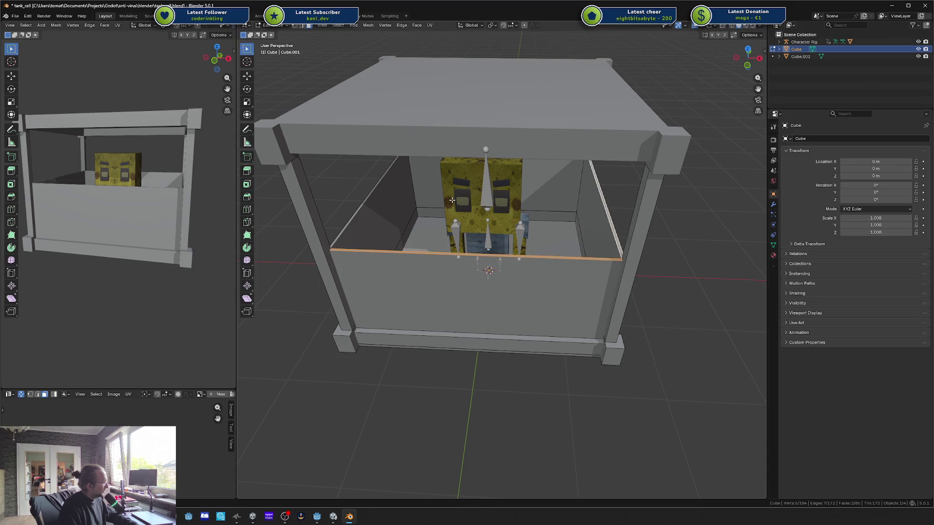
shift+click(366, 199)
scroll(537, 156, up, 2)
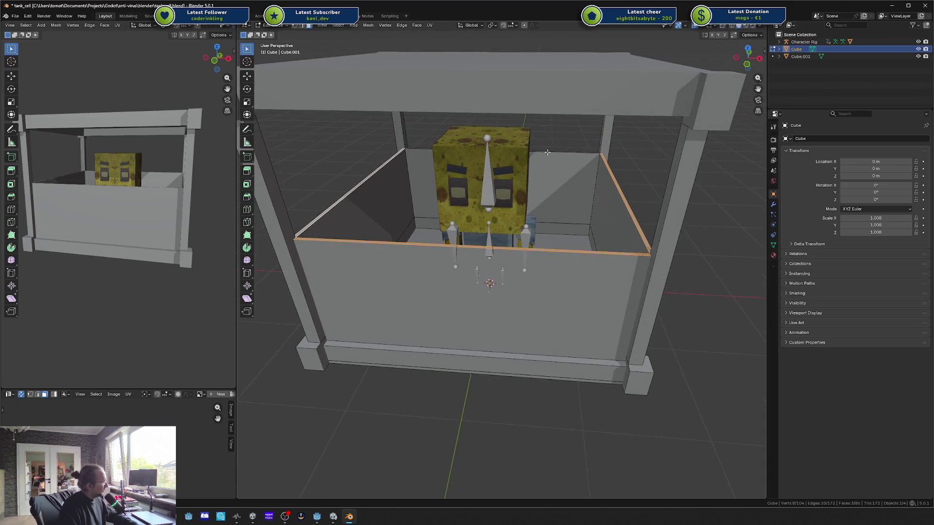
shift+click(548, 152)
key(g)
key(z)
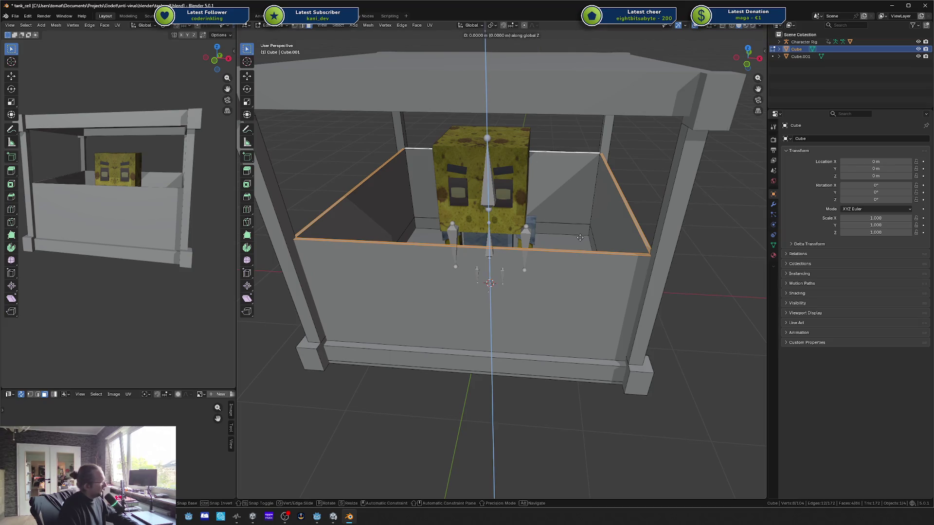
click(664, 215)
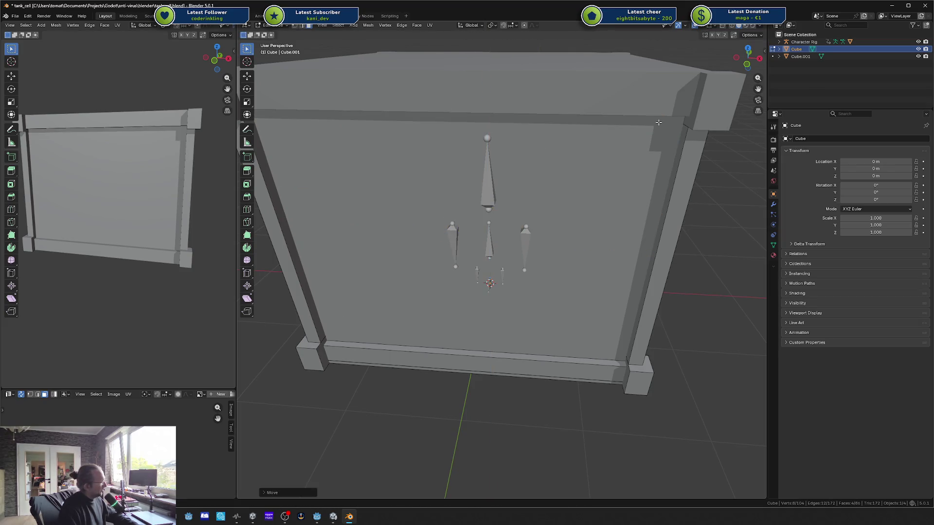
Step: Return to Object Mode, clear the selection and save tank_cell.blend
key(Tab)
click(675, 312)
key(ctrl+s)
scroll(115, 203, down, 3)
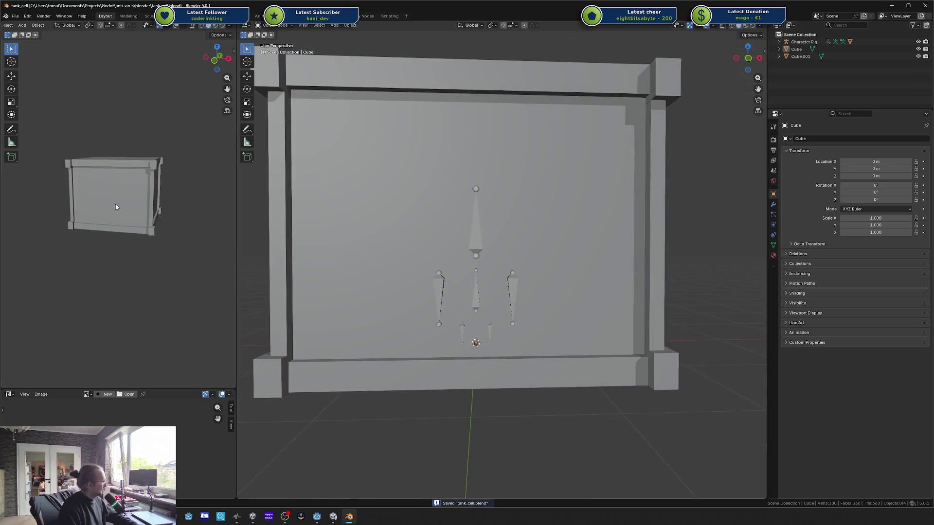
mouse_move(64, 213)
mouse_down()
mouse_move(38, 206)
mouse_move(59, 201)
mouse_up()
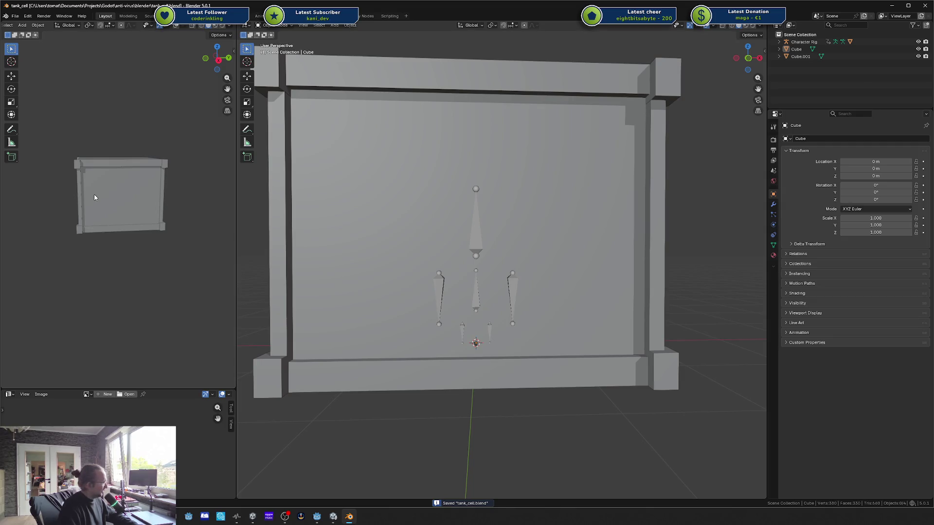
Step: Select the walls object Cube and browse its existing materials
click(407, 213)
scroll(429, 222, down, 3)
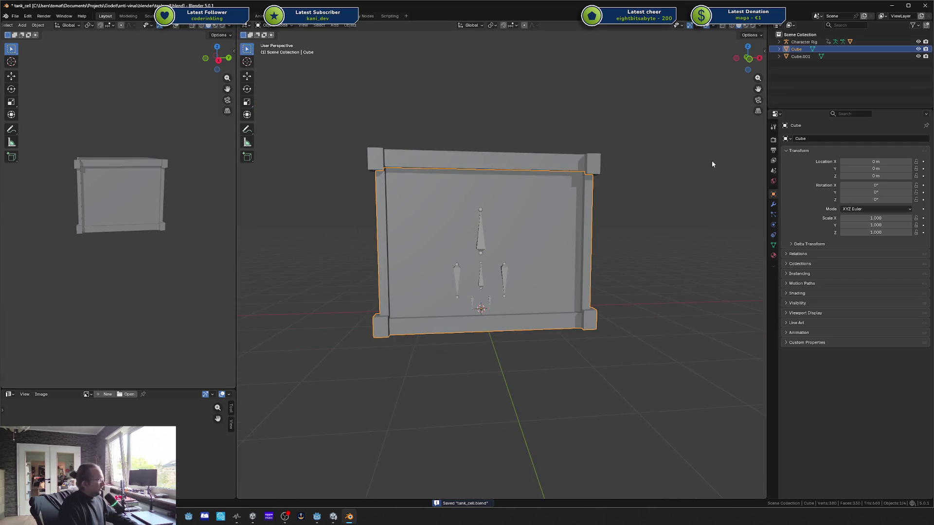
click(773, 255)
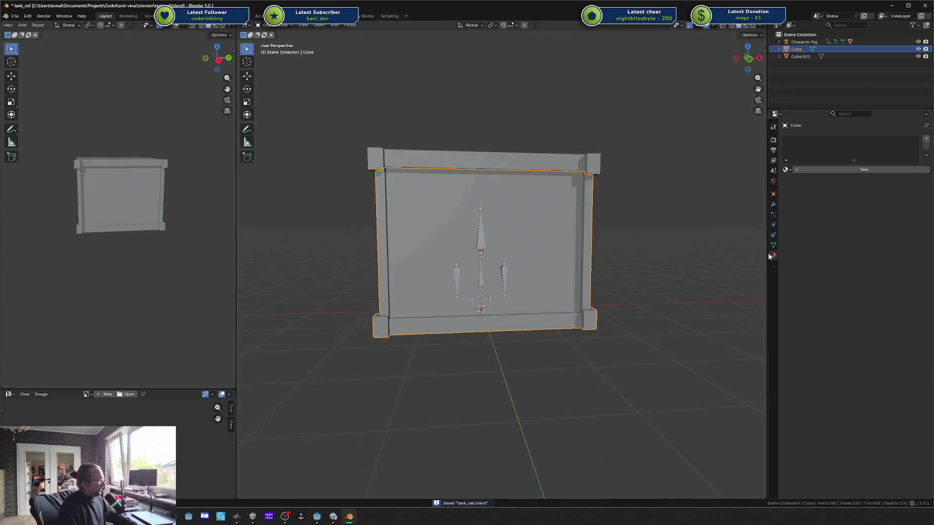
click(787, 169)
Step: Join the top beam Cube.001 into Cube, with Cube as the active object
click(512, 163)
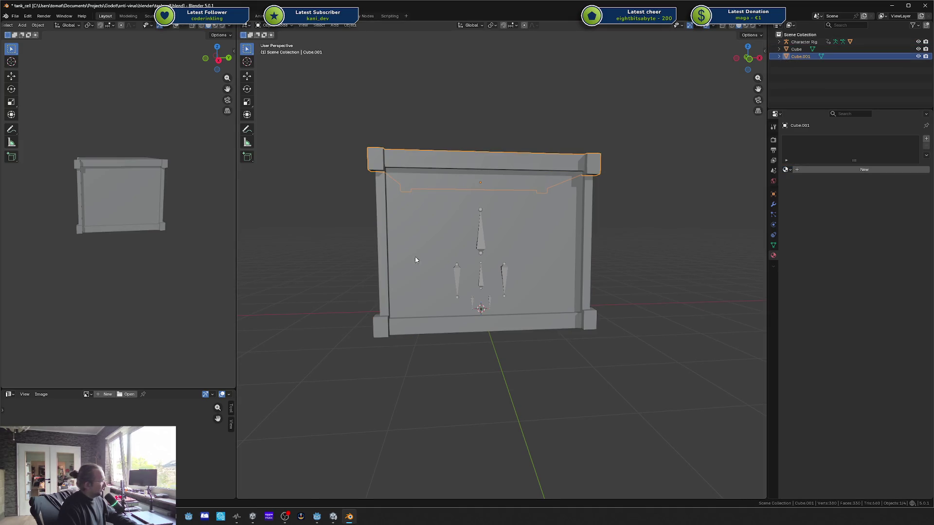
shift+click(385, 243)
click(787, 169)
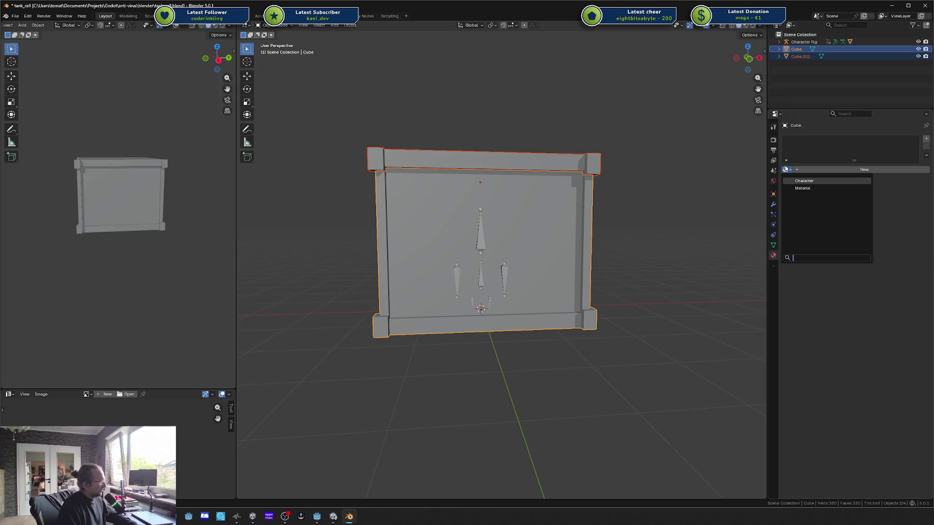
click(579, 168)
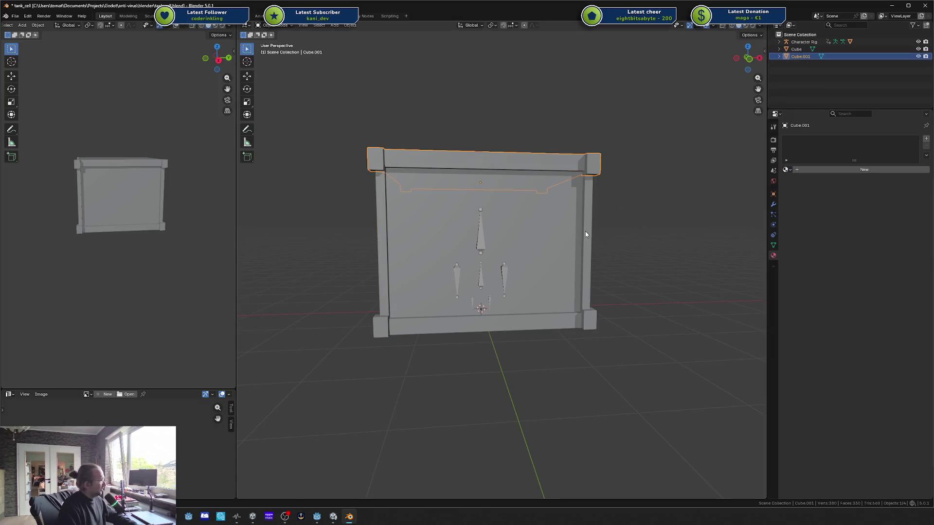
shift+click(590, 243)
key(ctrl+j)
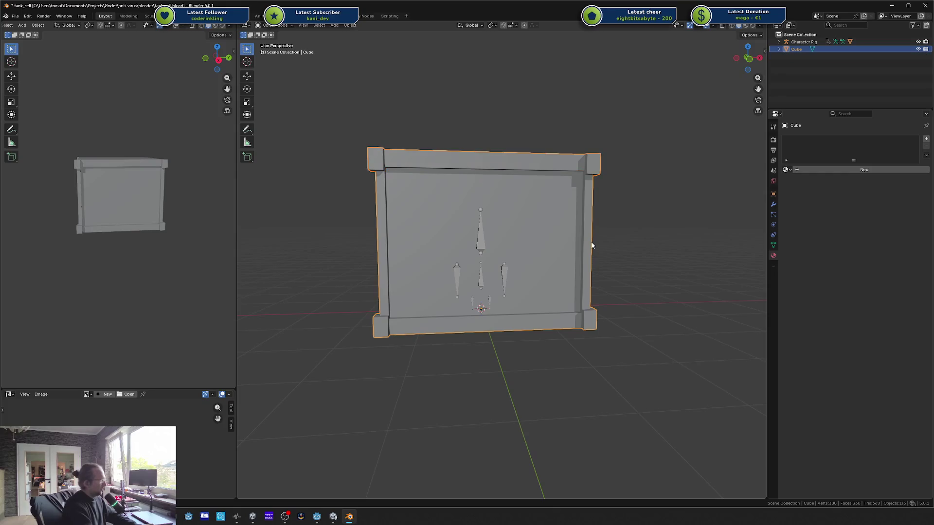
Step: Save the file and assign the existing Character material to the merged tank
key(ctrl+s)
click(787, 170)
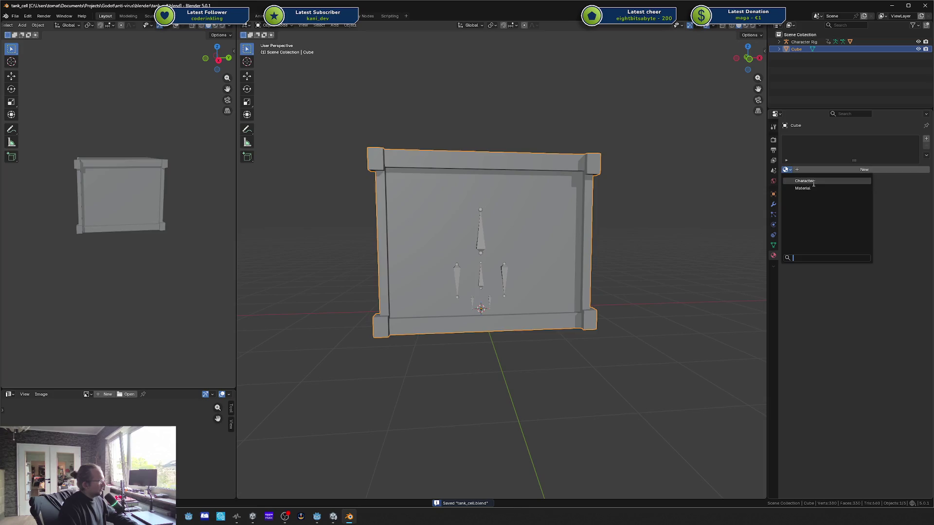
click(805, 181)
Step: In Edit Mode, enlarge the UV editor, select the whole mesh and unwrap it from a front view
key(Tab)
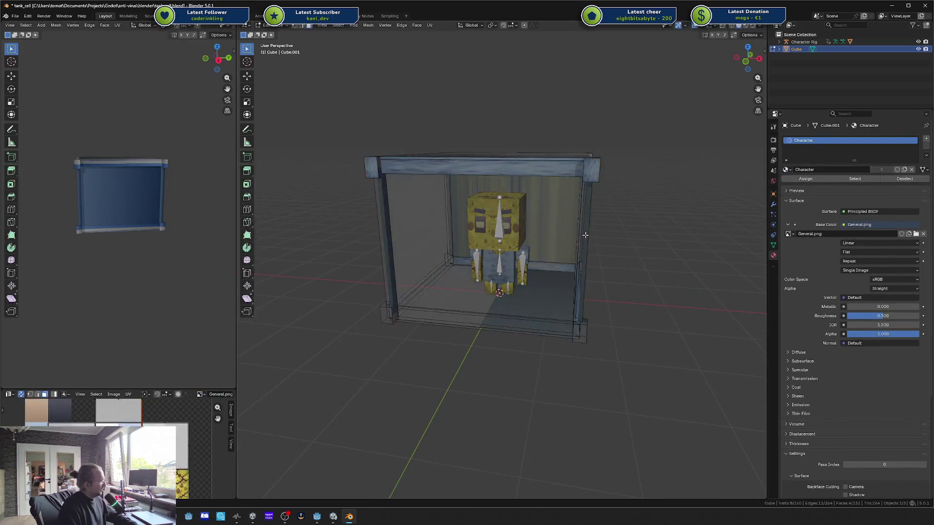
key(a)
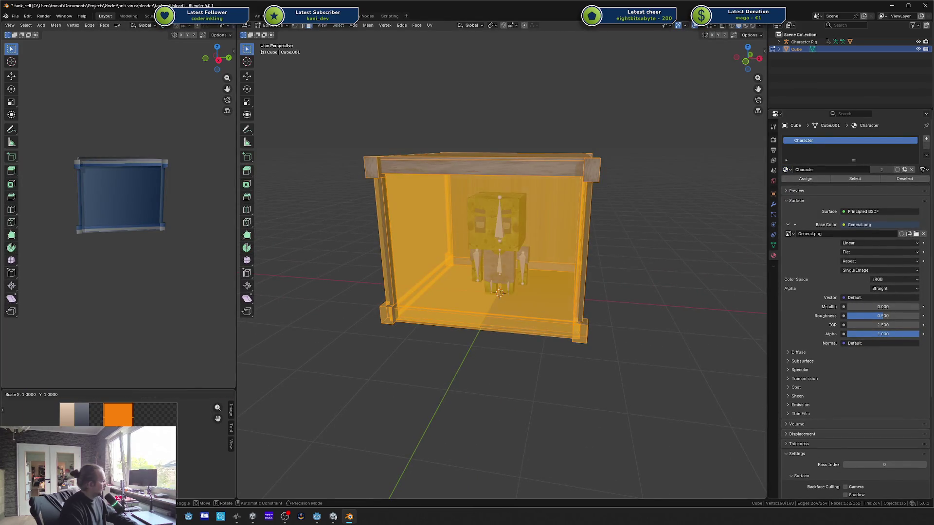
scroll(118, 448, up, 5)
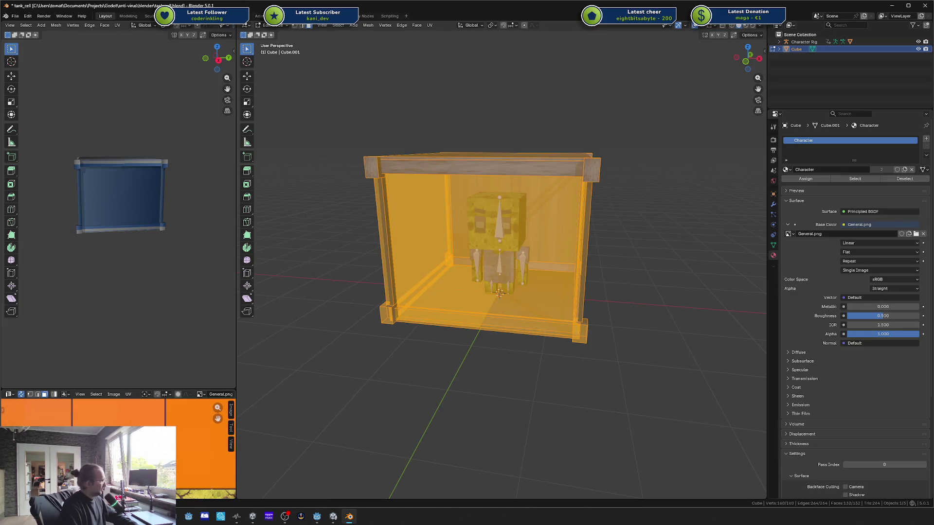
key(alt+a)
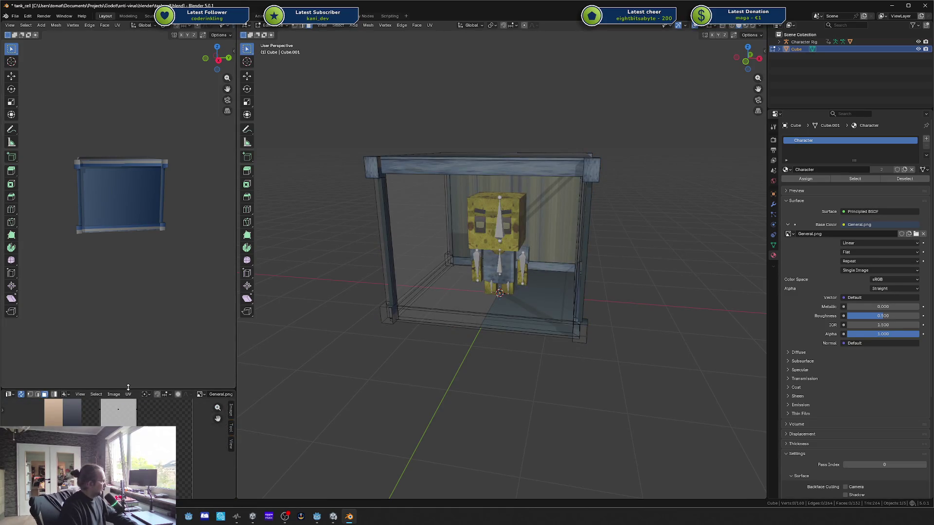
drag(128, 388, 128, 229)
key(KP_1)
key(a)
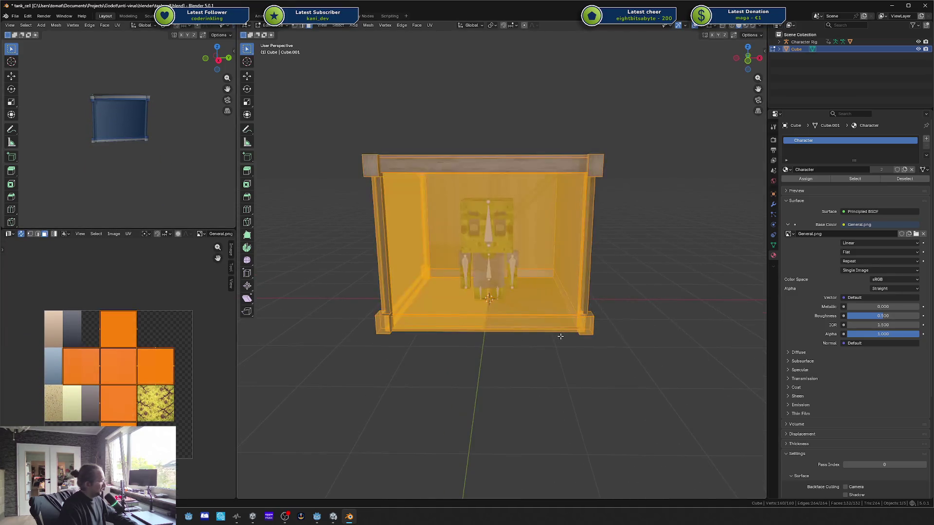
key(u)
click(551, 373)
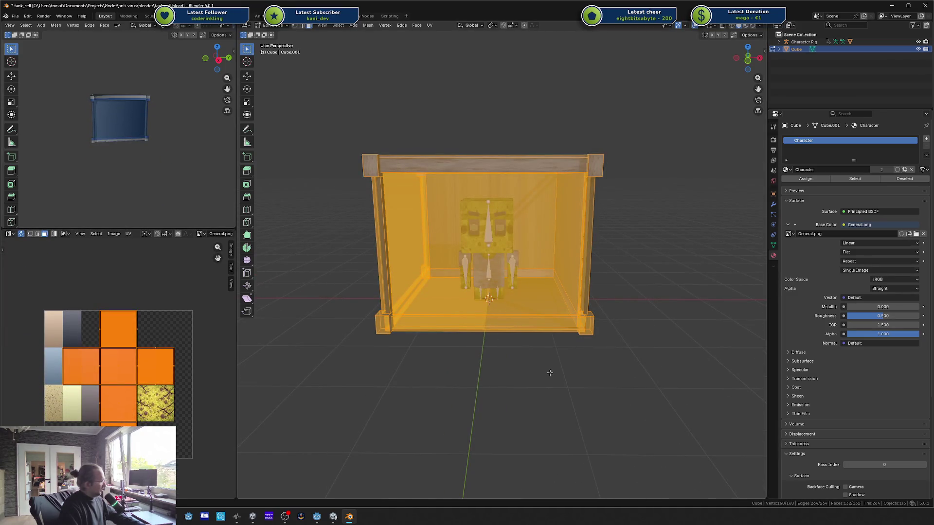
key(KP_1)
Step: Cube-project the tank's UVs and shrink the islands onto a grey tile of General.png
key(u)
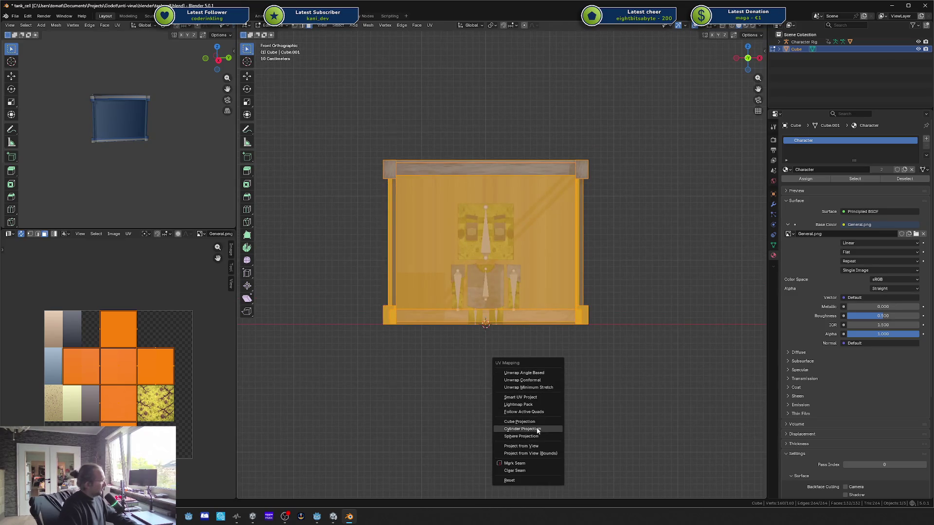
click(536, 424)
key(s)
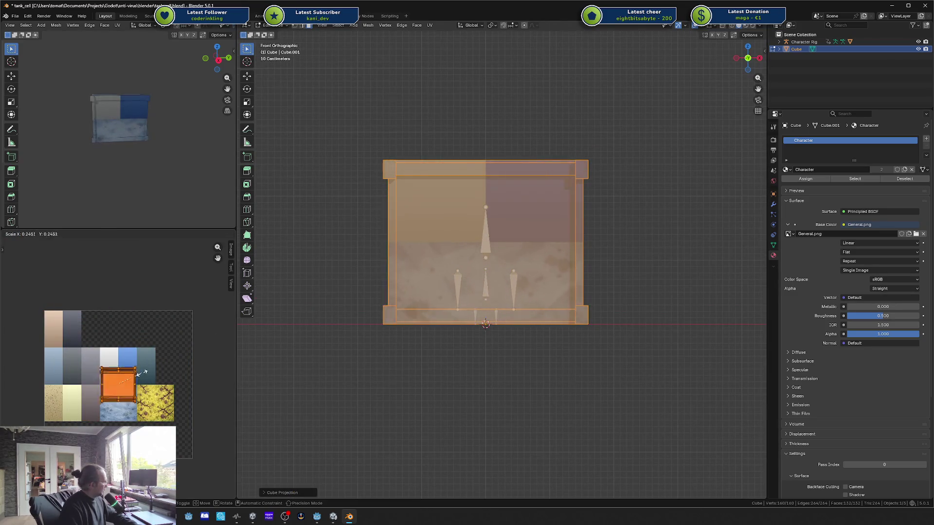
click(130, 379)
key(g)
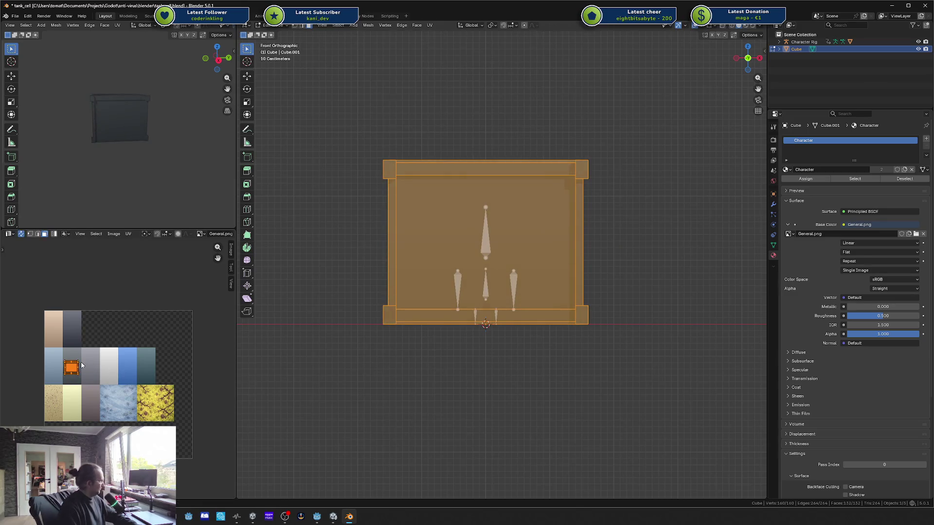
key(Escape)
key(ctrl+z)
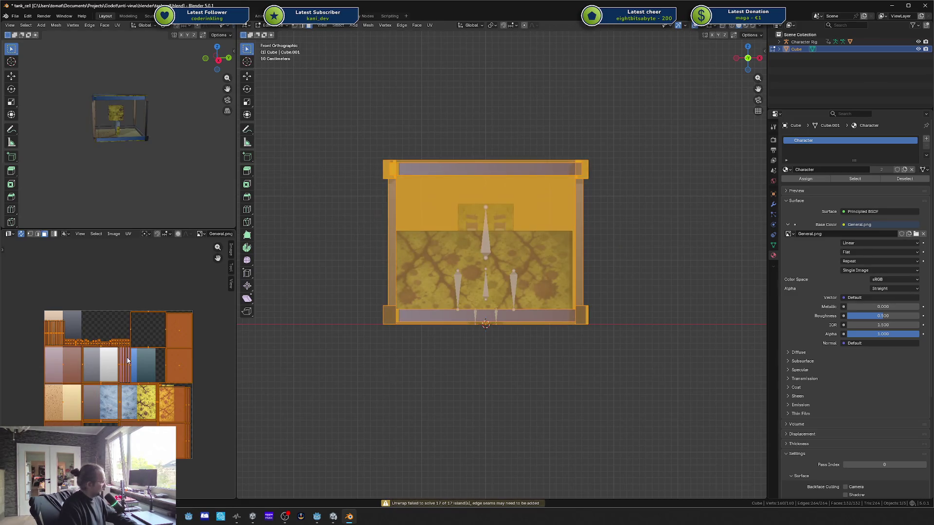
key(ctrl+z)
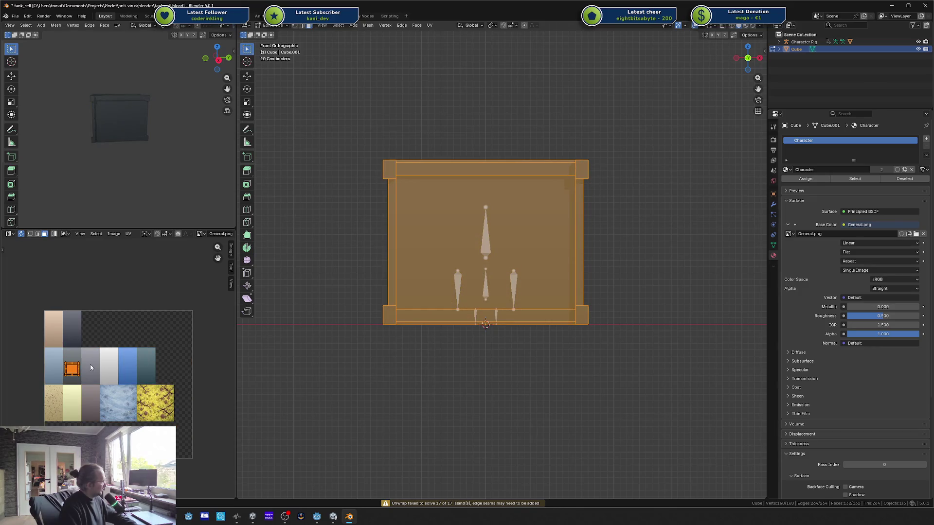
Step: Deselect the mesh and select the large inner back wall face
right_click(90, 368)
click(460, 333)
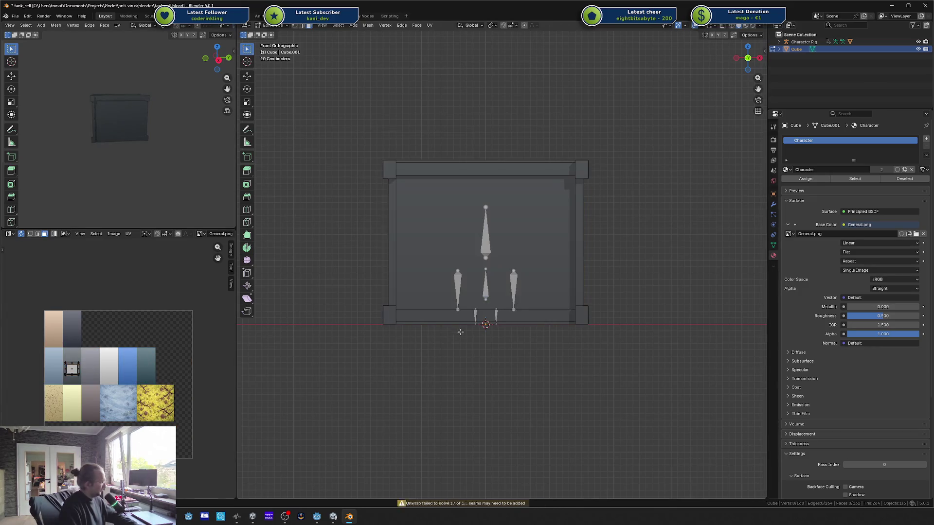
click(462, 232)
click(608, 256)
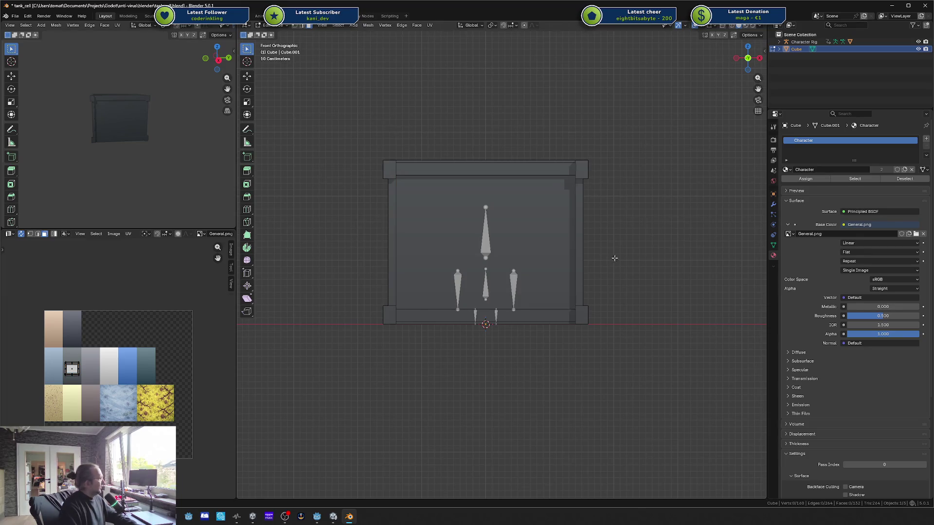
Step: Return to Object Mode and save the blend file, leaving Character's name unchanged
key(Tab)
click(650, 264)
key(ctrl+s)
double_click(806, 141)
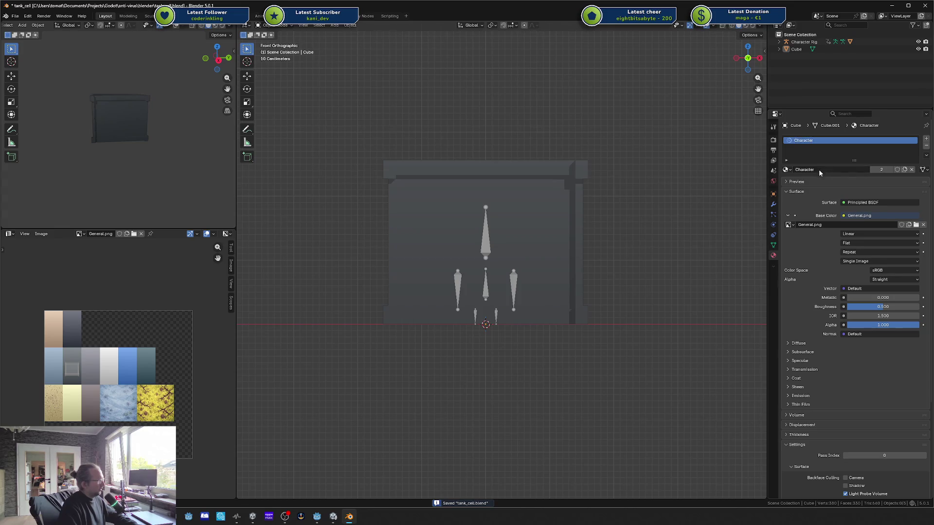
key(Return)
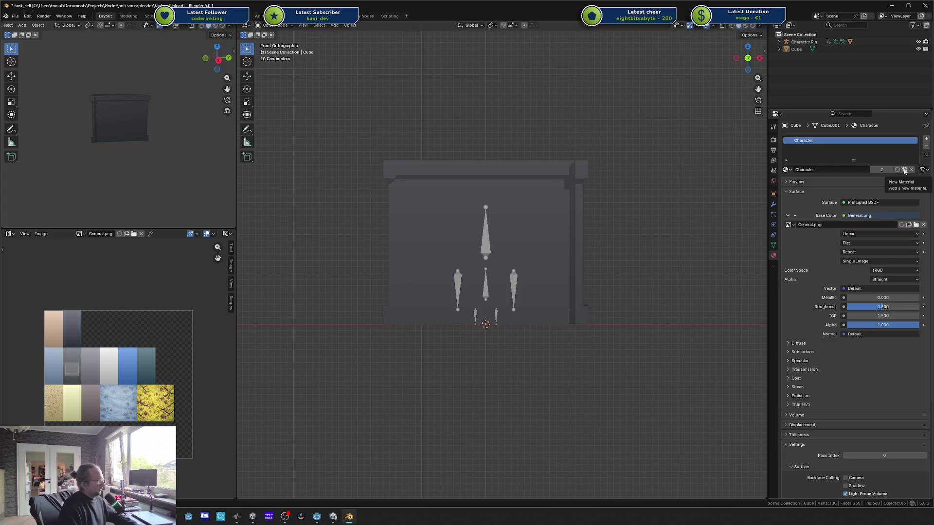
Step: Duplicate the material, rename the copy 'Chamber', and save
click(904, 170)
double_click(844, 170)
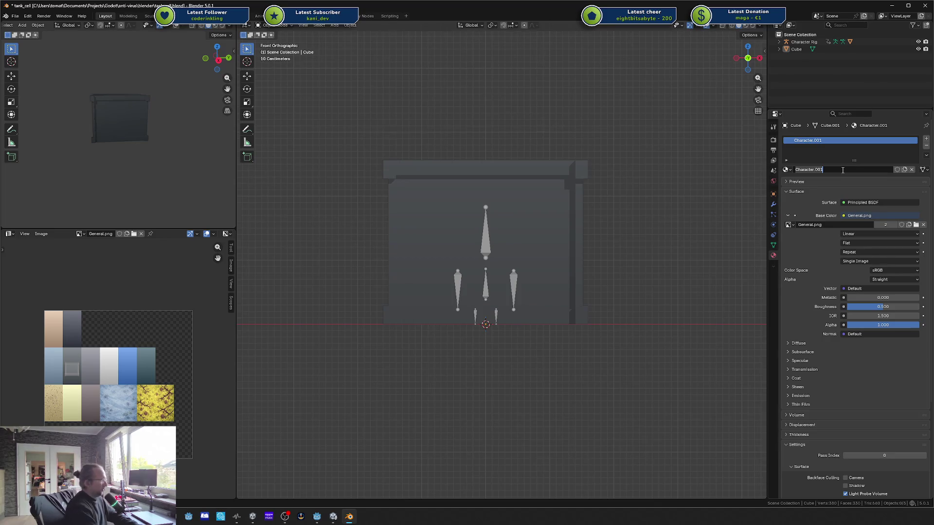
text(Chamber)
key(Return)
key(ctrl+s)
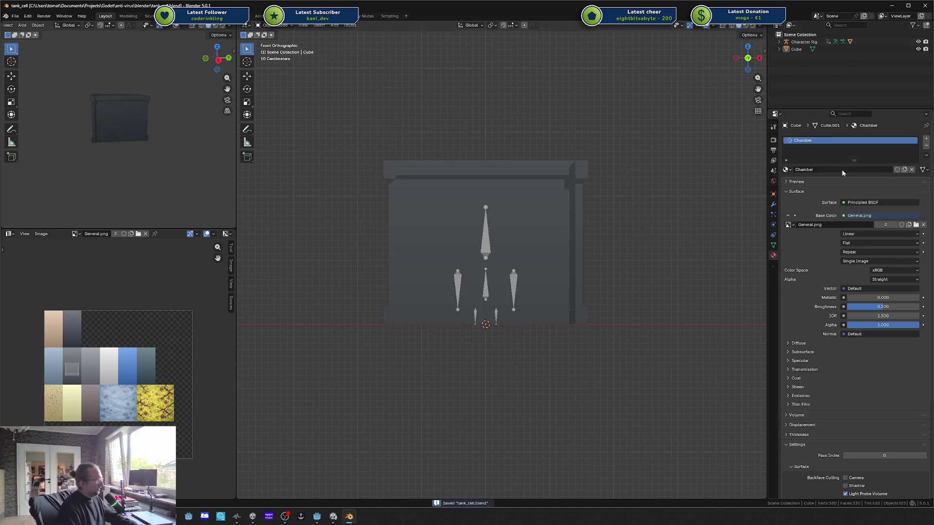
Step: Duplicate Chamber again, rename the copy 'Chamber Glas', and select the cell
click(904, 170)
double_click(856, 169)
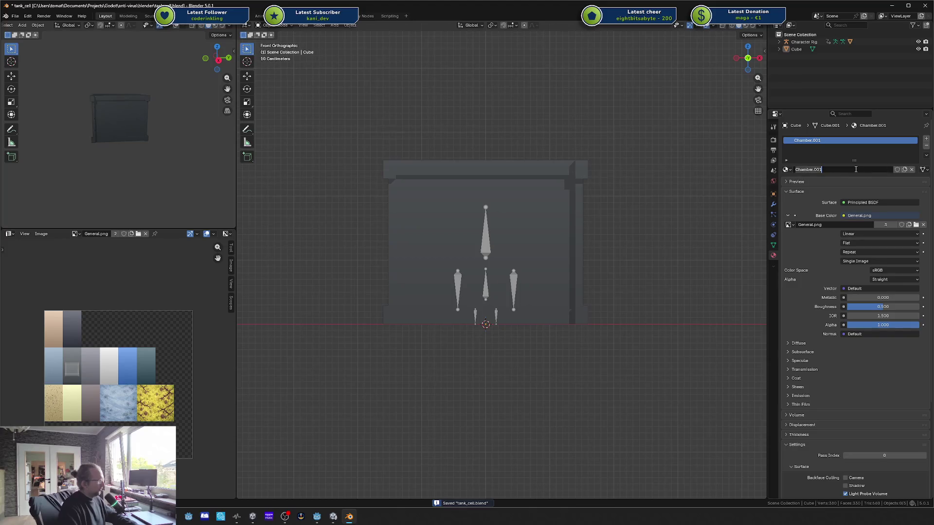
key(End)
key(BackSpace)
key(BackSpace)
key(BackSpace)
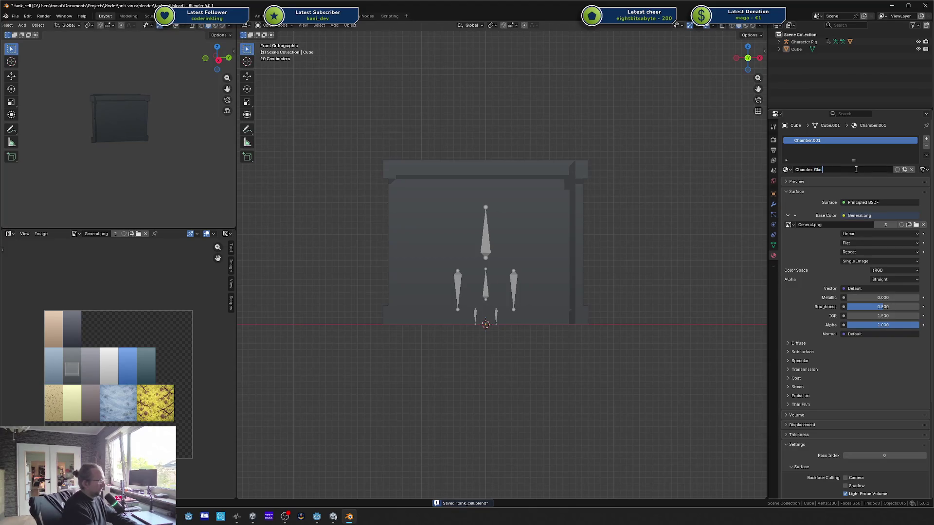
key(Return)
click(491, 227)
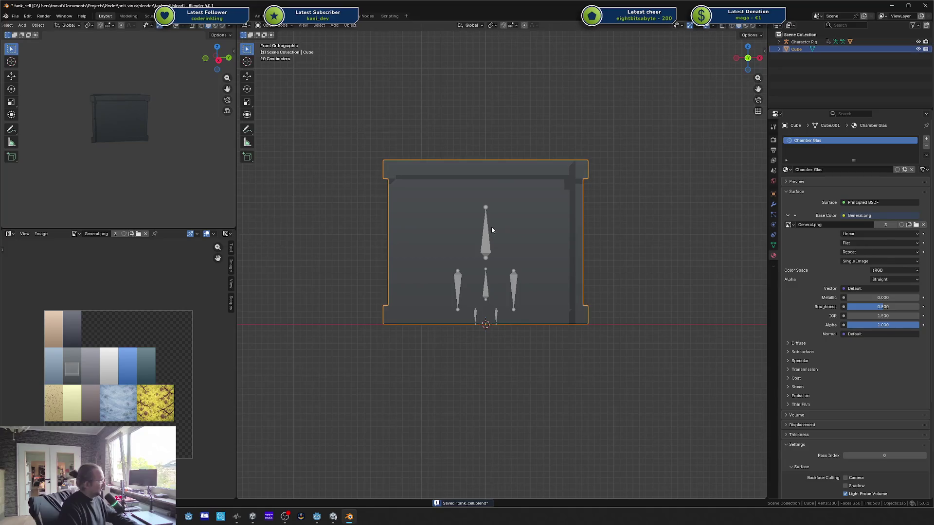
Step: In Edit Mode, select the connected glass wall faces of the cell
key(Tab)
click(546, 220)
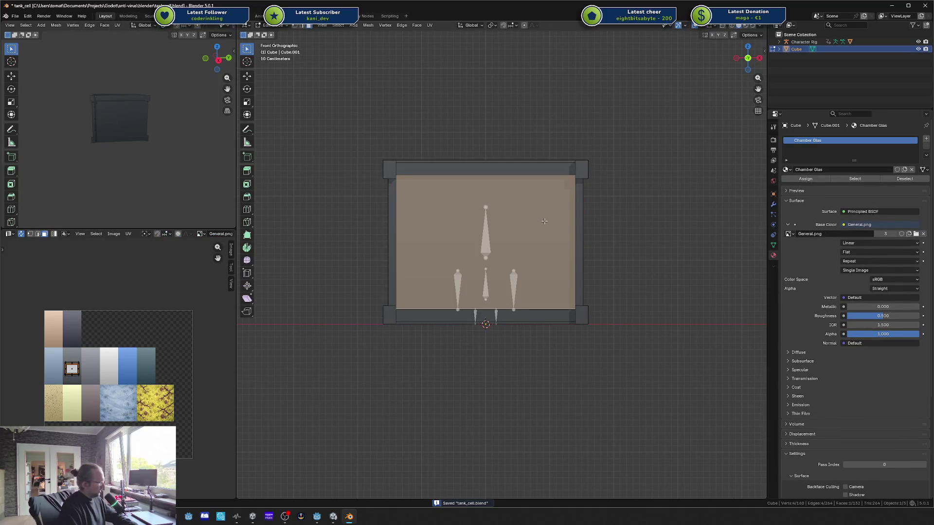
key(ctrl+l)
drag(544, 221, 569, 234)
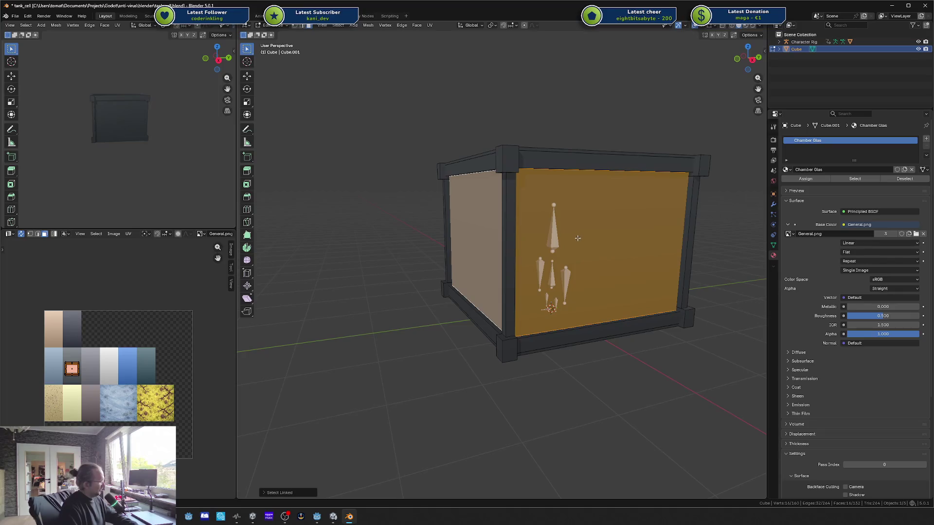
key(alt+a)
key(l)
mouse_move(579, 238)
mouse_down()
mouse_move(559, 231)
mouse_move(591, 224)
mouse_up()
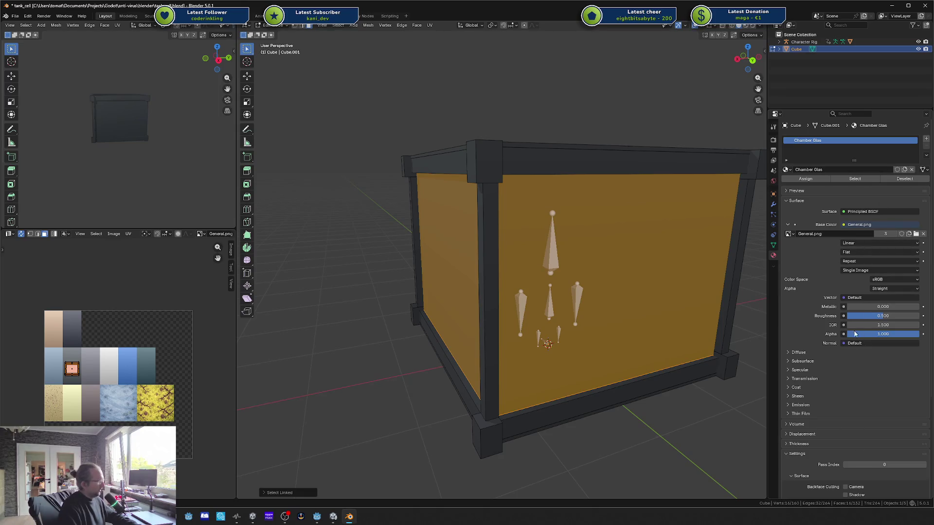
click(821, 180)
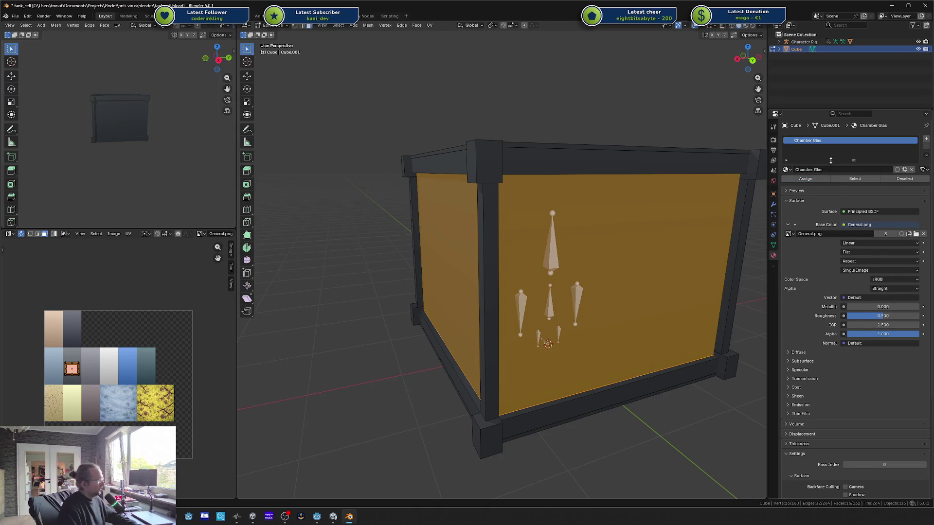
key(alt+a)
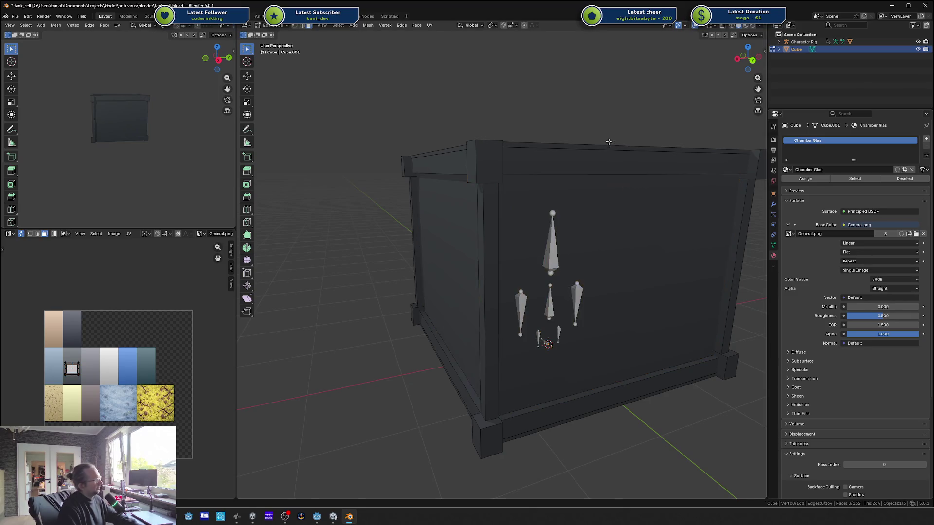
key(ctrl+z)
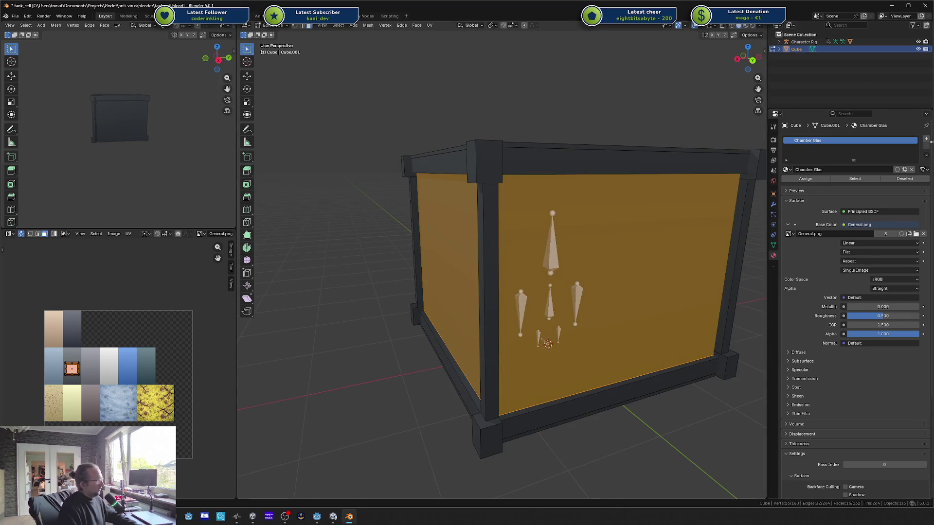
Step: Add a second material slot, setting slot 1 to Chamber and slot 2 to Chamber Glas
click(926, 138)
click(827, 141)
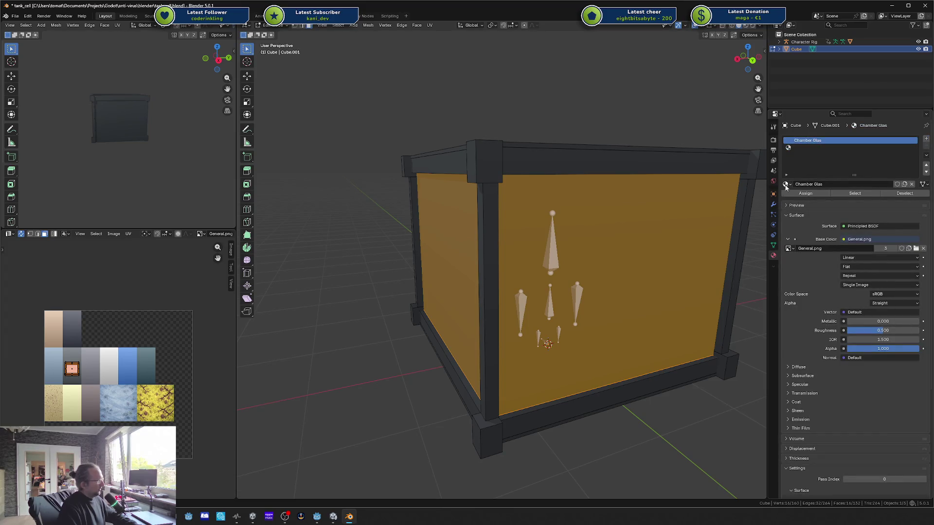
click(785, 184)
click(820, 197)
click(827, 148)
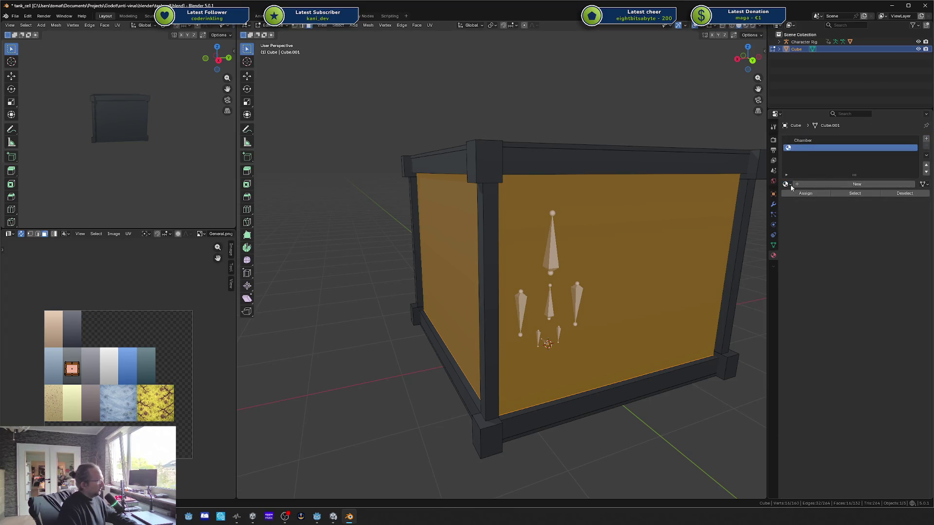
click(786, 184)
click(798, 207)
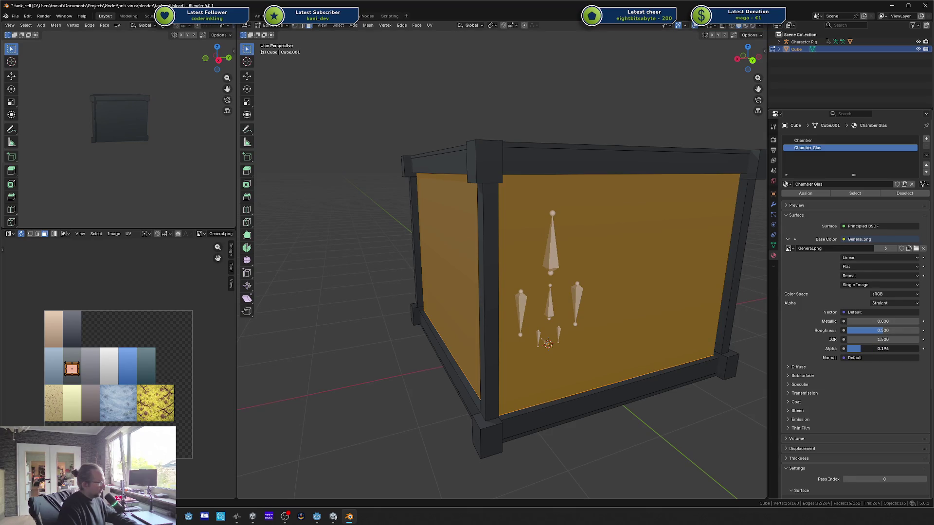
Step: Set Chamber Glas's Alpha to 0.2 and show textures in the side view
text(0.2)
key(Return)
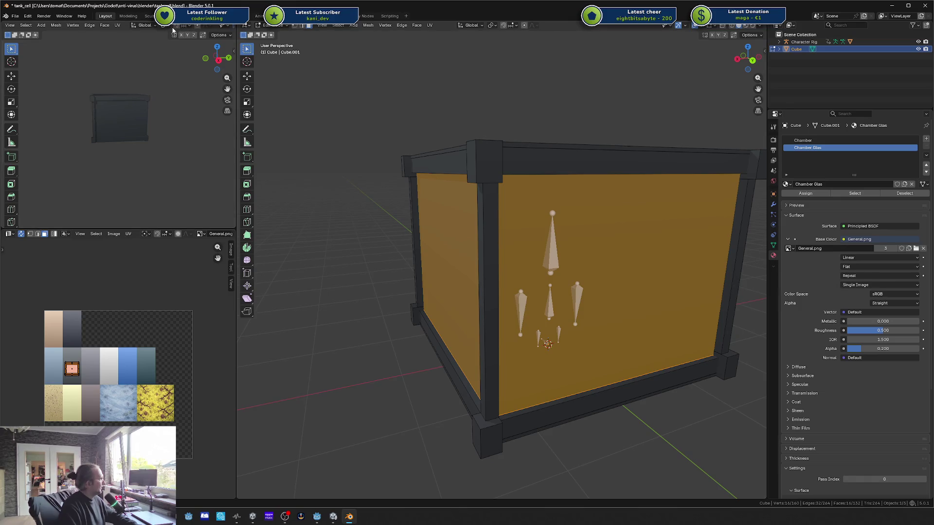
scroll(174, 28, down, 5)
click(215, 26)
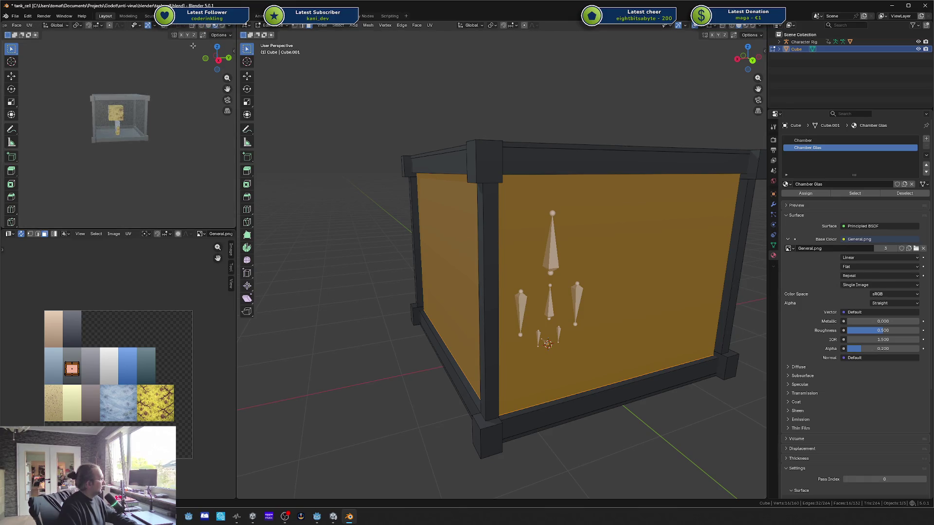
Step: Orbit both viewports to front views and enable textured shading in the main view
scroll(103, 109, up, 5)
drag(103, 109, 167, 135)
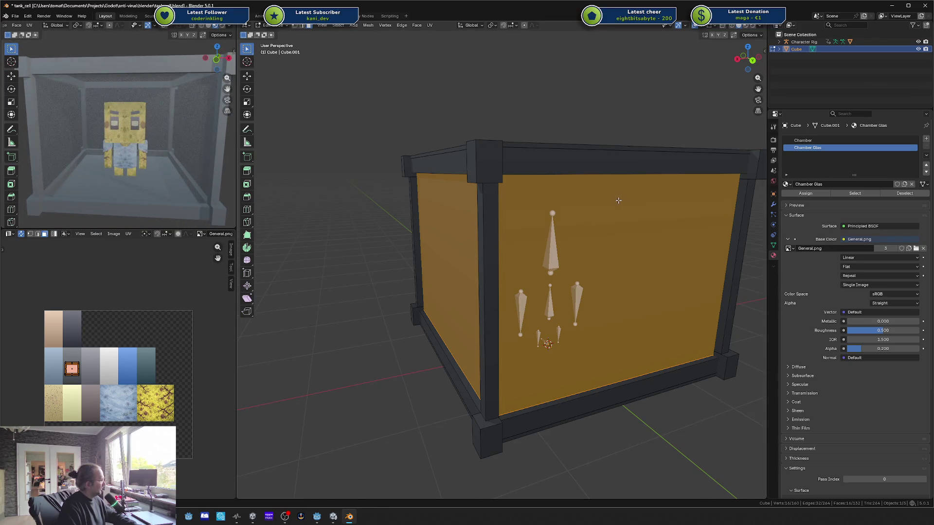
drag(618, 201, 612, 196)
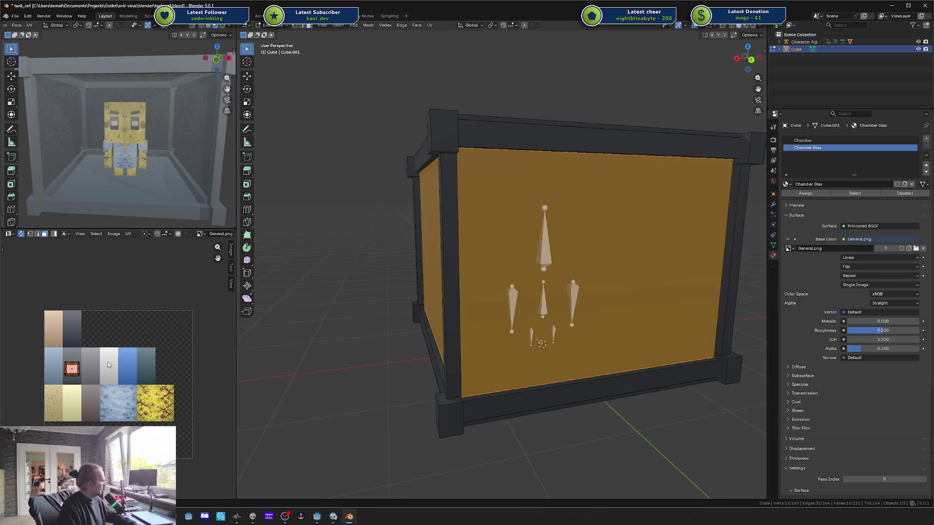
key(KP_1)
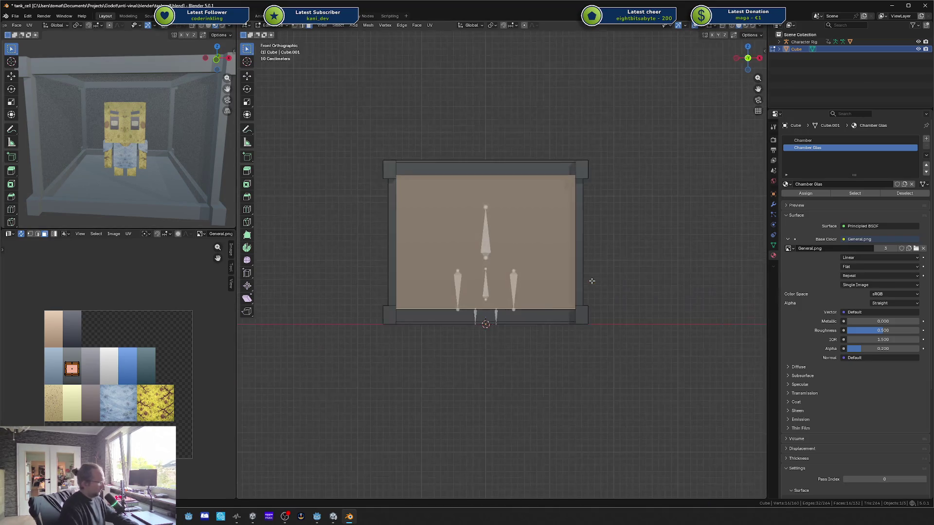
click(746, 26)
scroll(584, 193, up, 3)
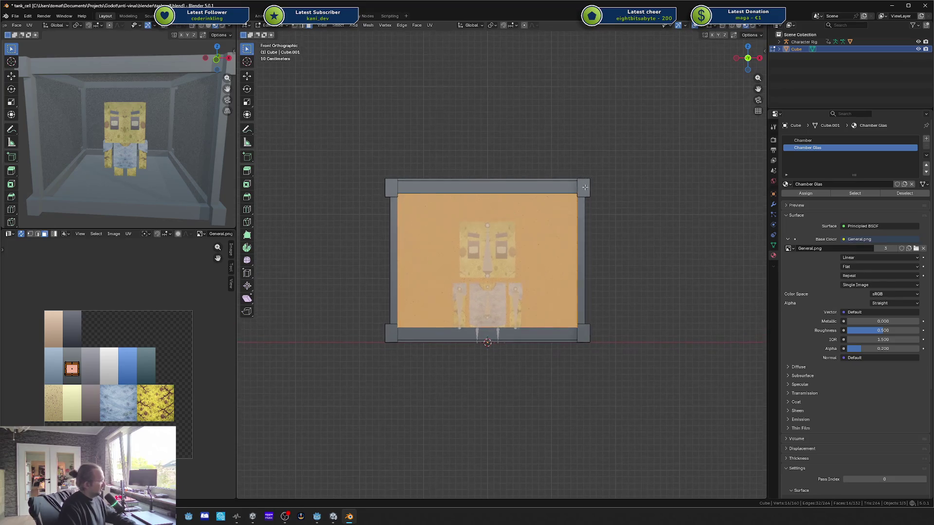
Step: Cube-project the glass wall UVs and scale and move them onto the pale blue frosted tile
key(u)
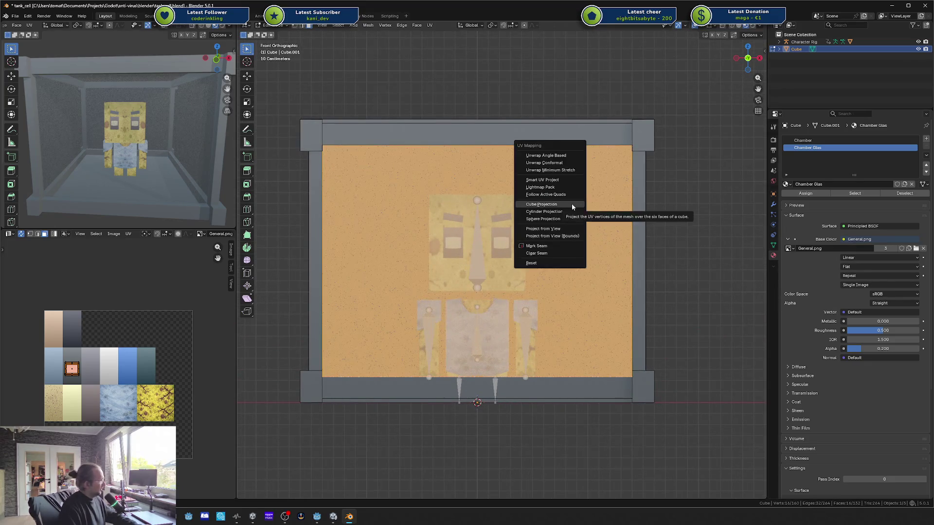
click(570, 211)
key(s)
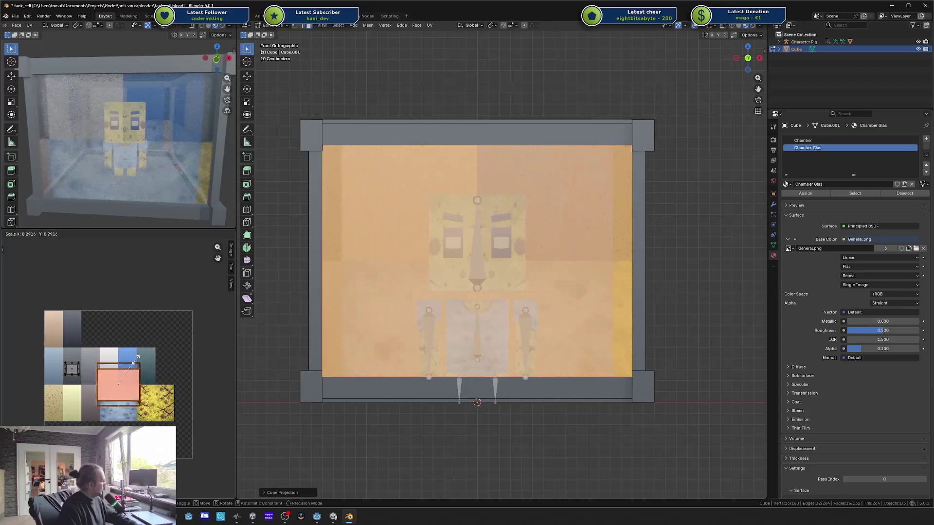
click(122, 364)
key(g)
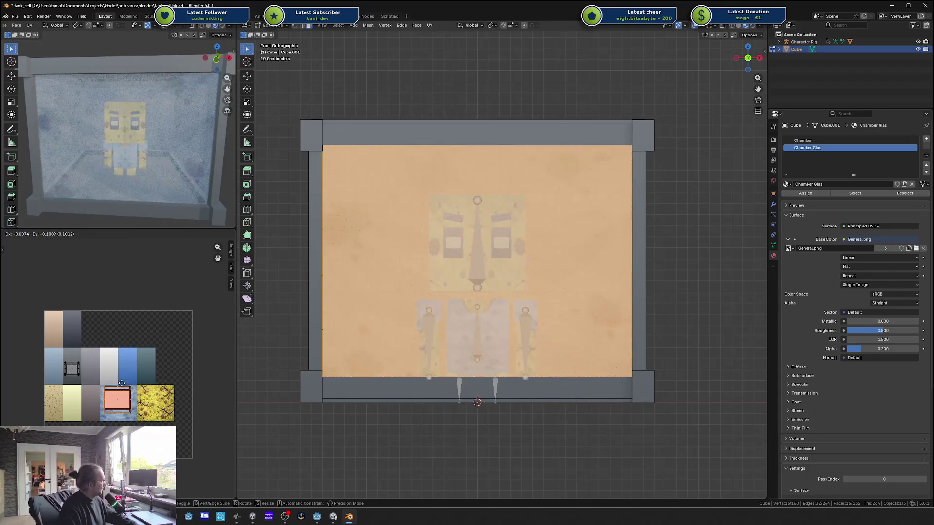
click(122, 383)
key(s)
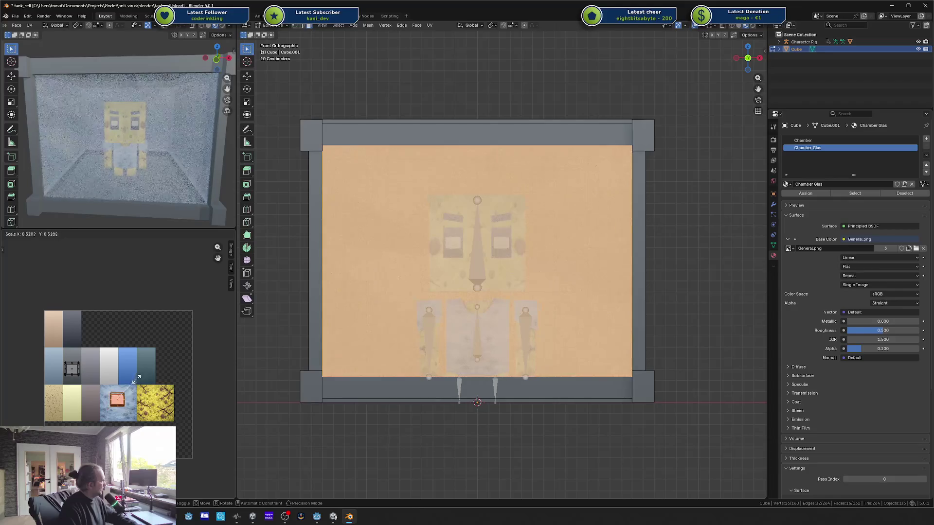
click(132, 389)
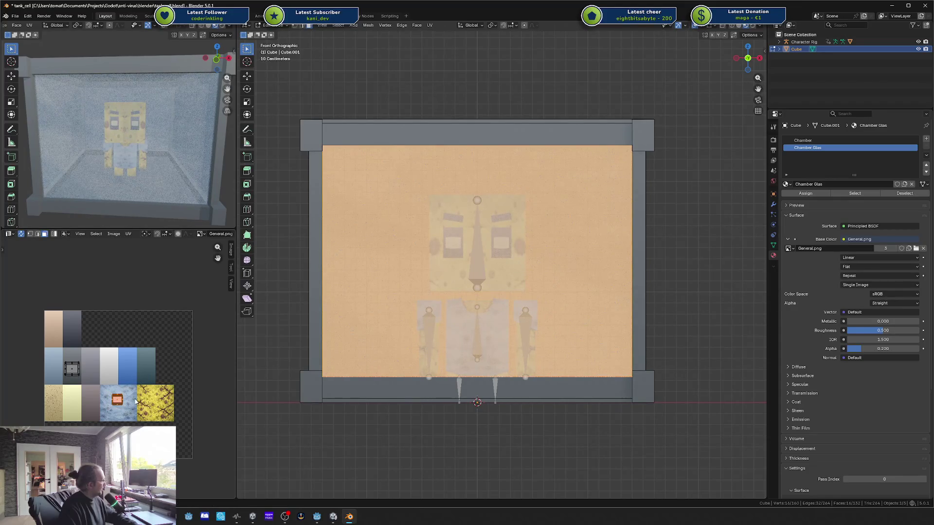
scroll(136, 401, up, 5)
key(g)
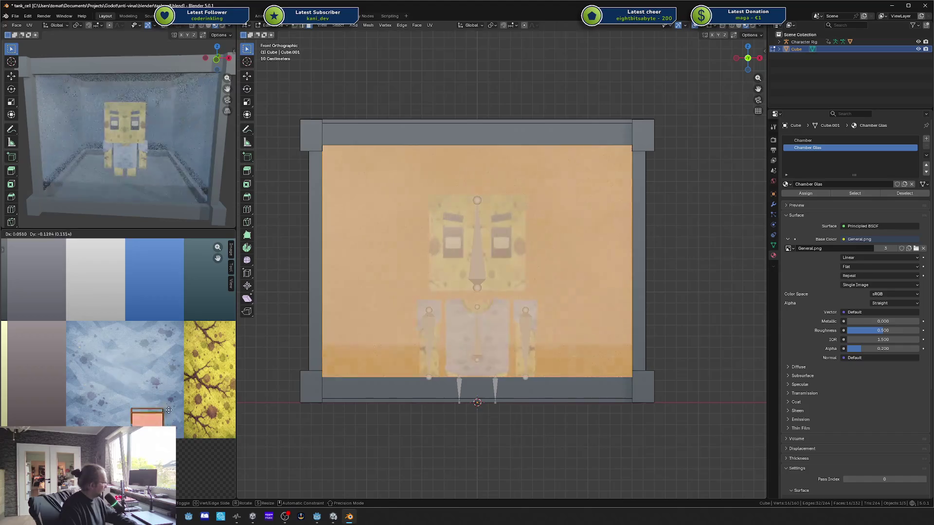
click(141, 365)
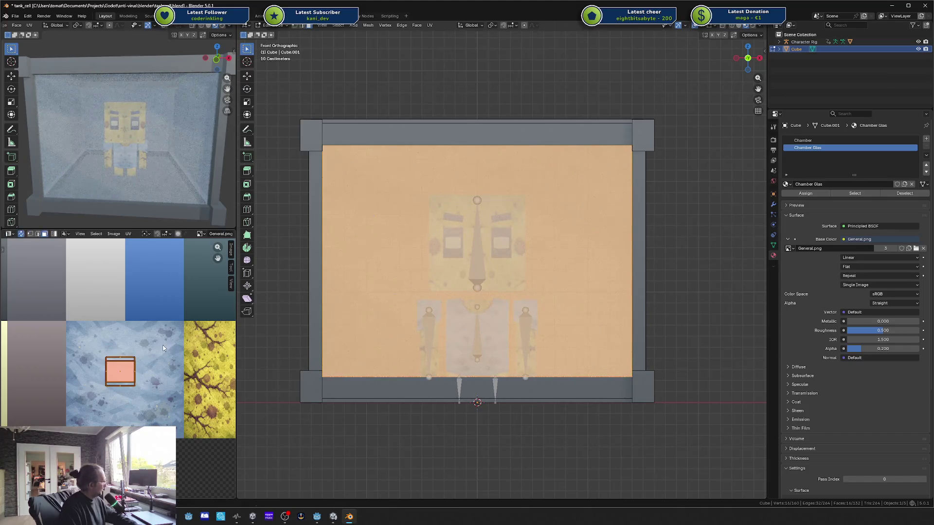
key(Tab)
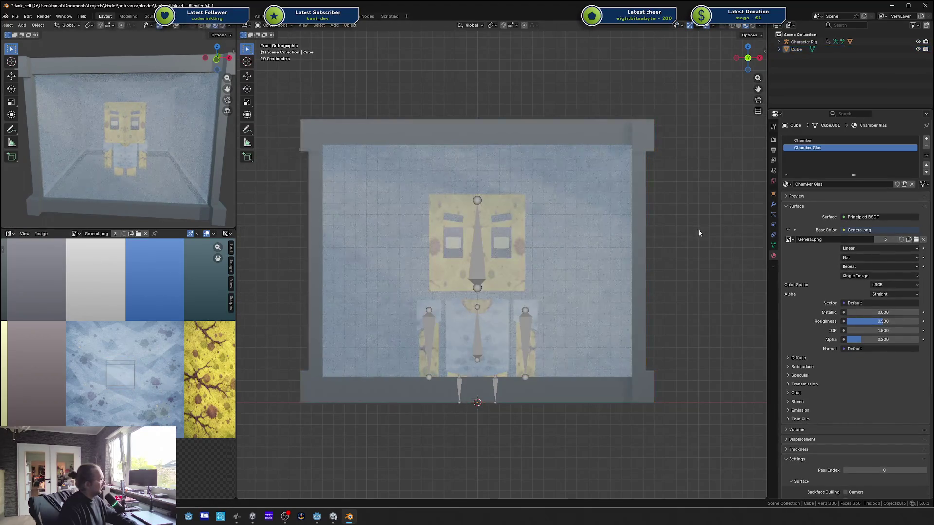
Step: Orbit around the textured tank and save tank_cell.blend
mouse_move(698, 230)
mouse_down()
mouse_move(653, 250)
mouse_move(592, 248)
mouse_move(684, 240)
mouse_up()
key(ctrl+s)
drag(210, 152, 187, 153)
scroll(153, 289, down, 4)
scroll(135, 310, up, 1)
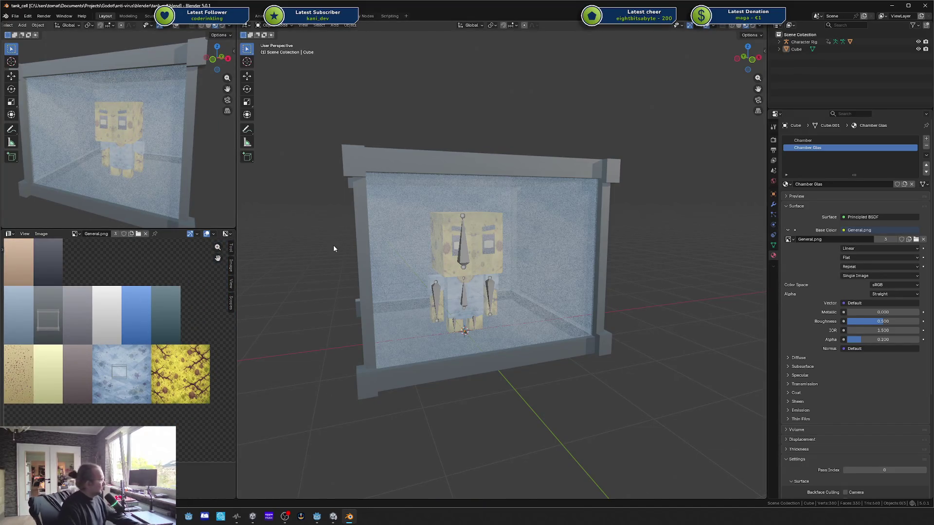
click(615, 180)
mouse_move(615, 180)
mouse_down()
mouse_move(556, 153)
mouse_move(544, 166)
mouse_move(540, 195)
mouse_up()
Step: Check the tank's faces in Edit Mode, save again, and switch to Godot
key(Tab)
key(alt+a)
click(532, 177)
key(Tab)
scroll(577, 203, down, 5)
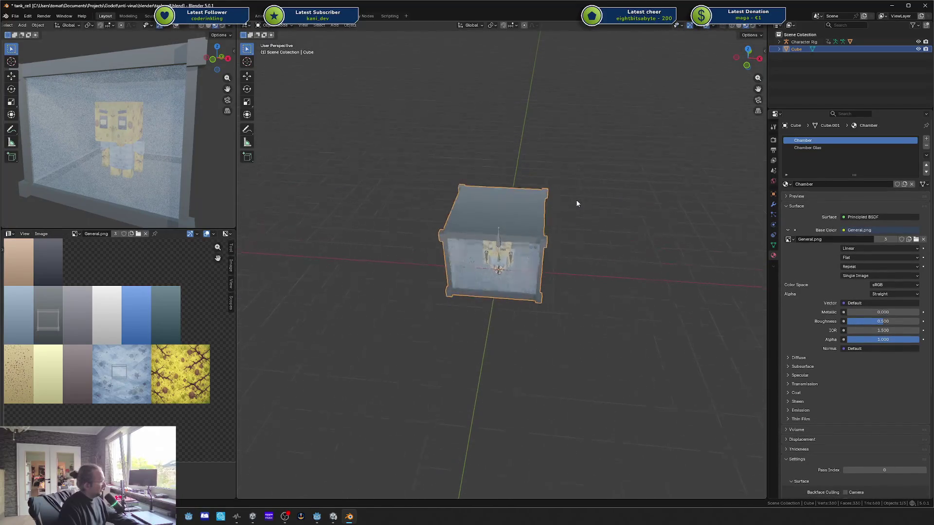
scroll(578, 204, up, 5)
key(Tab)
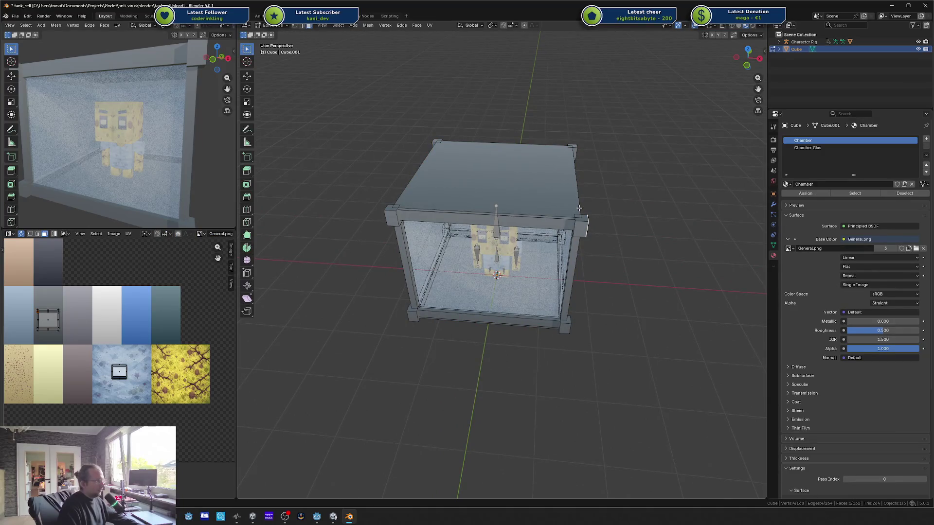
mouse_move(579, 208)
mouse_down()
mouse_move(527, 253)
mouse_move(538, 260)
mouse_move(577, 235)
mouse_up()
key(Tab)
key(ctrl+s)
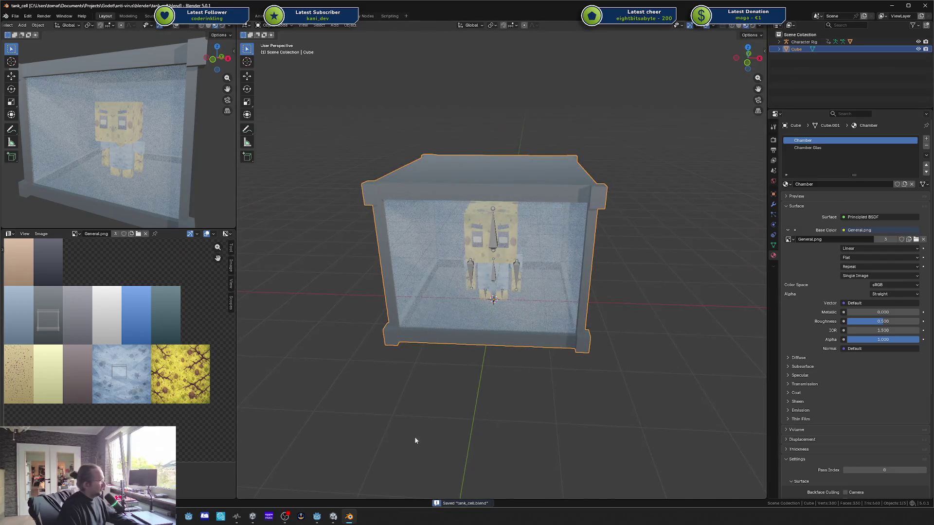
click(321, 519)
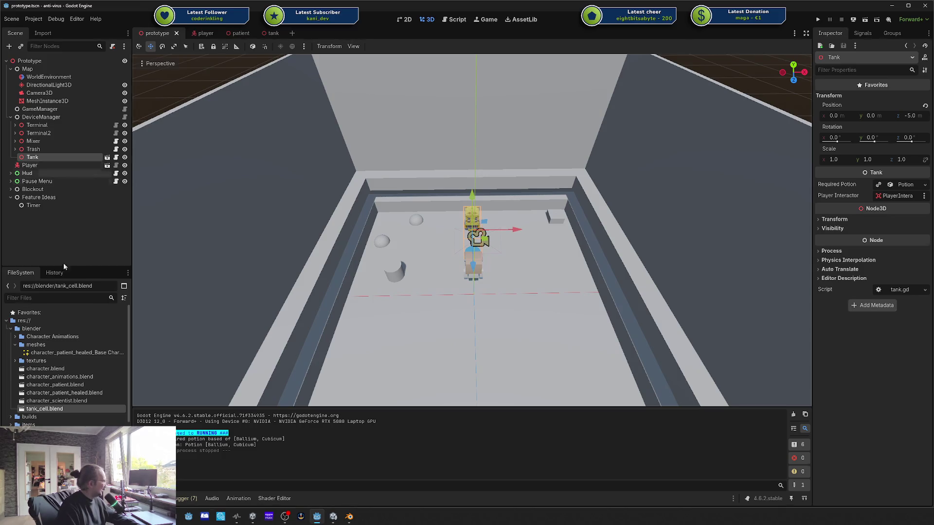
double_click(51, 409)
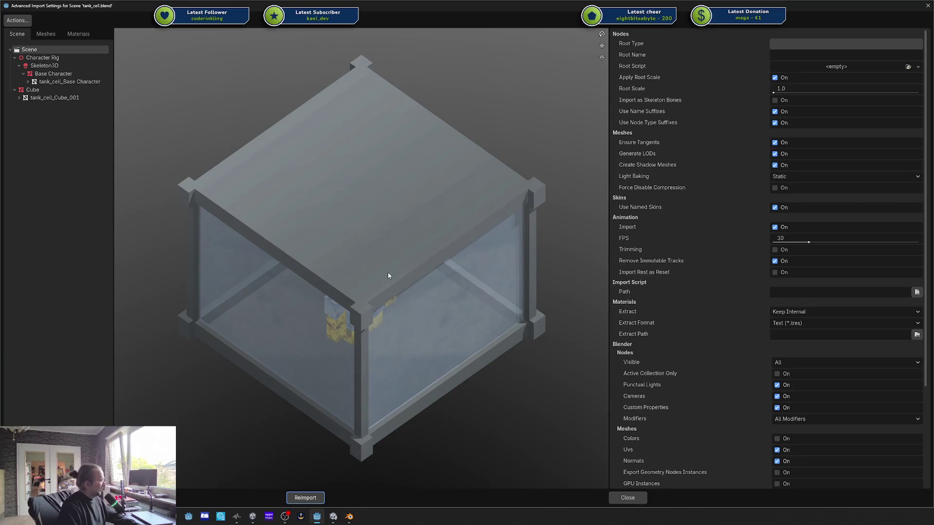
mouse_move(388, 276)
mouse_down()
mouse_move(385, 243)
mouse_move(350, 261)
mouse_move(394, 279)
mouse_move(381, 261)
mouse_move(355, 266)
mouse_move(315, 296)
mouse_move(262, 267)
mouse_move(282, 238)
mouse_move(376, 259)
mouse_move(384, 289)
mouse_move(374, 265)
mouse_move(452, 277)
mouse_move(423, 287)
mouse_move(399, 263)
mouse_move(375, 269)
mouse_up()
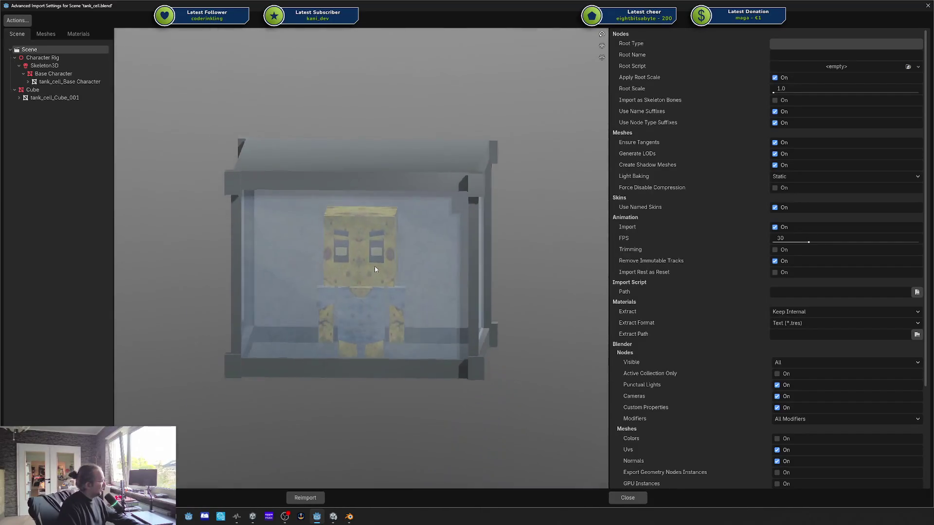
click(43, 57)
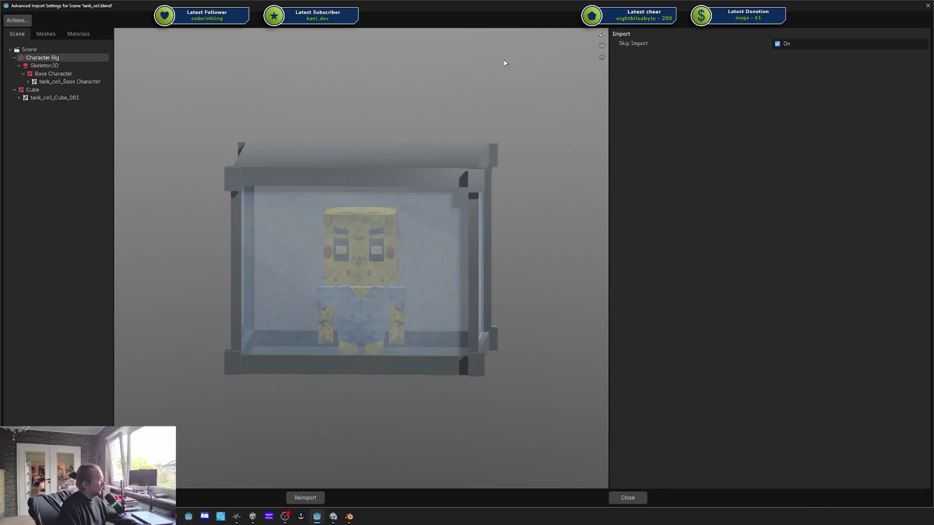
click(928, 6)
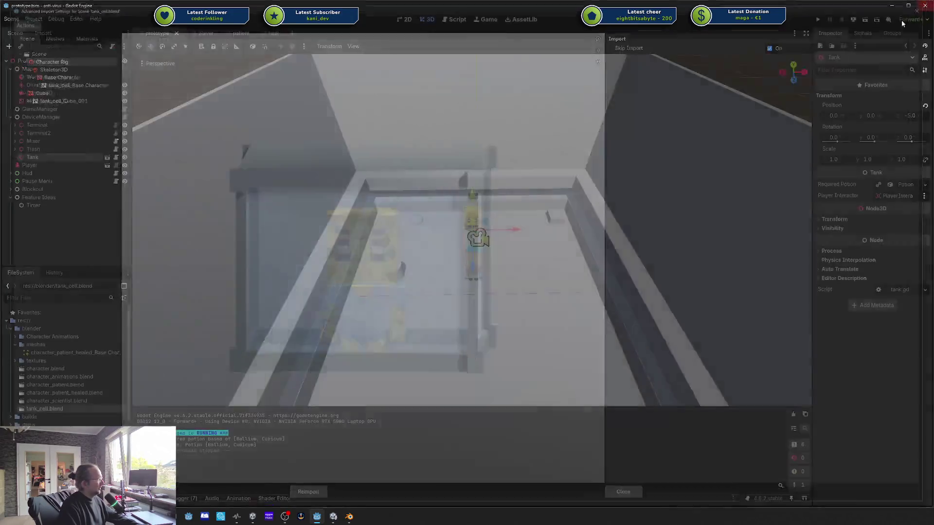
Step: Rename the Cube object and its mesh to 'Chamber', then return to Godot
click(355, 517)
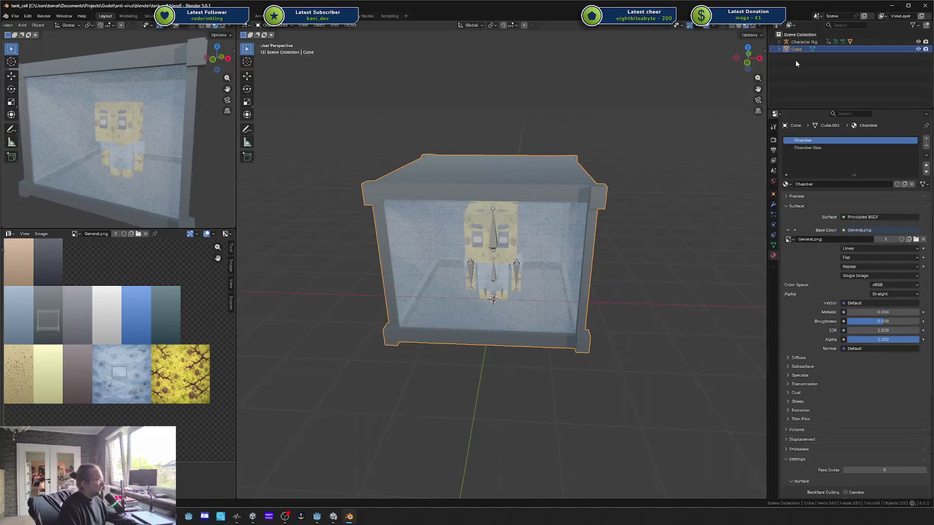
double_click(796, 49)
text(c)
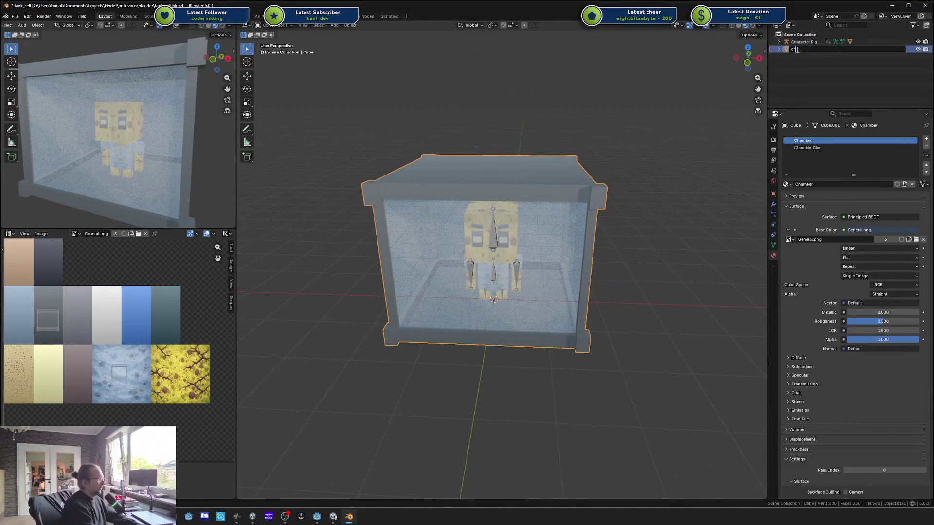
key(Return)
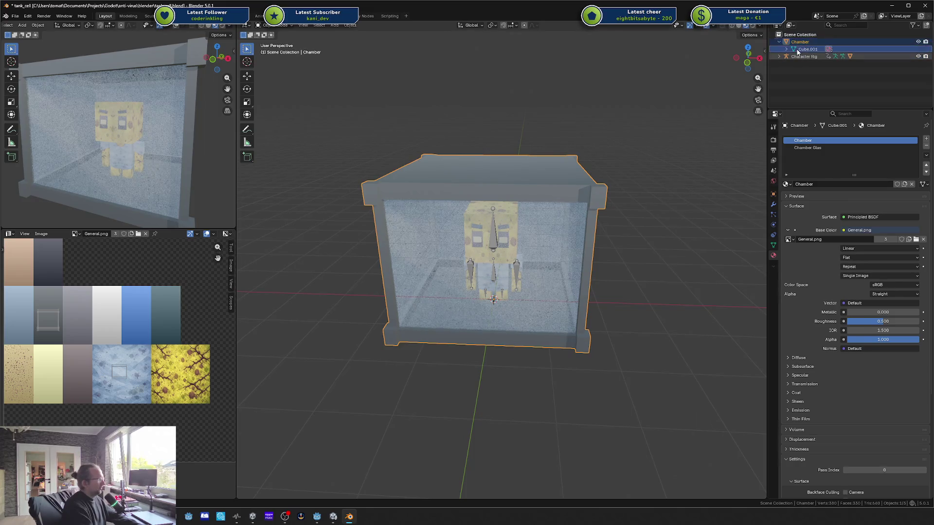
double_click(798, 49)
text(mber)
key(Return)
key(alt+Tab)
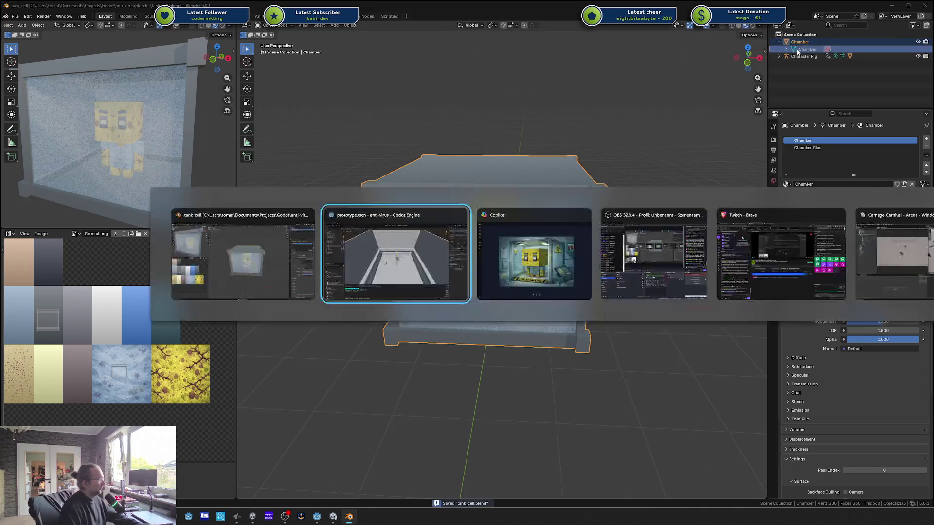
key(alt+Tab)
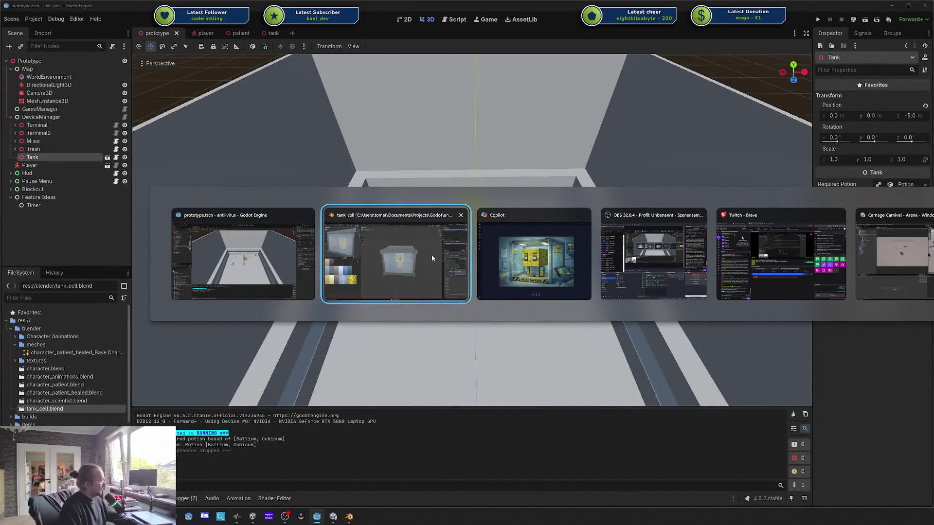
Step: Review tank_cell.blend's import settings and close them
key(Escape)
click(455, 180)
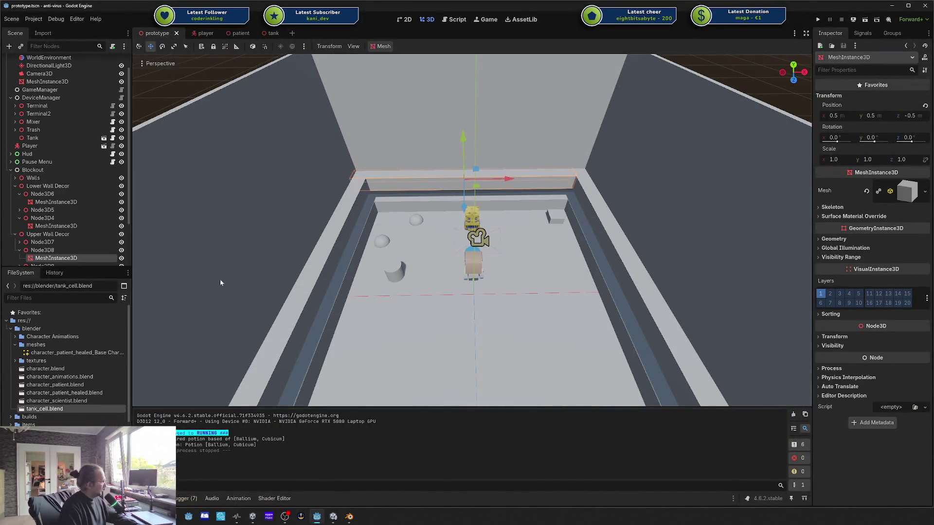
double_click(43, 409)
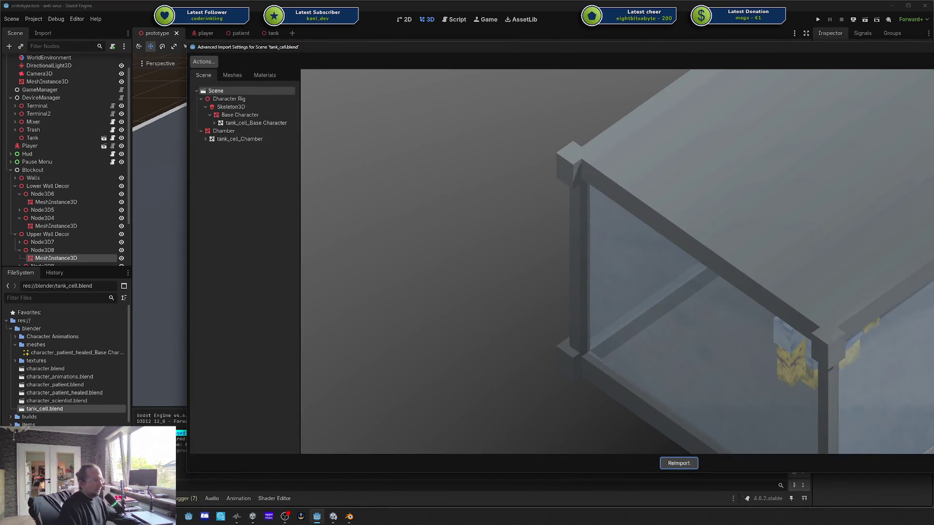
key(Return)
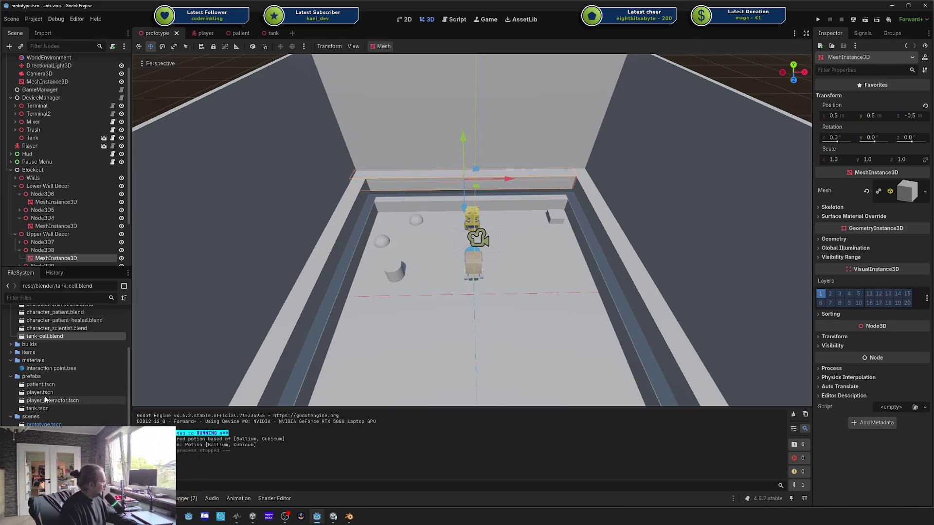
Step: Open tank.tscn and add tank_cell.blend as an instance under the Tank node
double_click(38, 409)
click(311, 331)
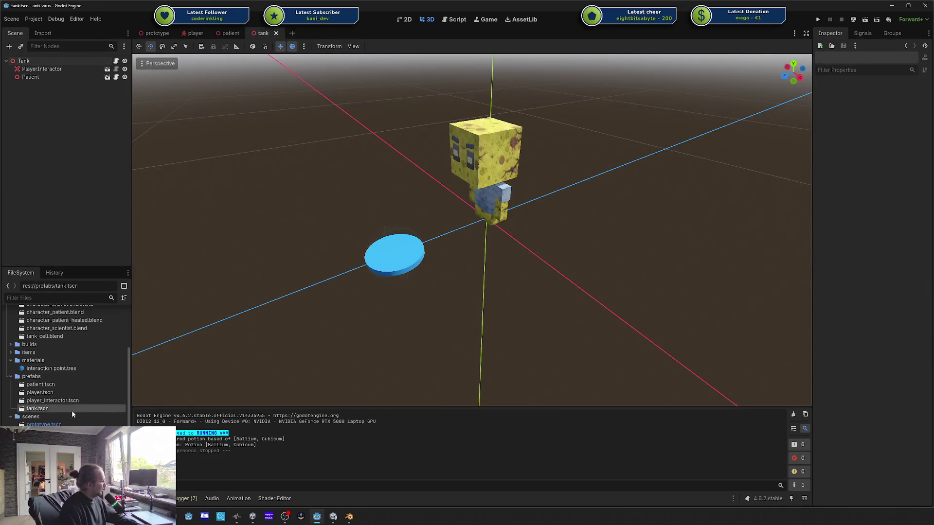
click(52, 336)
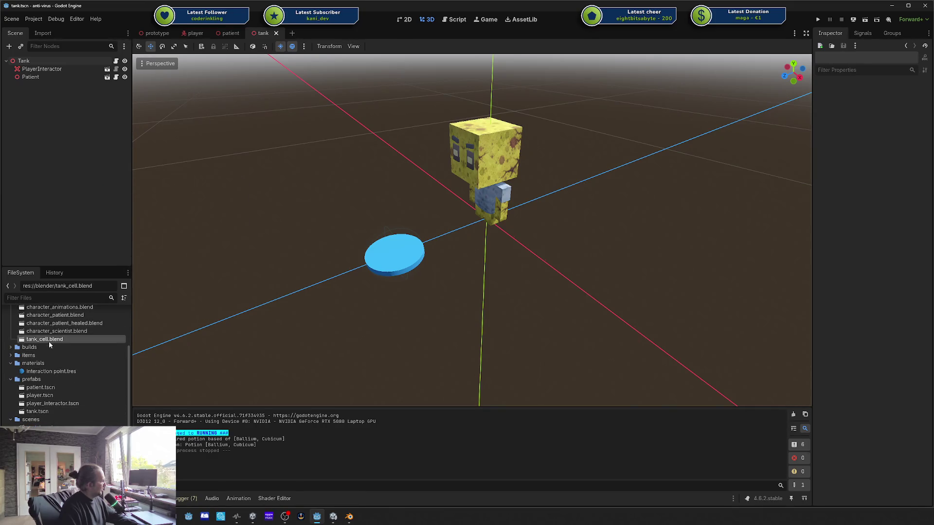
mouse_move(48, 341)
mouse_down()
mouse_move(36, 81)
mouse_move(25, 61)
mouse_up()
mouse_move(576, 285)
mouse_down()
mouse_move(635, 276)
mouse_move(641, 285)
mouse_up()
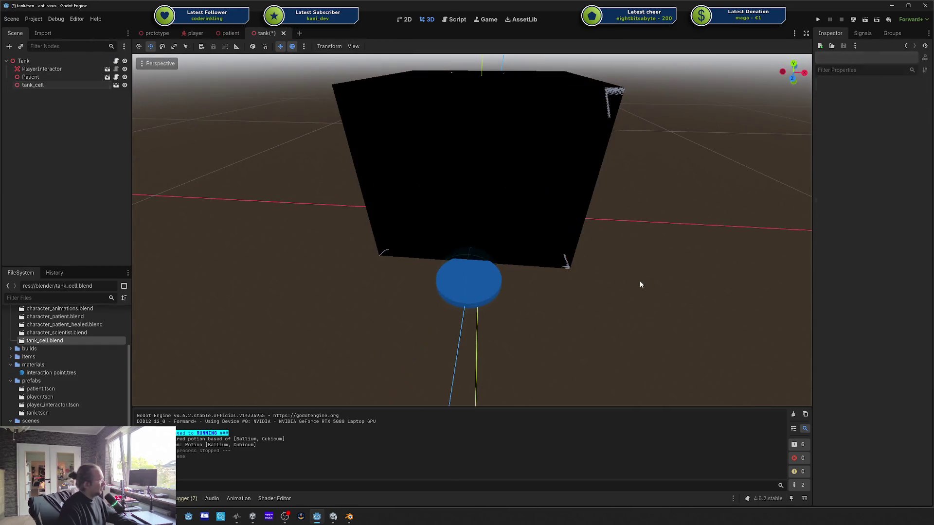
click(45, 83)
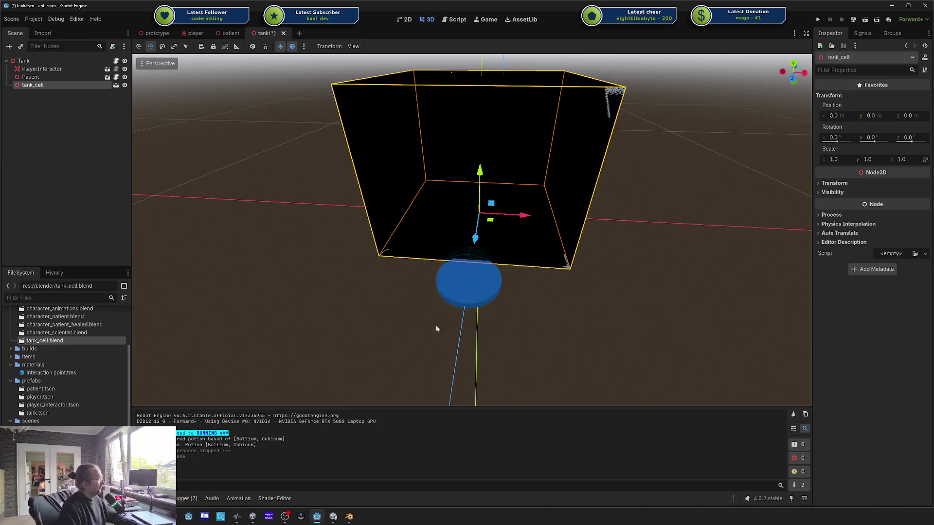
double_click(92, 340)
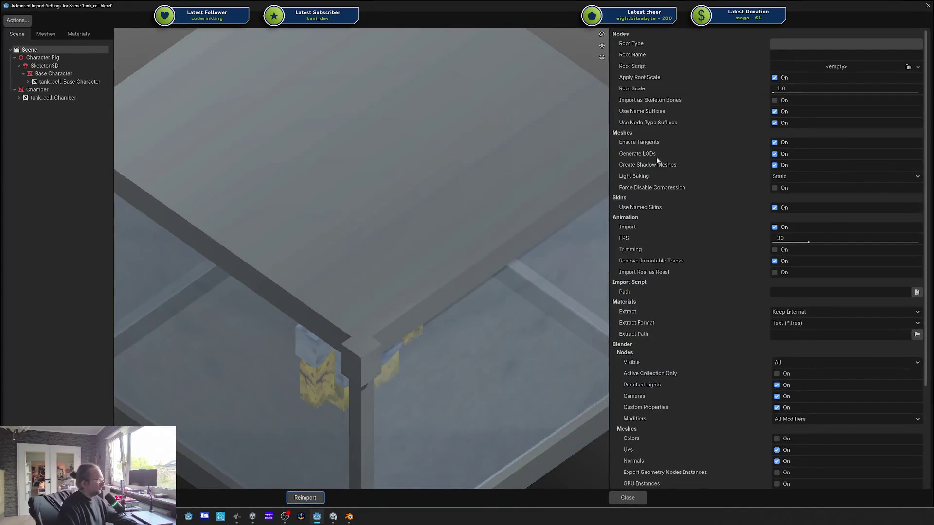
Step: Preview the imported Chamber and Chamber Glas materials and the tank_cell_Chamber mesh node
scroll(814, 152, down, 3)
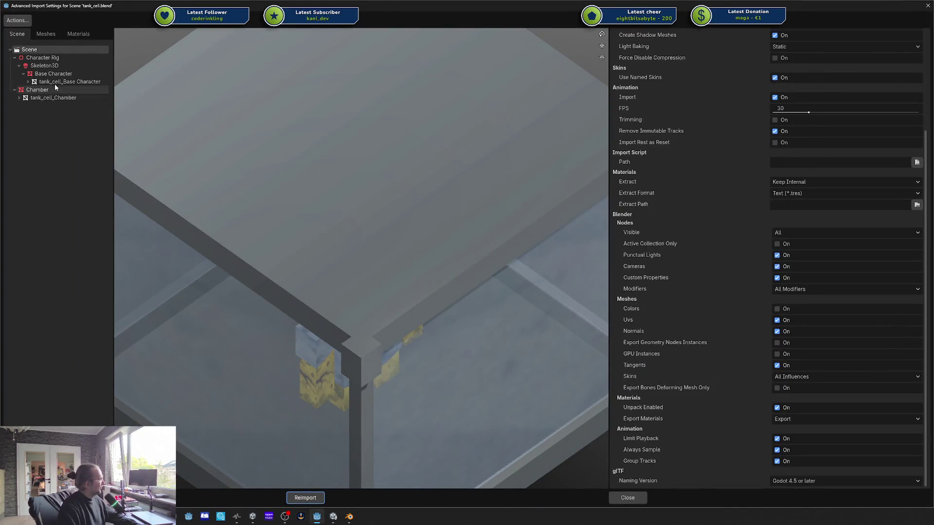
click(80, 34)
click(57, 58)
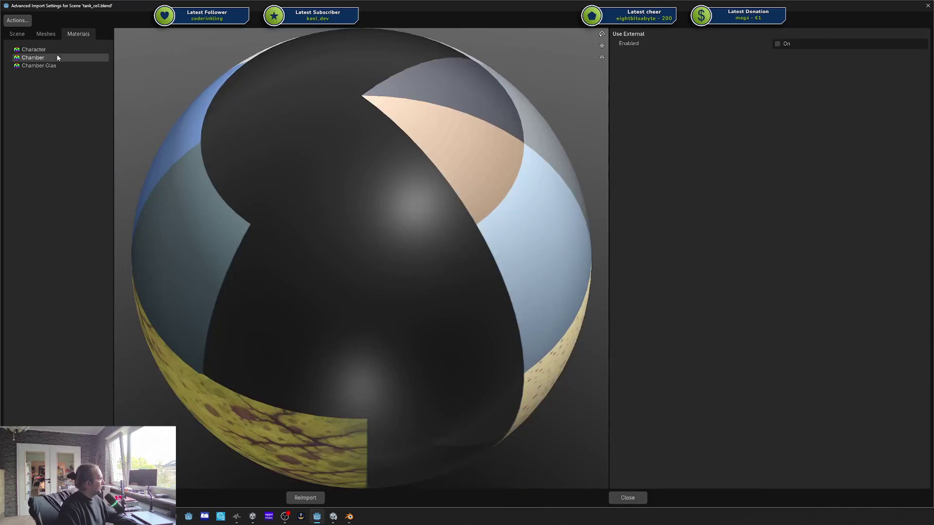
click(52, 65)
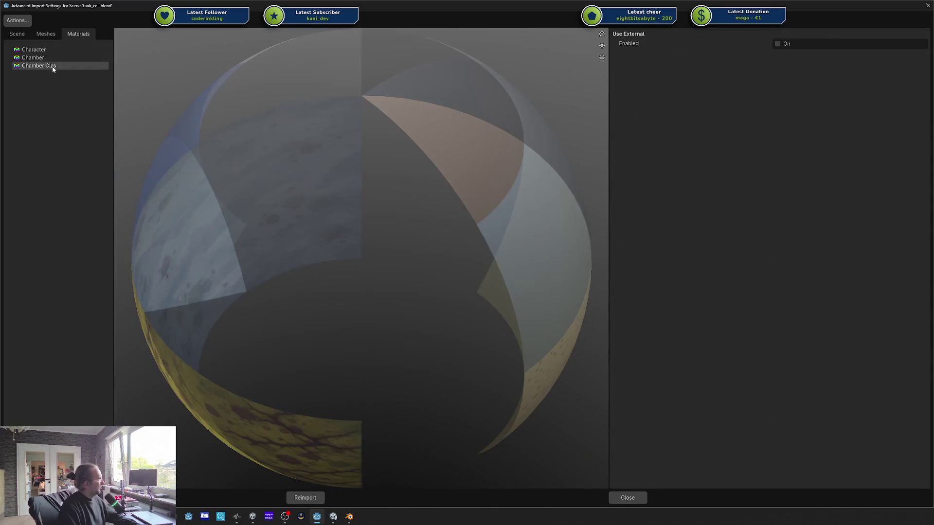
click(52, 60)
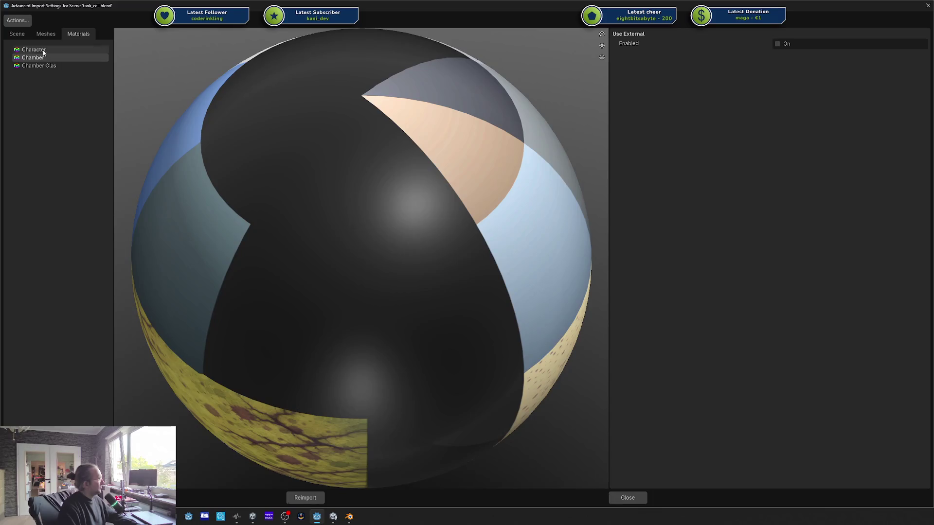
click(19, 36)
click(45, 114)
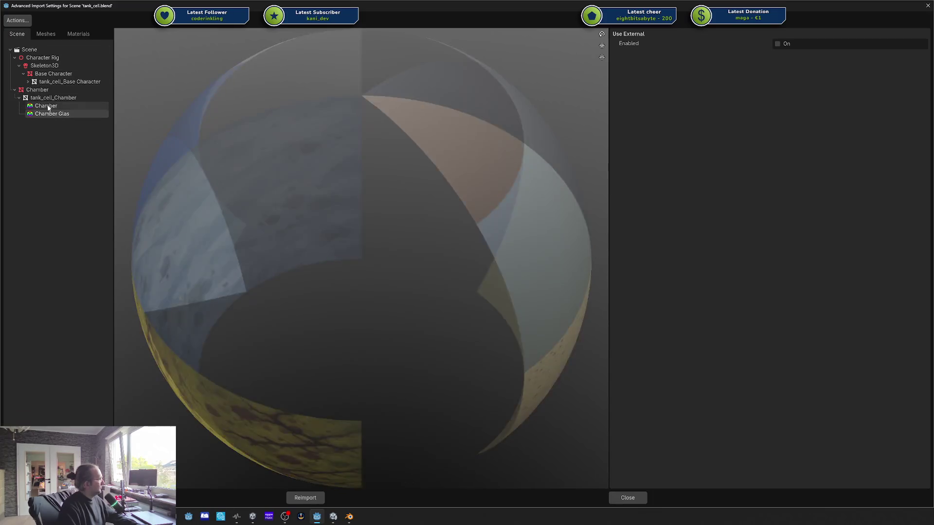
click(46, 106)
click(43, 91)
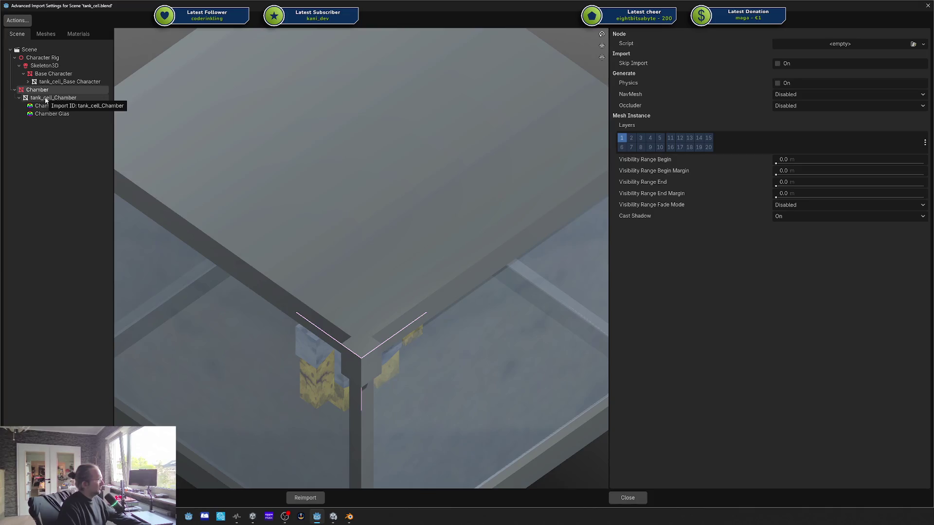
Step: Reimport tank_cell.blend so the glass-walled cell appears in the tank scene
key(Escape)
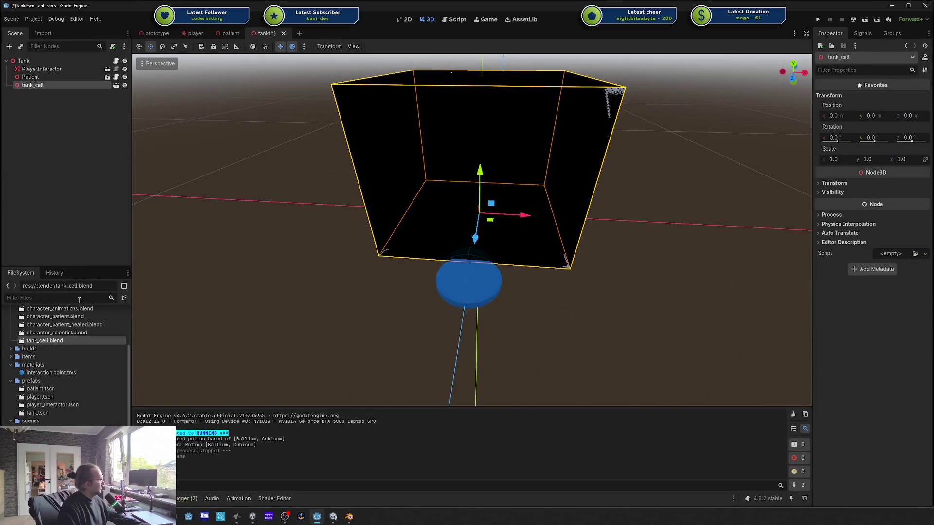
double_click(44, 340)
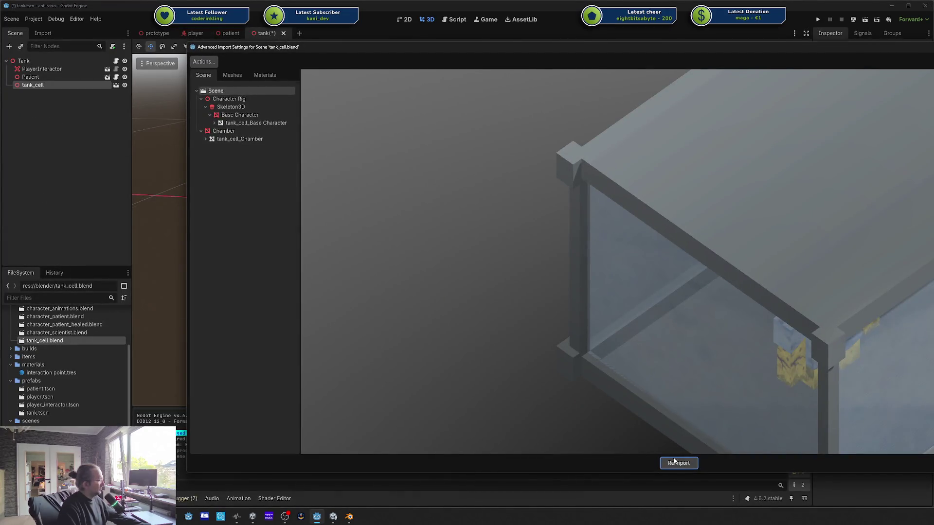
click(673, 462)
click(611, 243)
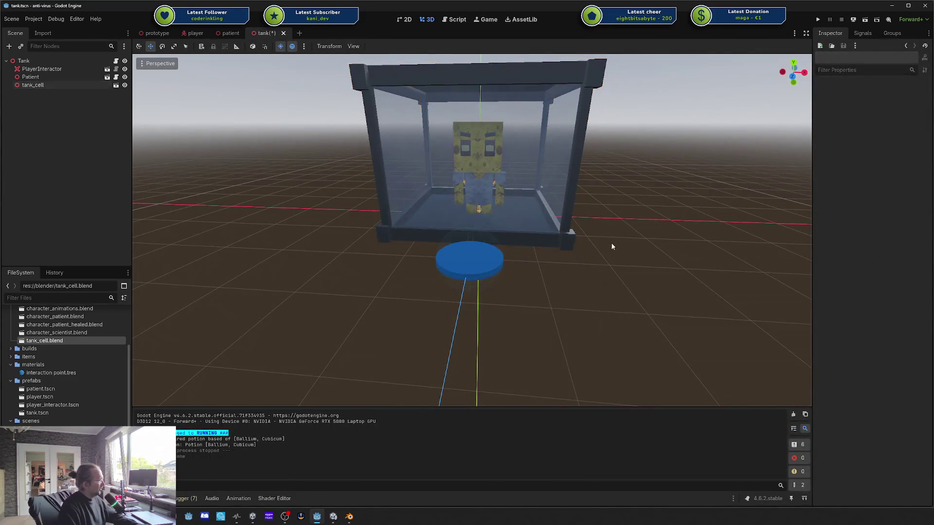
Step: Open tank_cell.blend's advanced import settings, then close them without changing anything
mouse_move(611, 242)
mouse_down()
mouse_move(494, 241)
mouse_move(586, 235)
mouse_move(487, 229)
mouse_up()
click(45, 86)
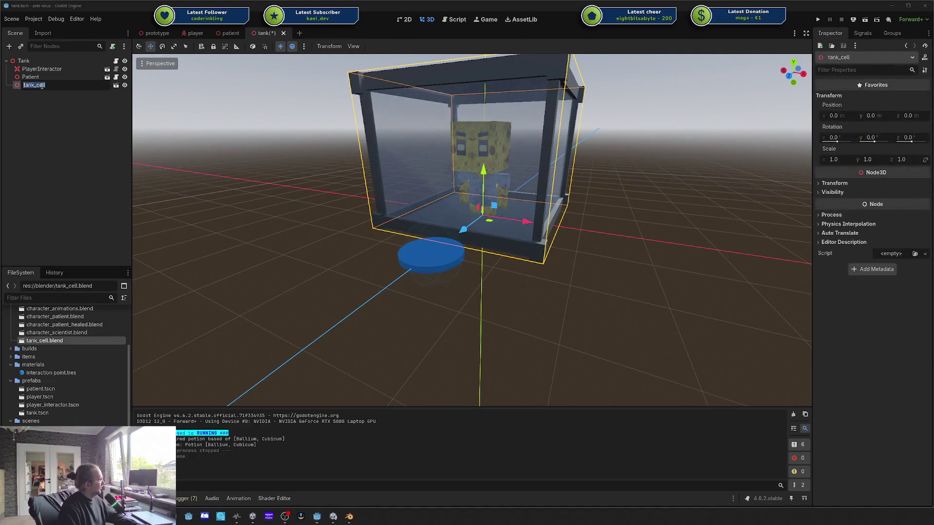
double_click(38, 342)
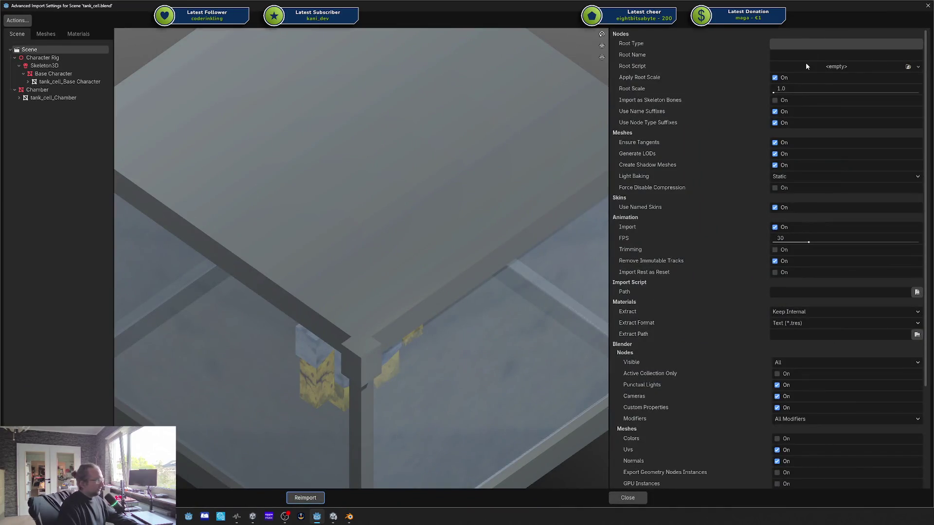
click(805, 52)
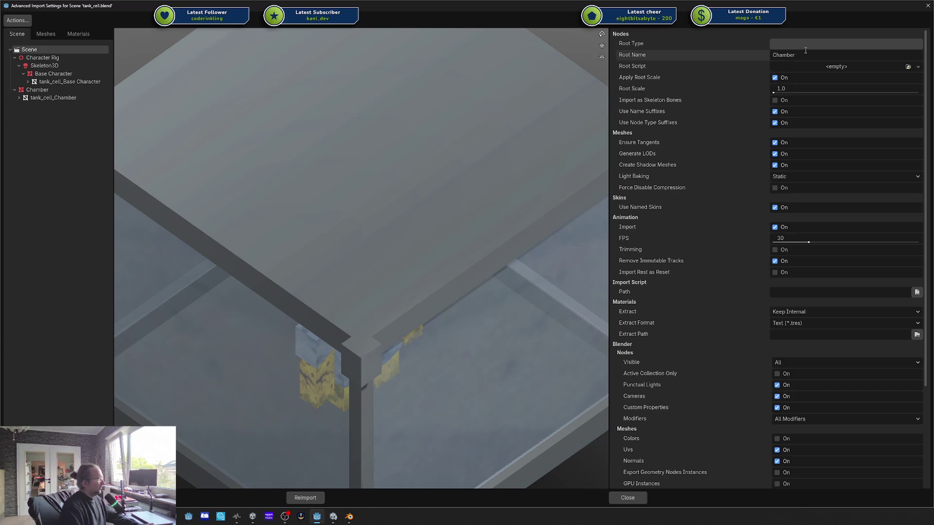
key(Escape)
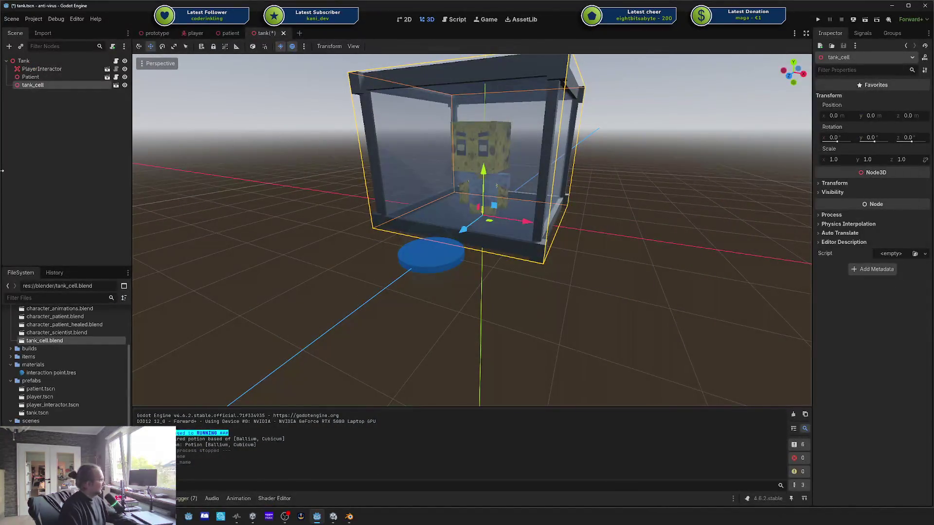
Step: Delete the old tank_cell node from the Tank scene
key(Delete)
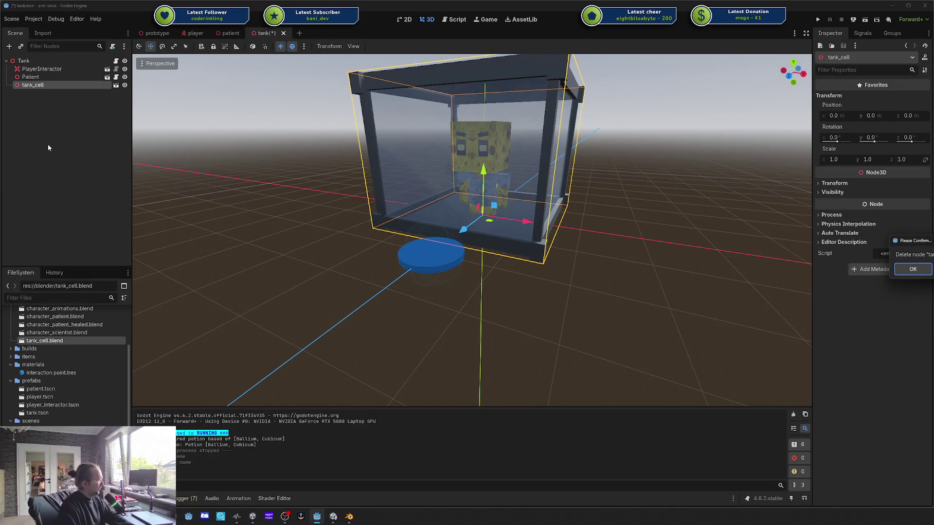
key(Return)
drag(39, 341, 35, 62)
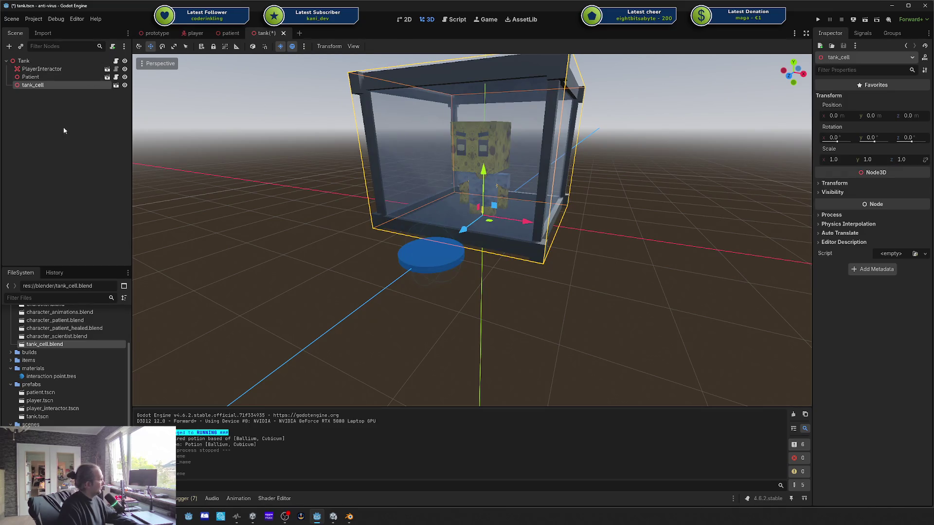
click(46, 86)
key(Delete)
key(Return)
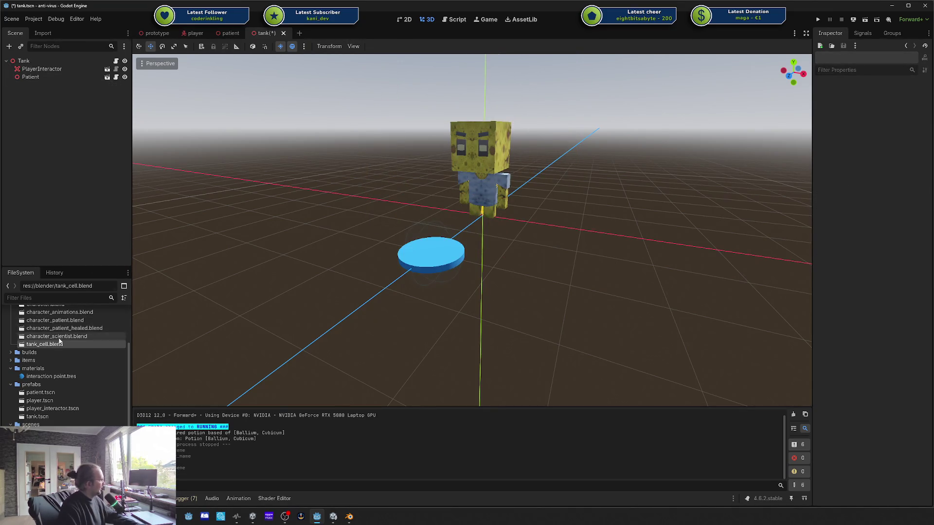
Step: Set tank_cell.blend's root name to Chamber, reimport it, and add it to the Tank scene
double_click(60, 343)
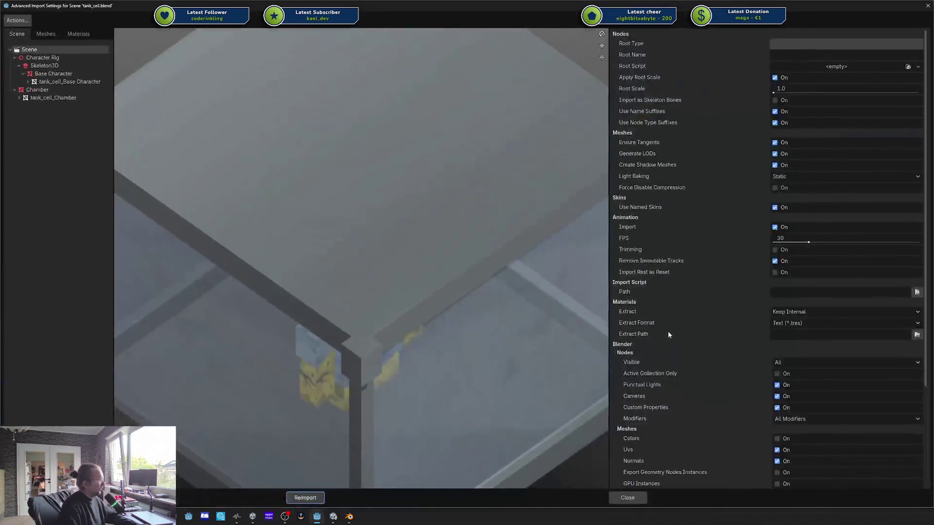
click(812, 59)
text(Ch)
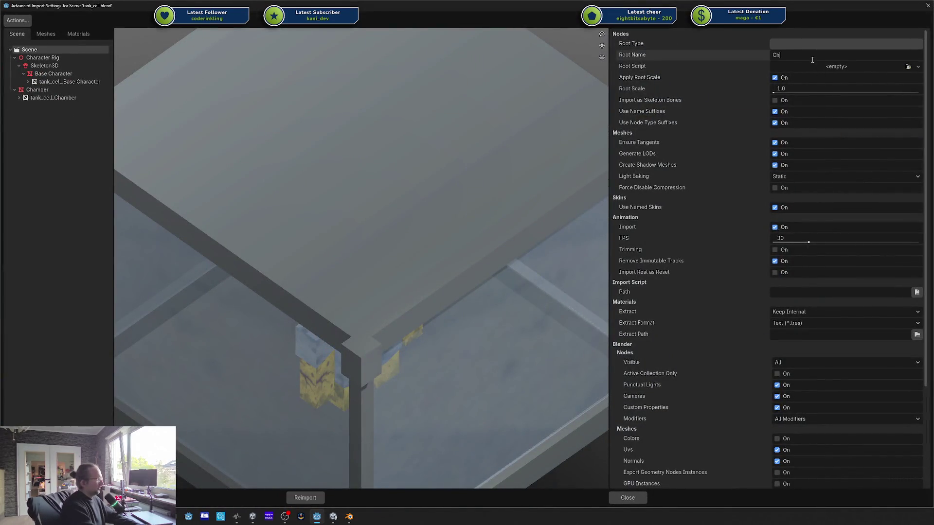
text(amber)
key(Return)
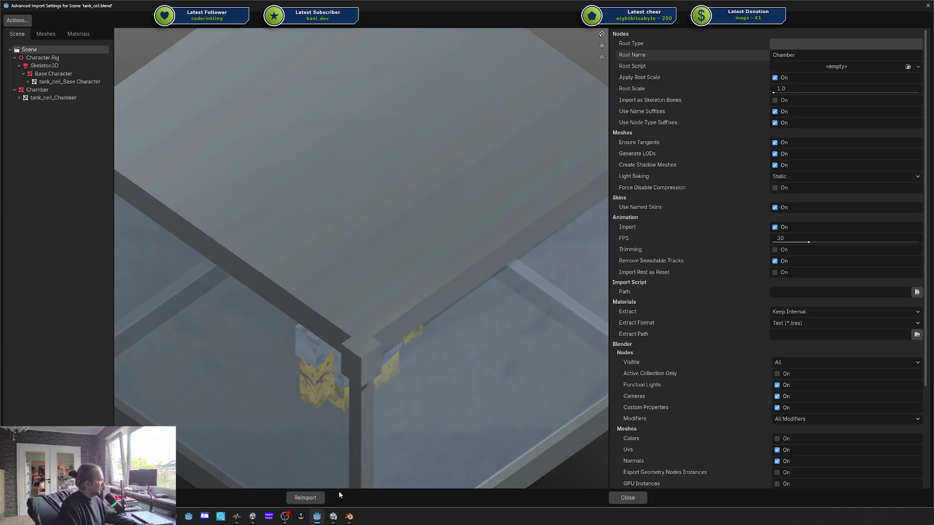
click(310, 496)
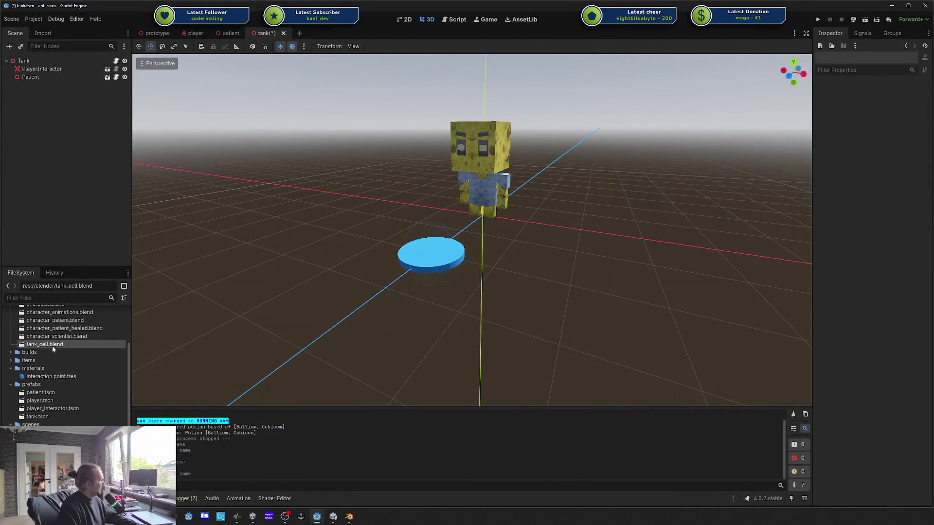
drag(54, 349, 33, 66)
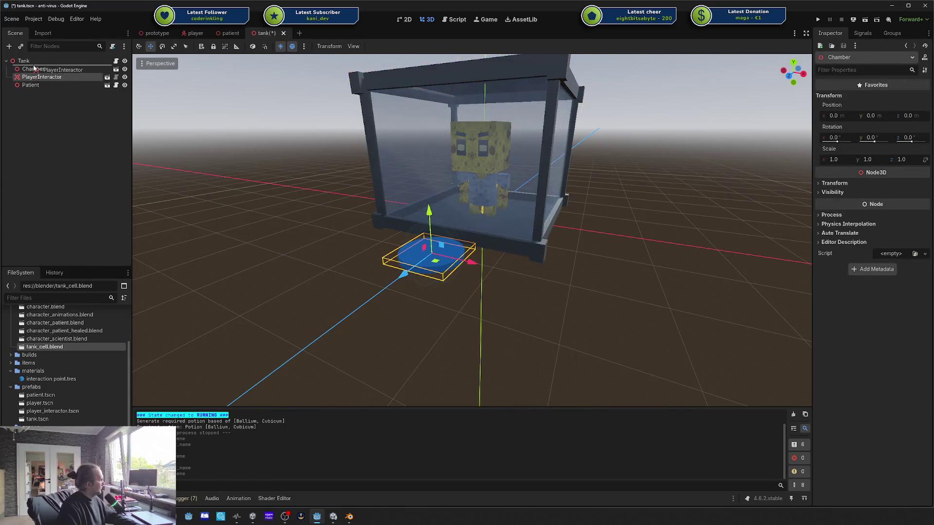
Step: Place PlayerInteractor above Chamber and lower Patient onto the cell floor at Y 0.036
click(545, 277)
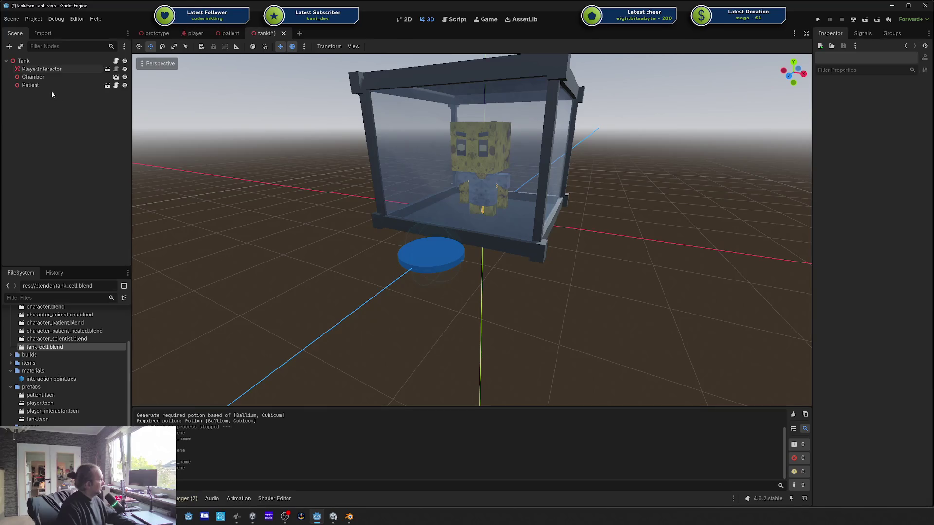
click(91, 86)
mouse_move(489, 175)
mouse_down()
mouse_move(488, 162)
mouse_move(480, 167)
mouse_up()
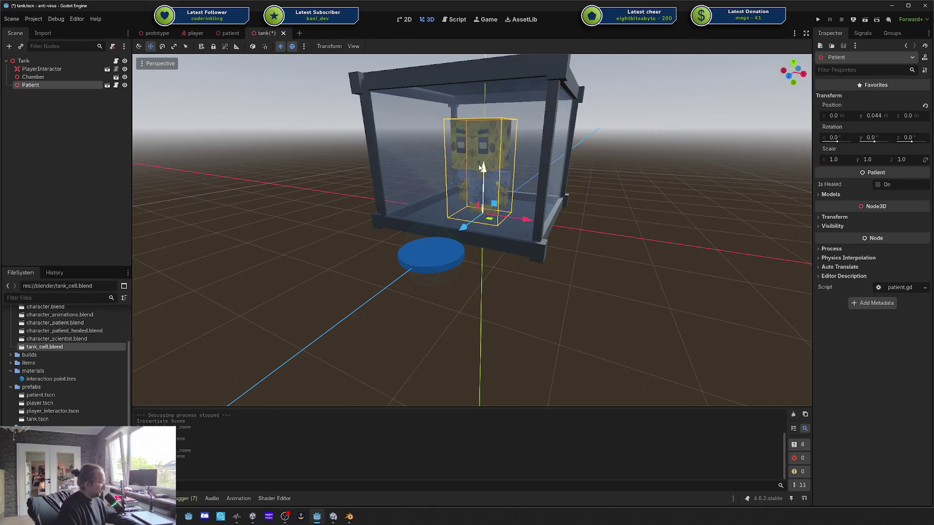
scroll(475, 180, up, 5)
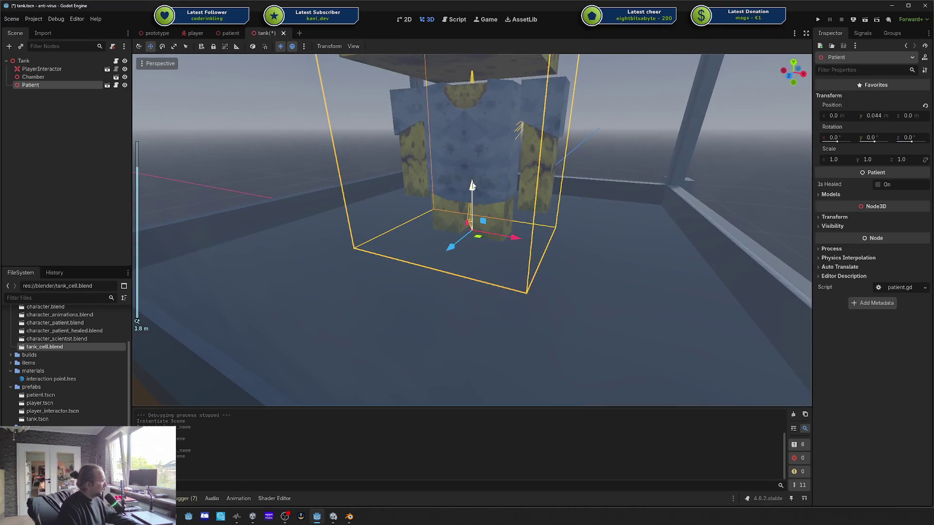
mouse_move(472, 185)
mouse_down()
mouse_move(472, 161)
mouse_move(471, 190)
mouse_up()
scroll(501, 172, down, 5)
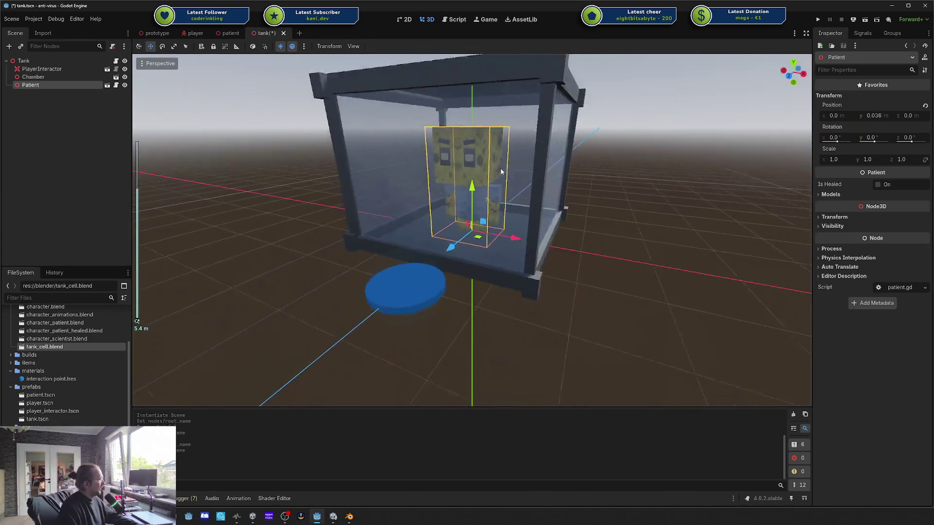
Step: Save the tank scene and switch to the prototype scene
key(ctrl+s)
mouse_move(611, 236)
mouse_down()
mouse_move(603, 202)
mouse_move(654, 204)
mouse_move(688, 182)
mouse_move(560, 160)
mouse_up()
click(157, 32)
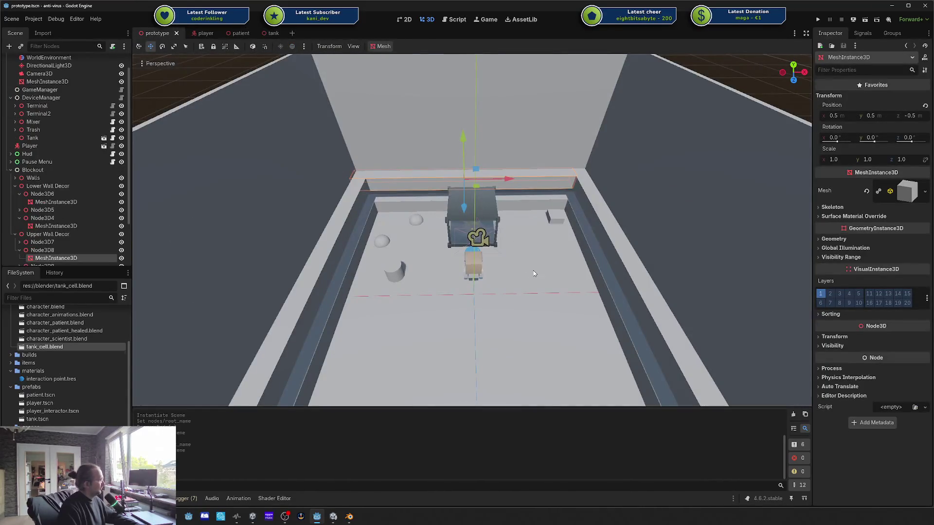
Step: Run the project, centre the debug game window, and walk the character beside the glass tank
click(818, 19)
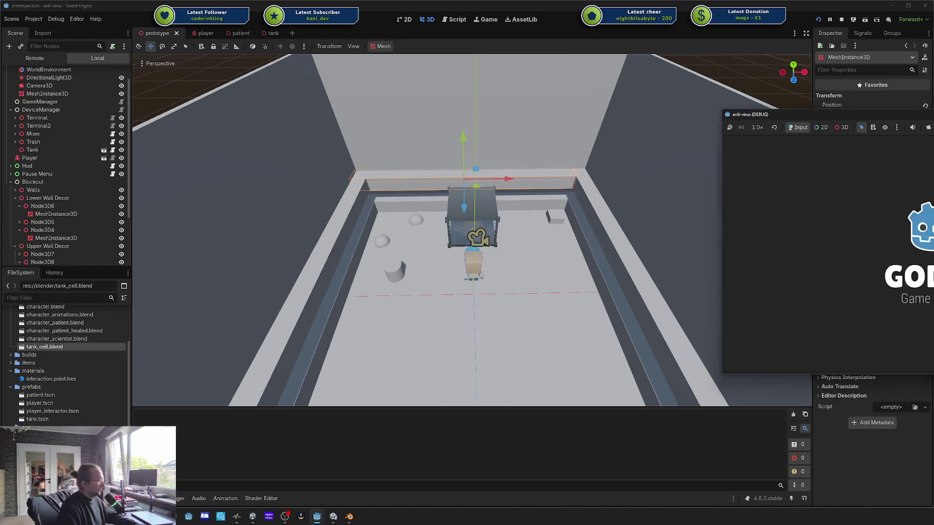
drag(906, 116, 537, 107)
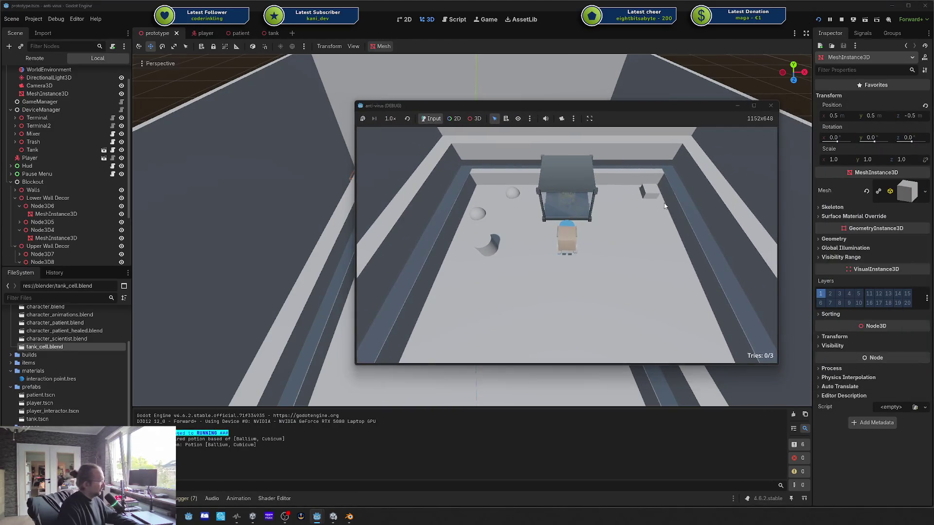
key(a)
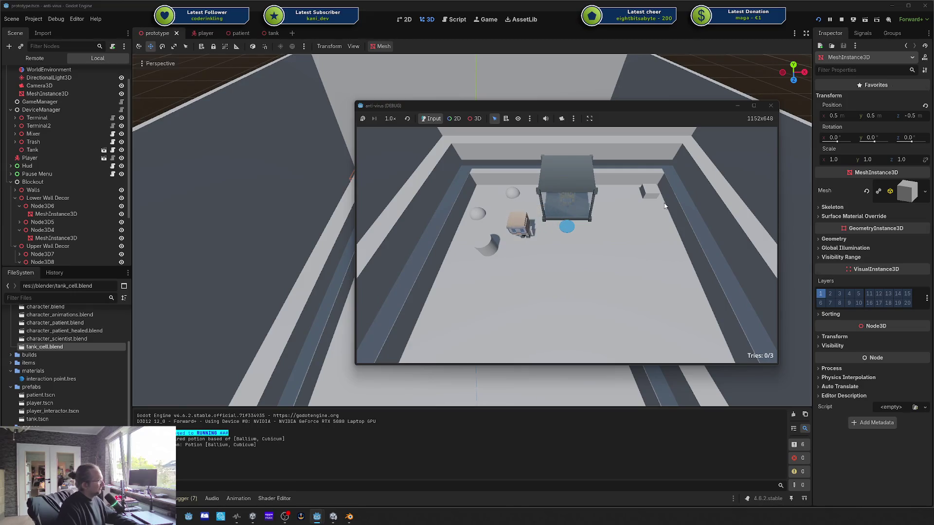
key(d)
key(a)
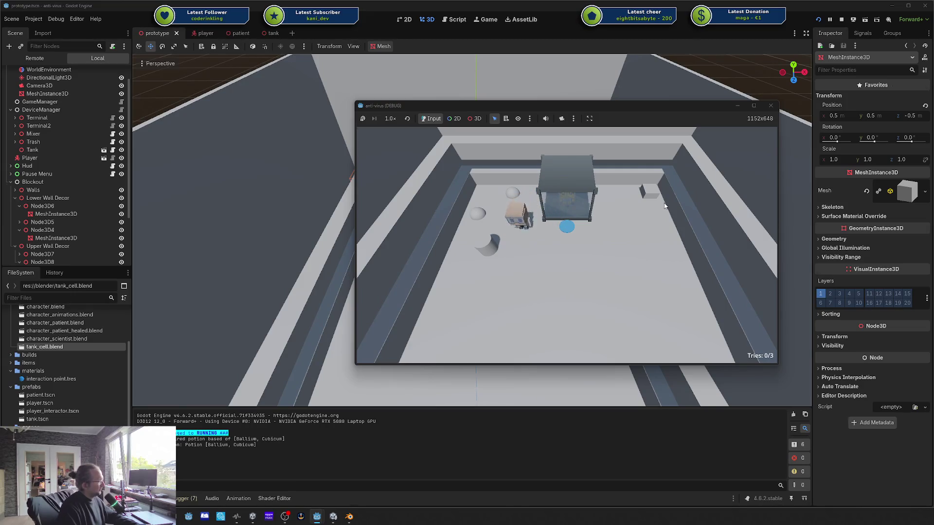
key(s)
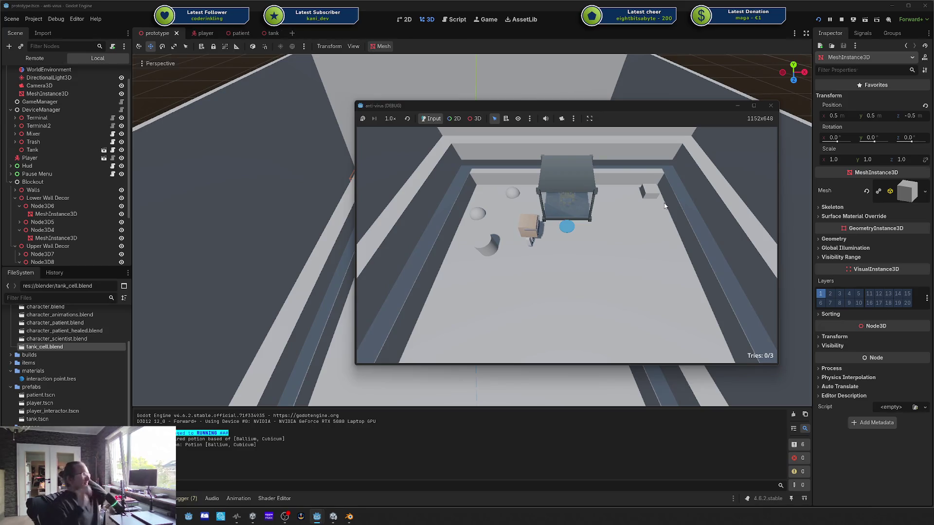
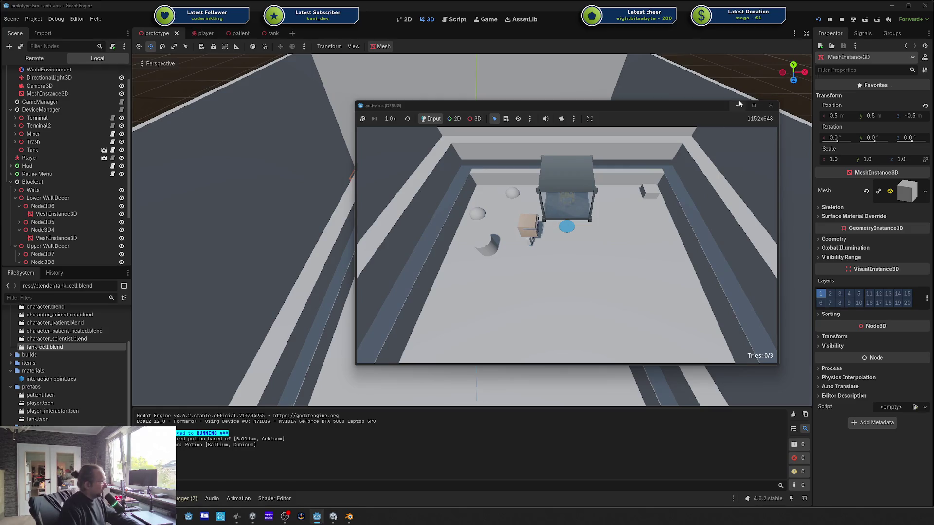
Step: Stop the Godot test game and bring Blender with tank_cell.blend back to the front
click(767, 106)
click(356, 517)
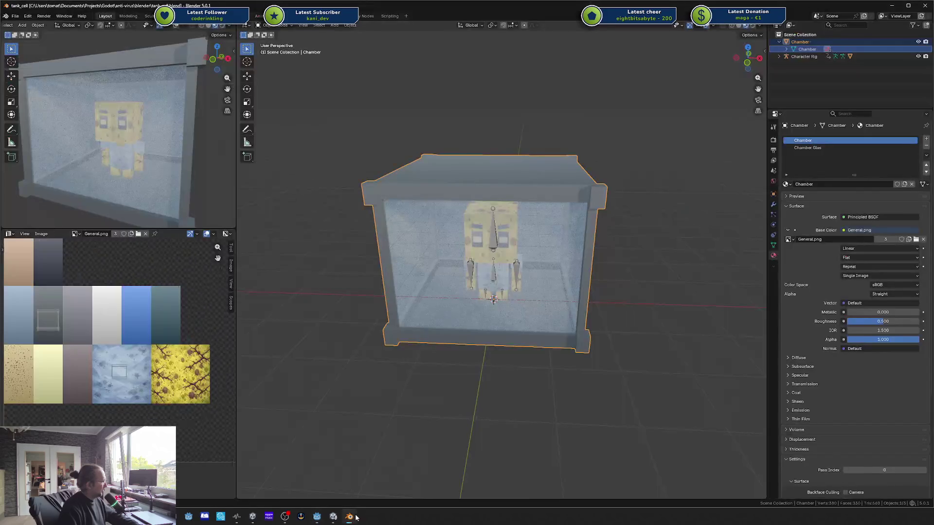
Step: Select the Chamber object and save tank_cell.blend
click(454, 344)
scroll(518, 355, down, 3)
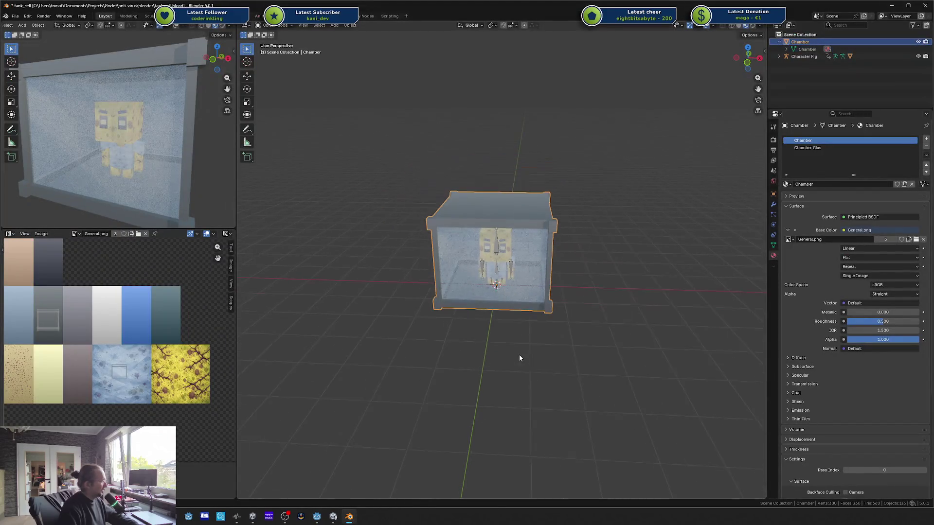
key(ctrl+s)
Step: Hide the chamber, let Godot re-import the assets, then unhide the chamber in Blender
click(546, 354)
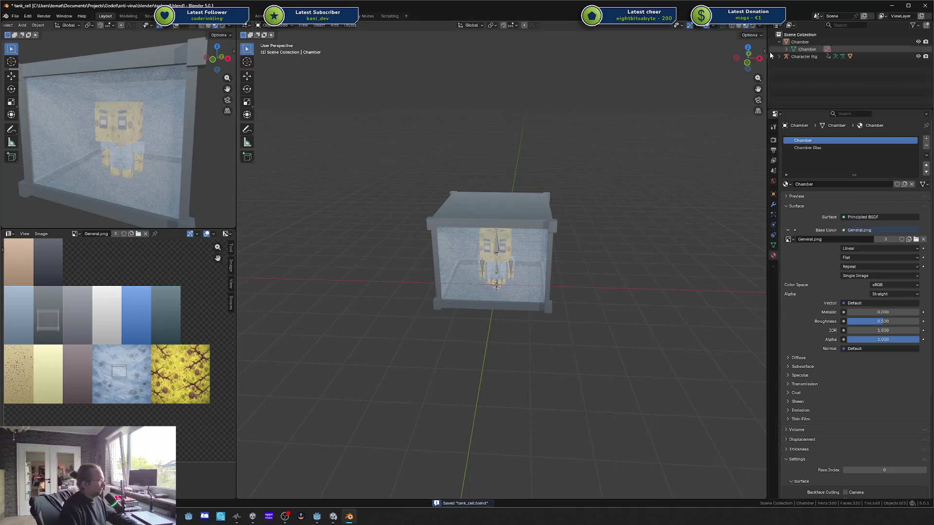
click(779, 42)
scroll(568, 200, up, 2)
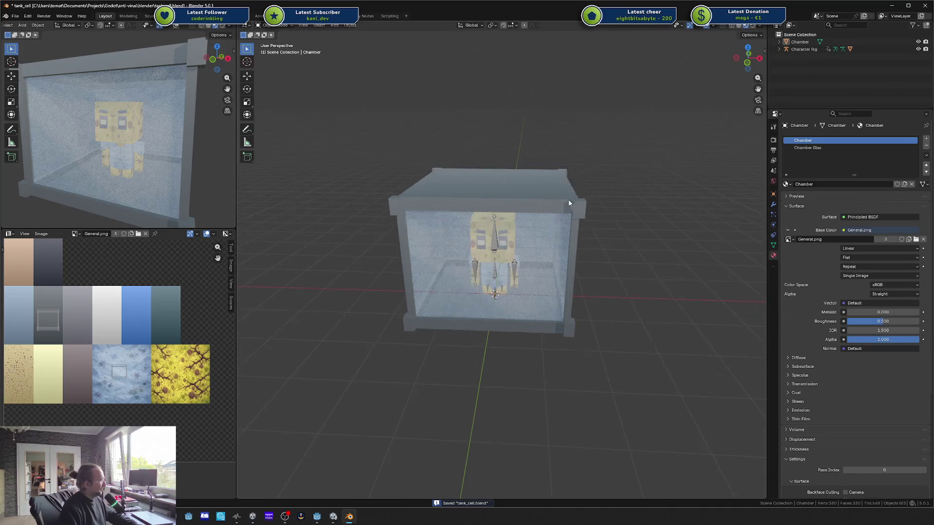
click(542, 183)
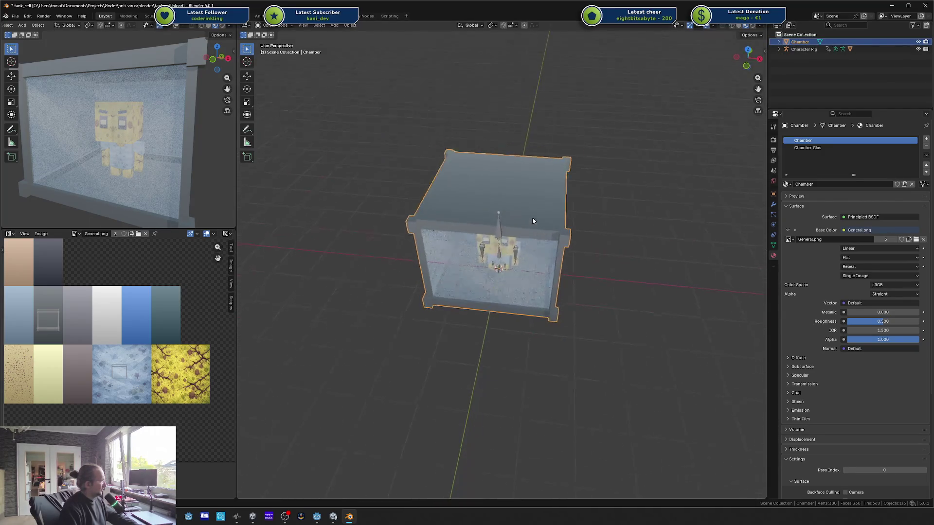
mouse_move(532, 217)
mouse_down()
mouse_move(569, 211)
mouse_move(553, 189)
mouse_move(550, 202)
mouse_up()
key(h)
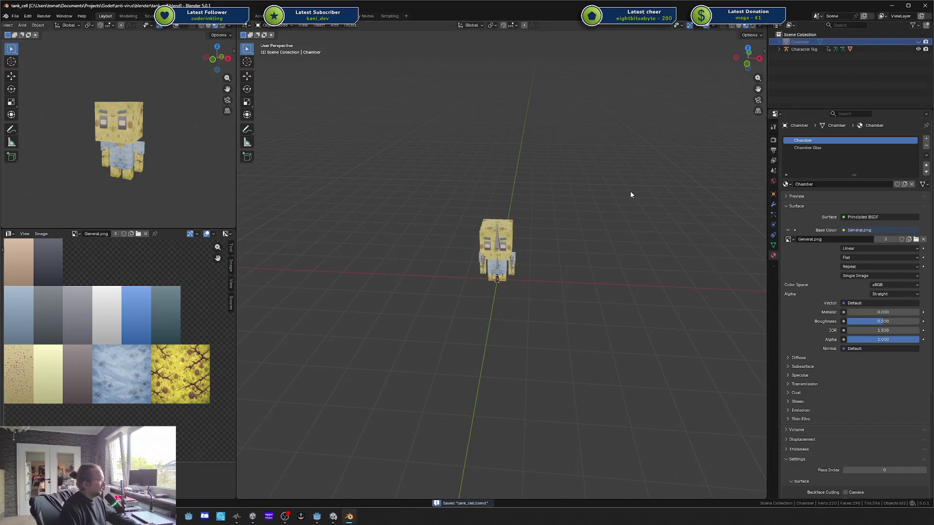
key(alt+Tab)
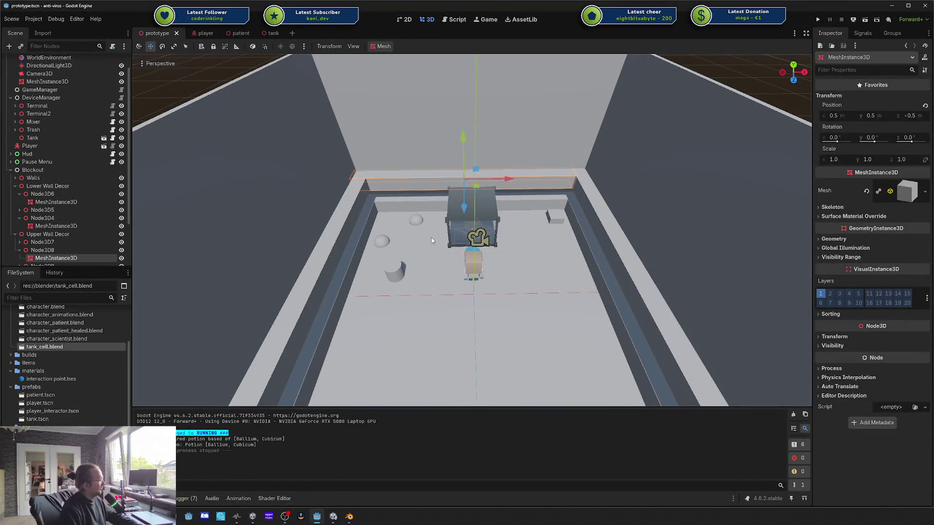
key(alt+Tab)
key(alt+h)
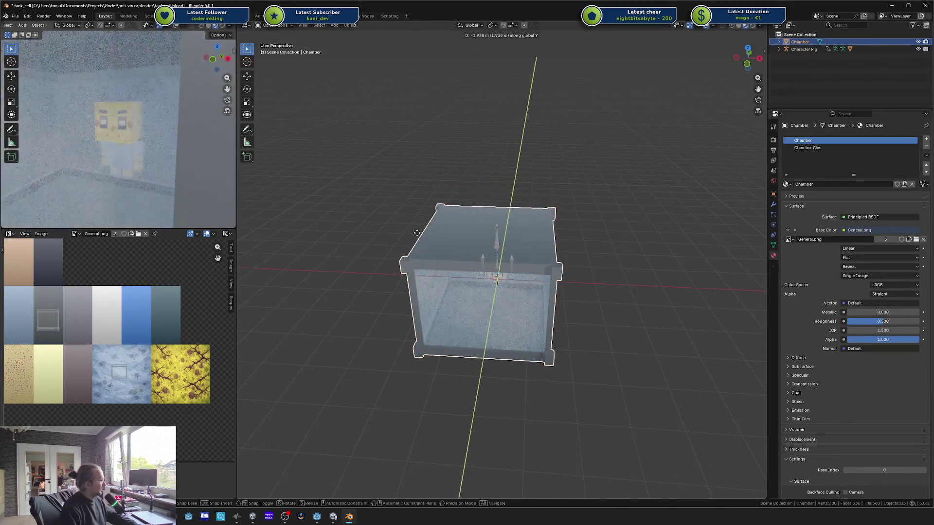
Step: Save the file and move the original Chamber about 4.8 m left along X
click(609, 217)
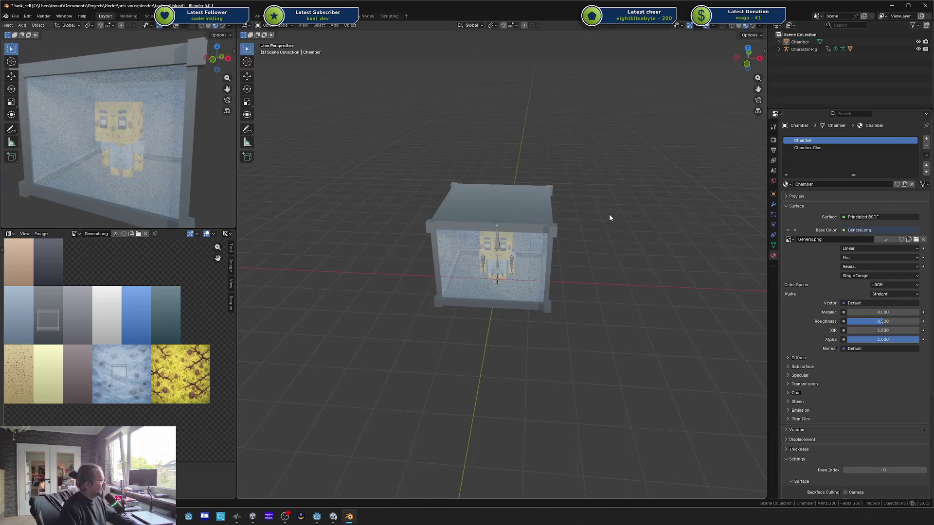
key(x)
key(ctrl+s)
click(547, 209)
key(g)
key(x)
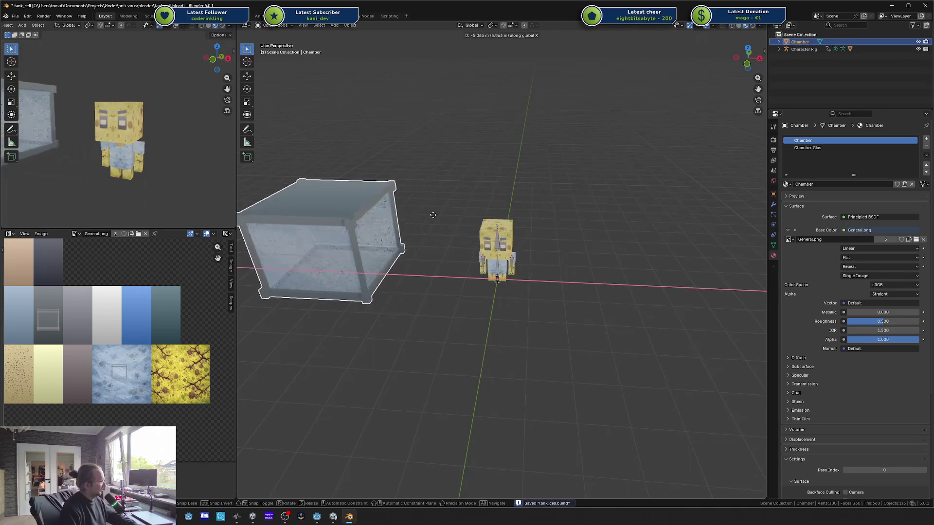
right_click(424, 217)
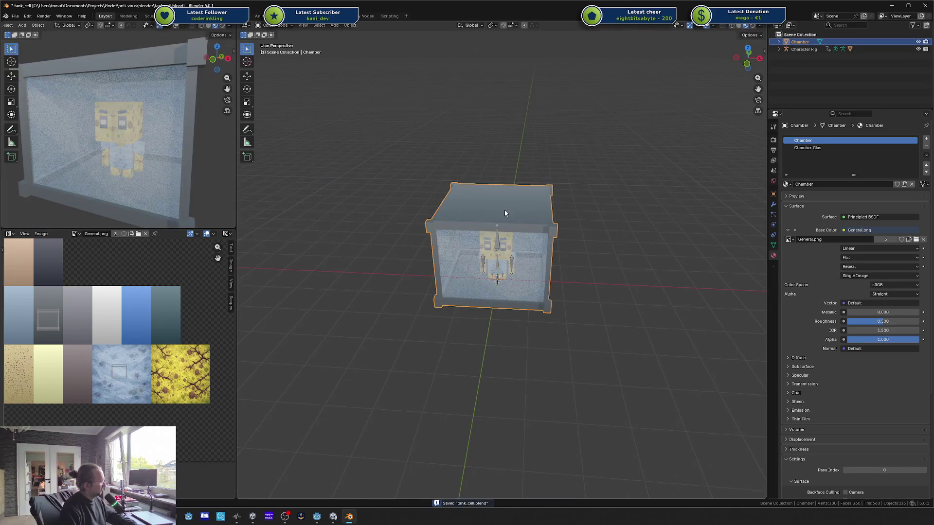
key(g)
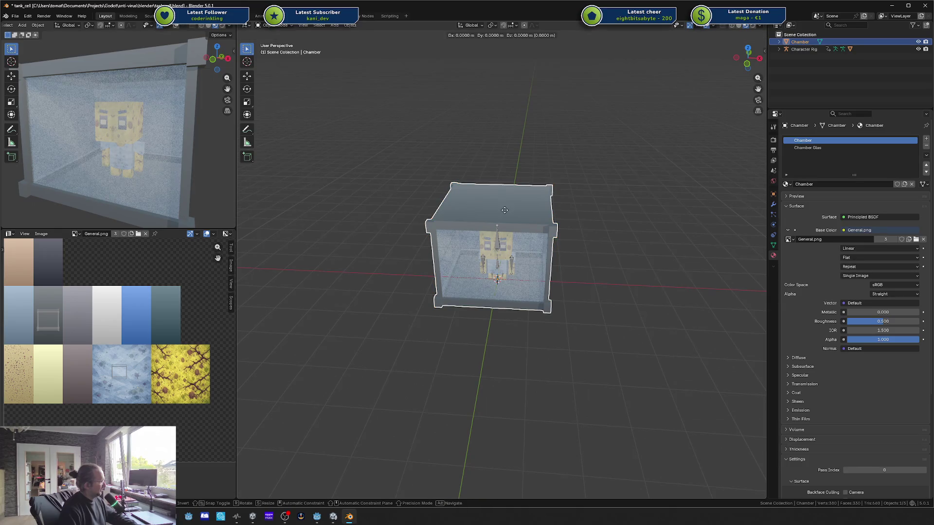
key(x)
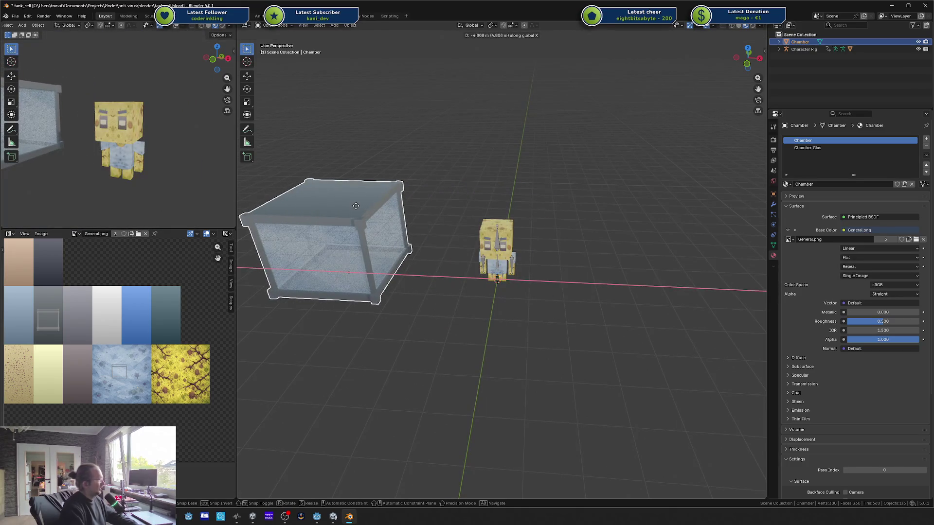
click(356, 206)
Step: Duplicate the chamber in place as Chamber.001 and enter its Edit Mode
key(shift+d)
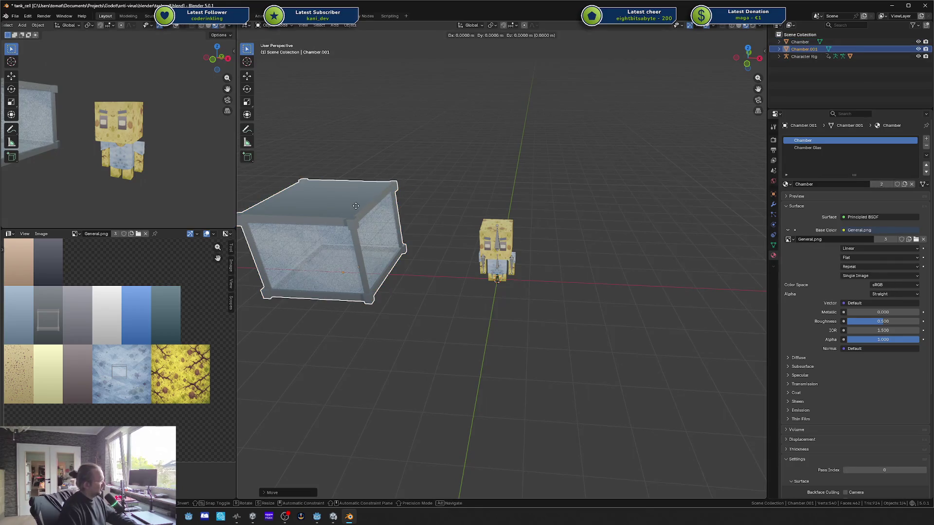
key(Escape)
key(alt+g)
scroll(546, 194, up, 3)
key(Tab)
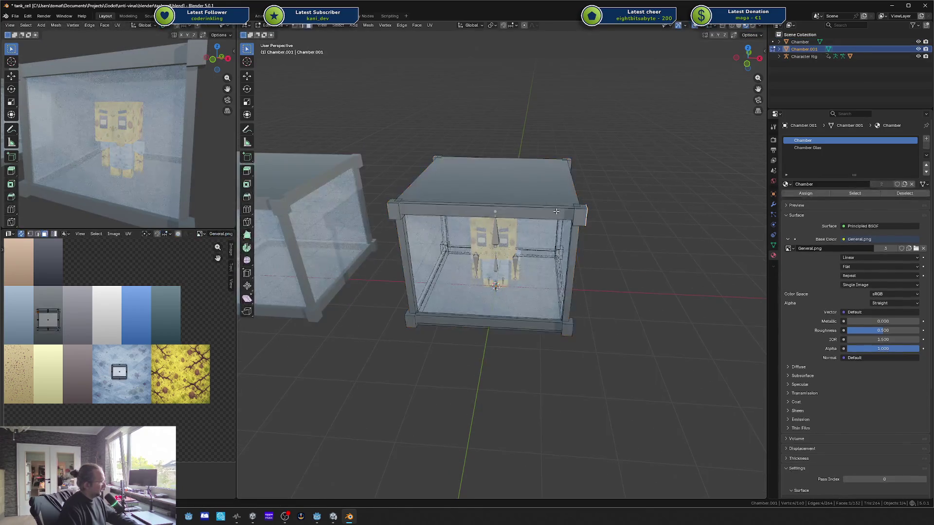
Step: In wireframe view, move the right wall's edges -0.5 m along X
drag(556, 211, 557, 202)
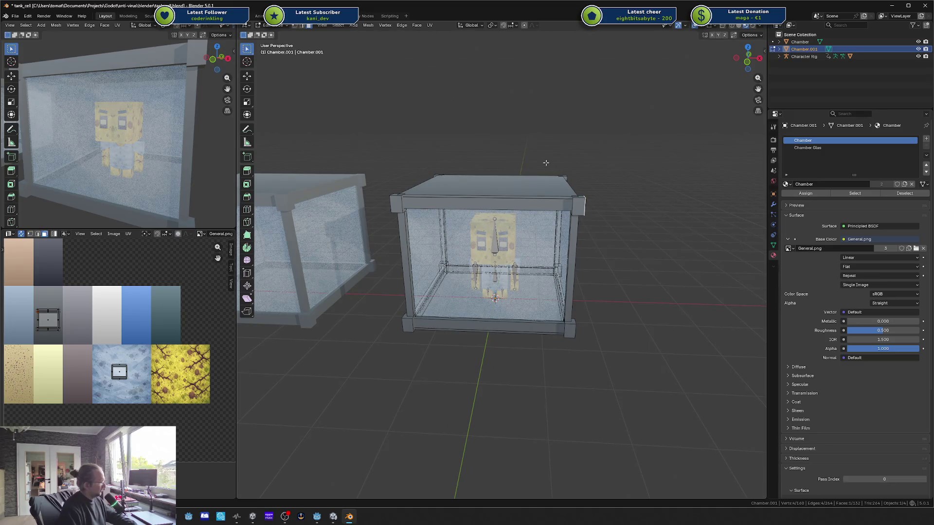
drag(546, 163, 541, 220)
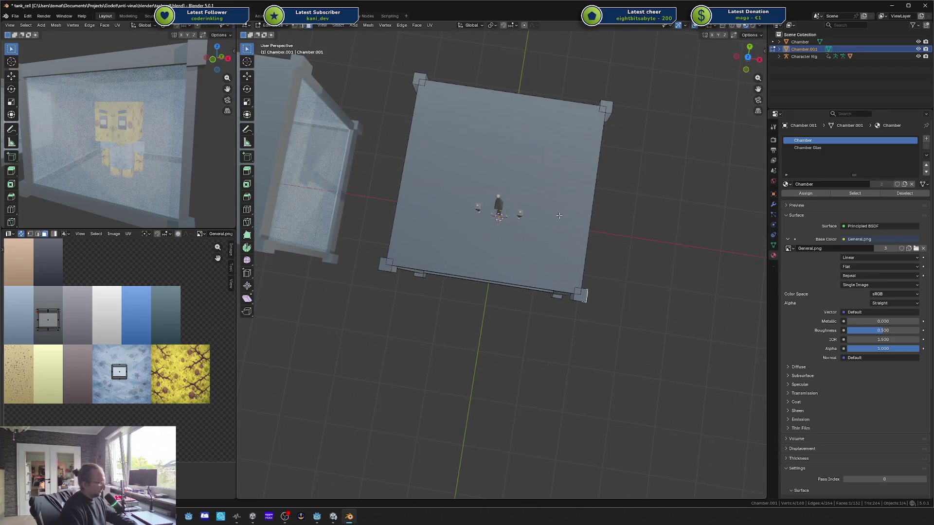
key(shift+z)
scroll(559, 210, down, 5)
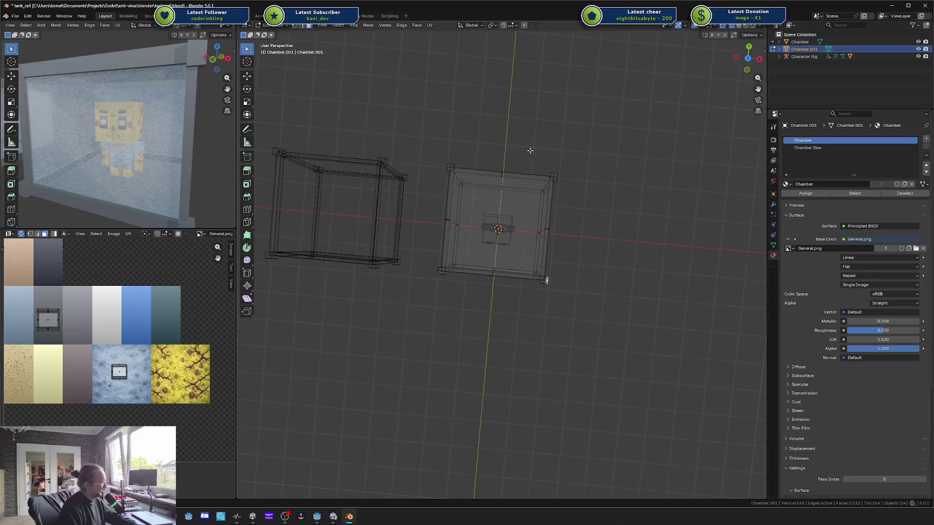
drag(530, 151, 569, 309)
text(gx)
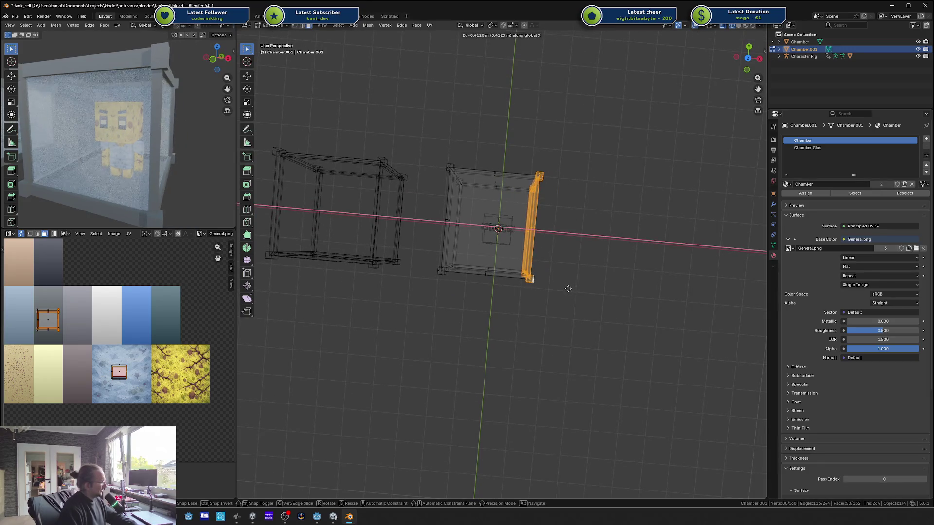
text(-0.5)
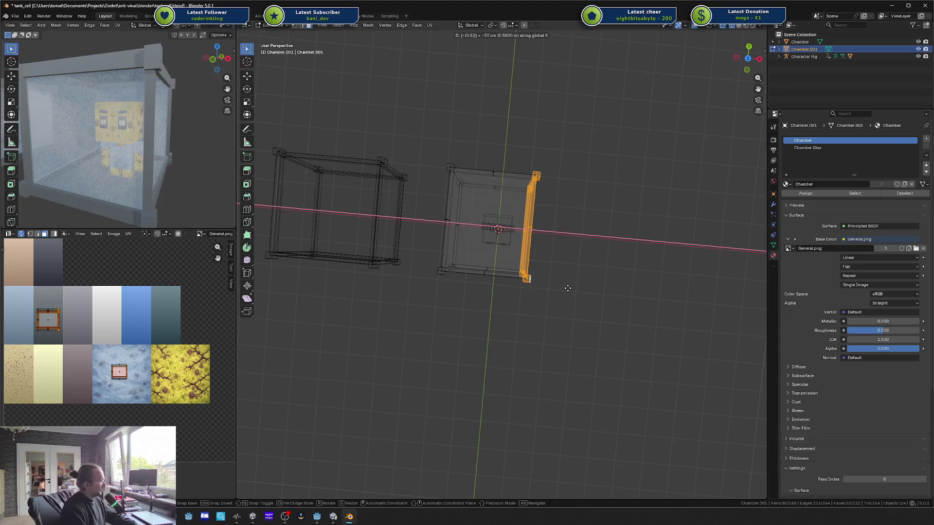
key(Return)
Step: Nudge the left wall's edges 0.05 m inward along X
mouse_move(427, 153)
mouse_down()
mouse_move(450, 294)
mouse_move(461, 298)
mouse_up()
key(g)
key(x)
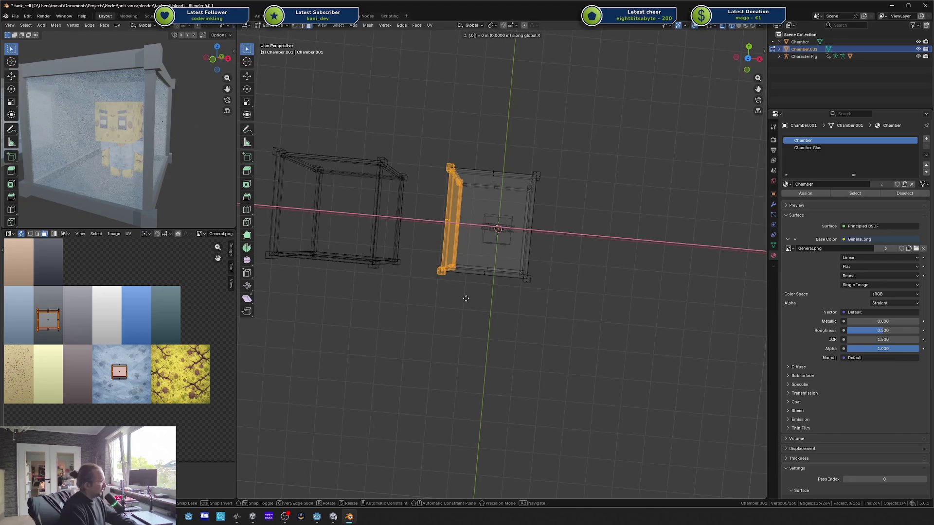
key(x)
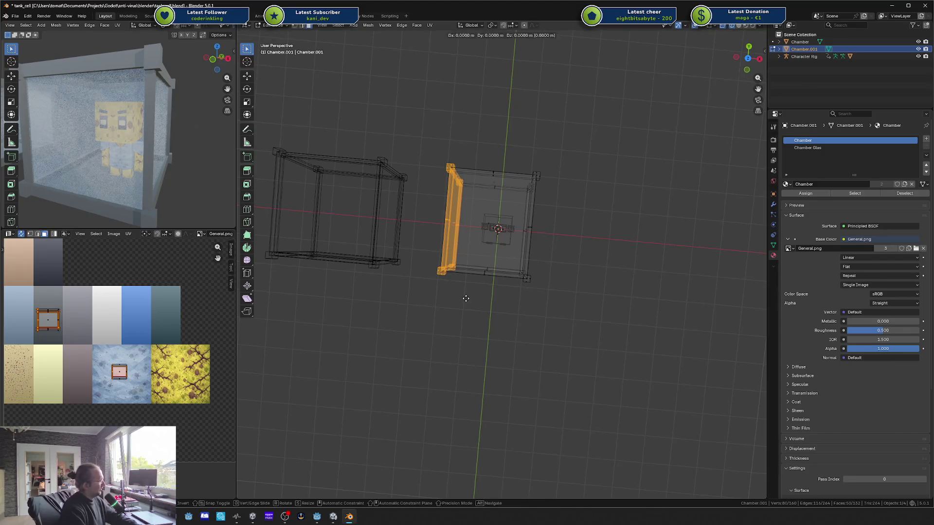
key(x)
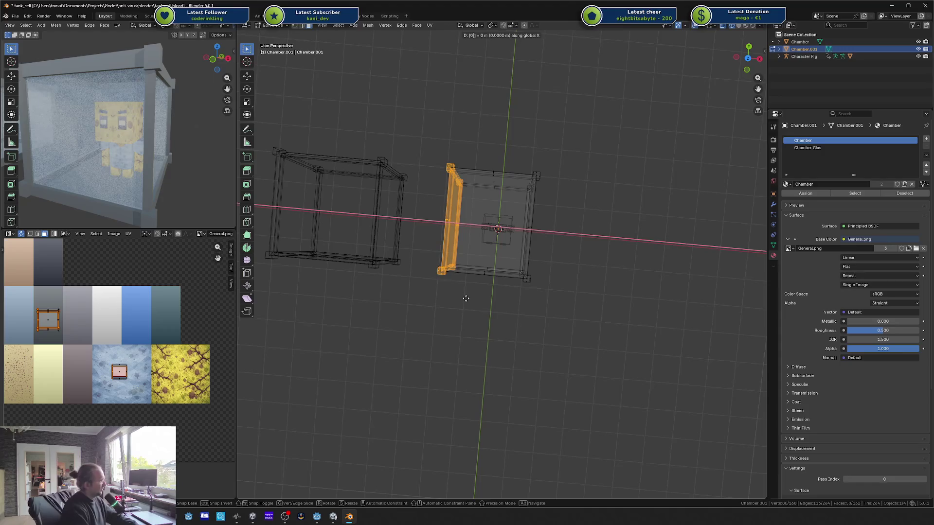
text(.05)
key(Return)
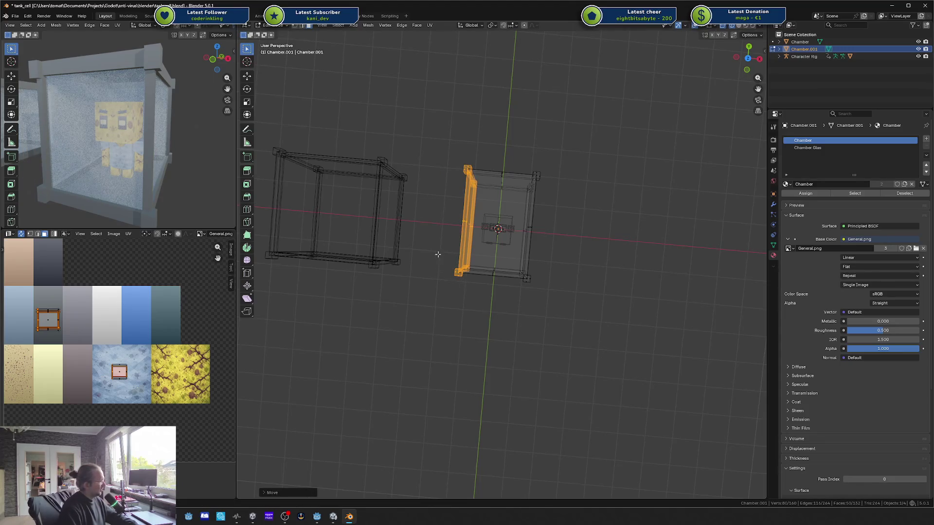
Step: Nudge the front wall 0.05 m along Y and adjust the back wall
alt+click(438, 254)
text(gy.05)
key(Return)
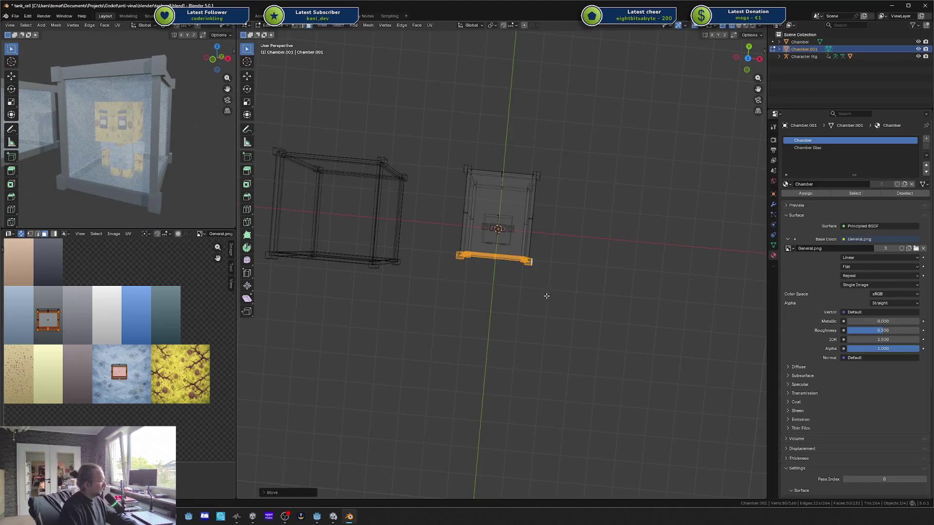
mouse_move(444, 151)
mouse_down()
mouse_move(534, 204)
mouse_move(551, 202)
mouse_up()
key(g)
key(y)
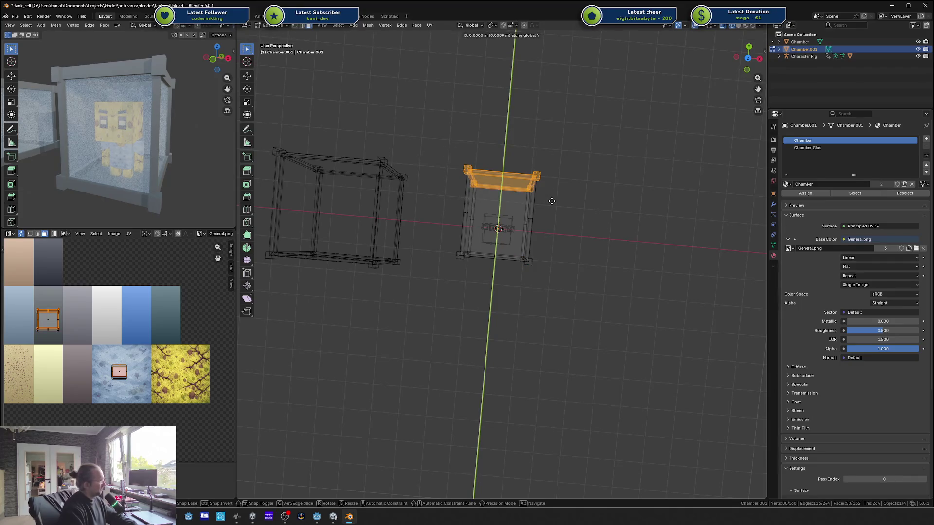
key(Escape)
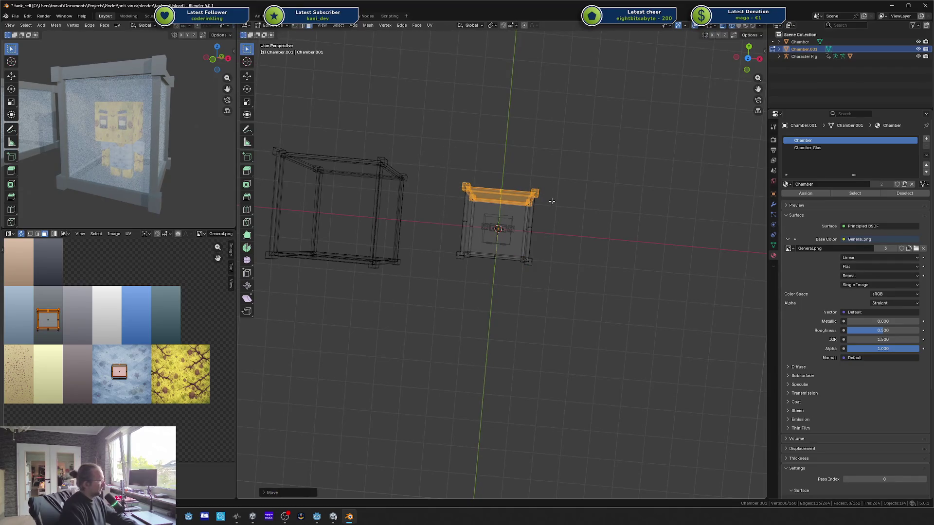
Step: Select the chamber's top face in face mode and frame it in solid view
key(Tab)
key(Tab)
key(3)
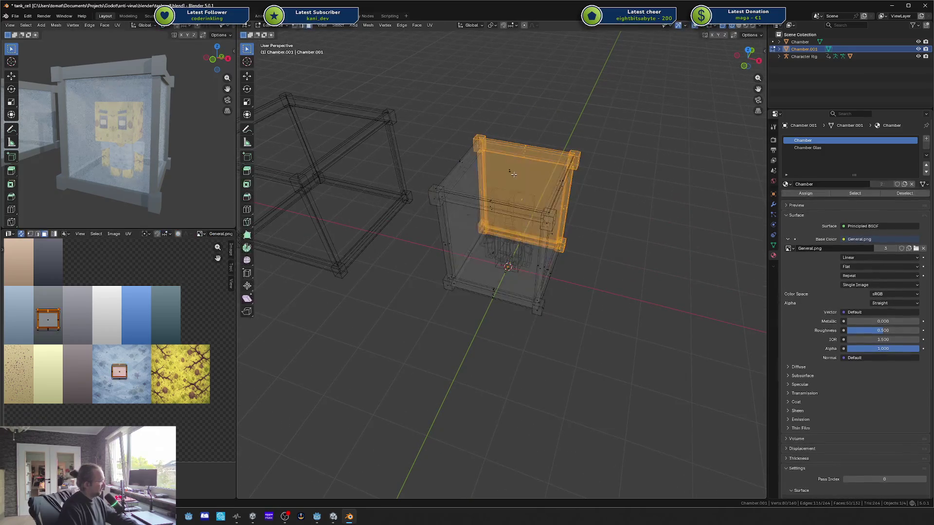
click(521, 166)
key(KP_Decimal)
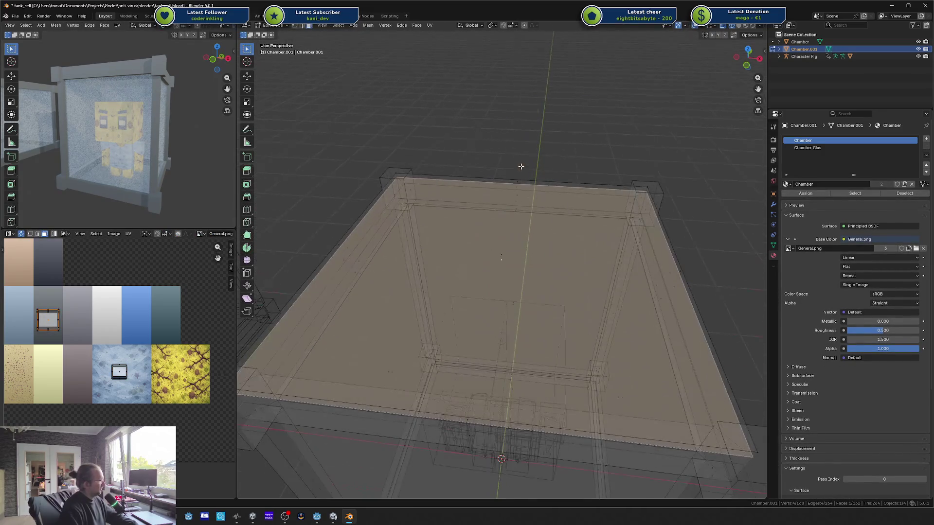
key(KP_2)
key(KP_2)
scroll(523, 170, down, 3)
key(alt+z)
drag(526, 173, 511, 224)
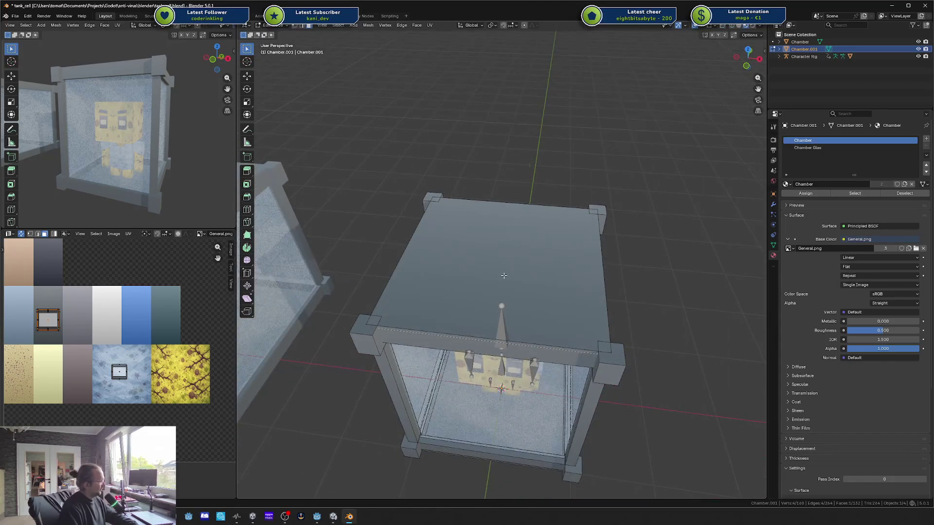
Step: Select the linked top slab and delete its vertices, leaving the chamber open-topped
key(a)
key(alt+a)
click(481, 284)
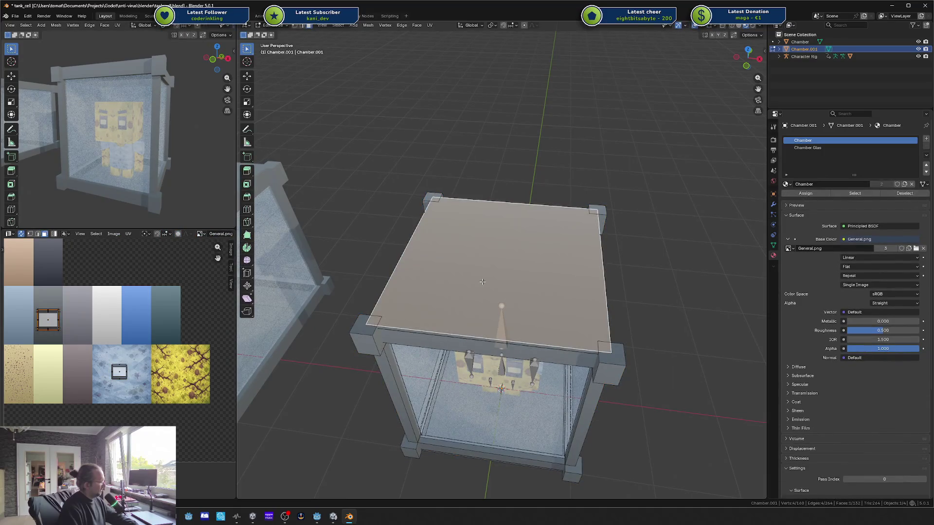
key(h)
key(alt+h)
key(ctrl+l)
key(x)
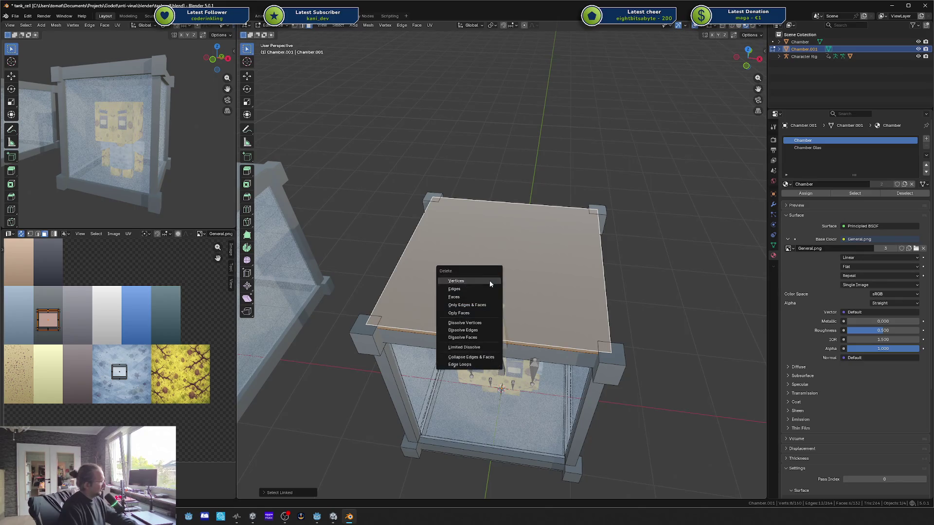
click(490, 280)
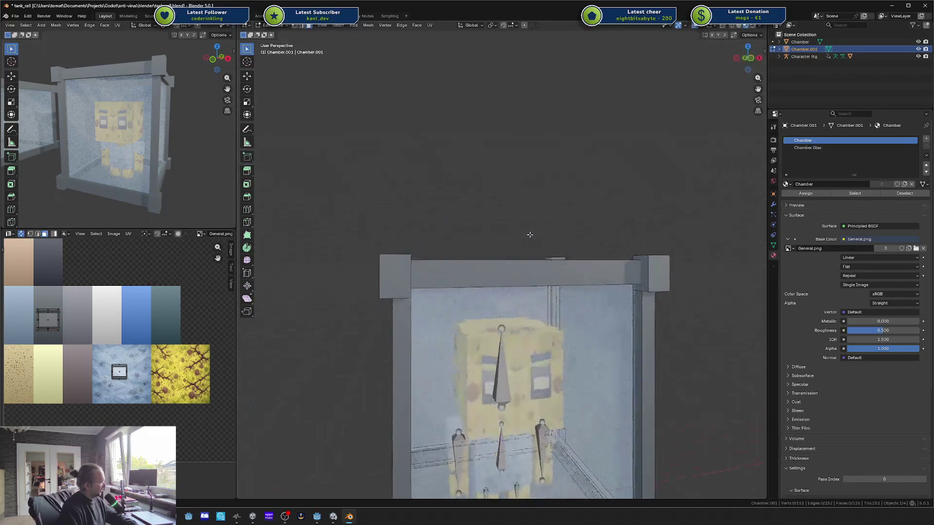
Step: Select the back glass wall face and duplicate it
click(534, 247)
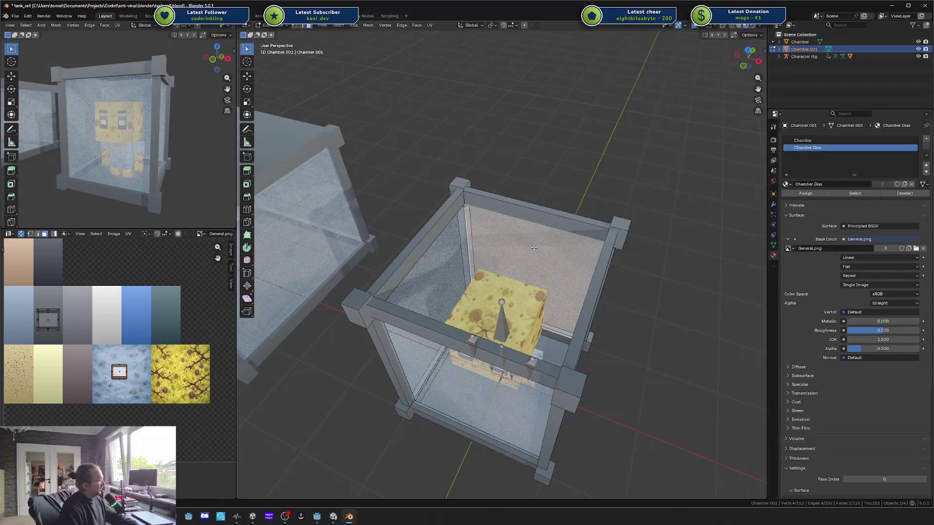
drag(534, 248, 459, 216)
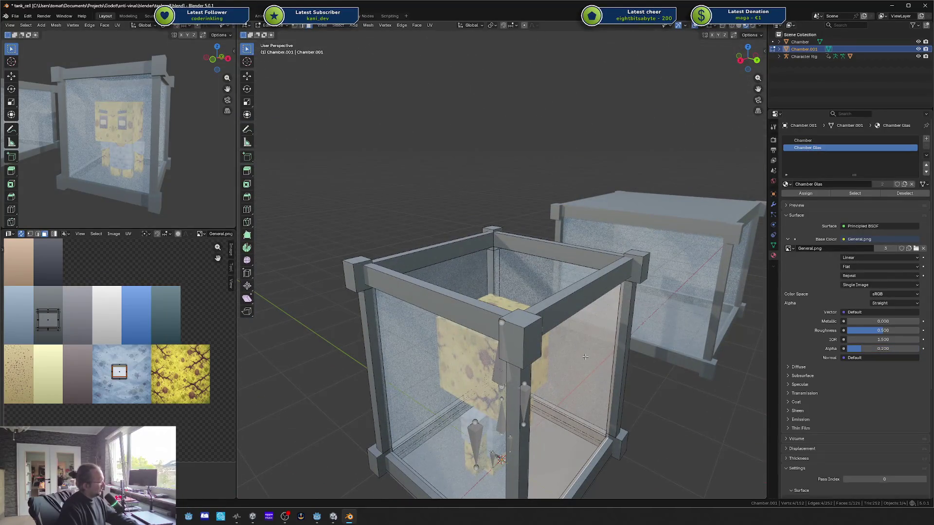
drag(602, 373, 535, 286)
shift+click(535, 286)
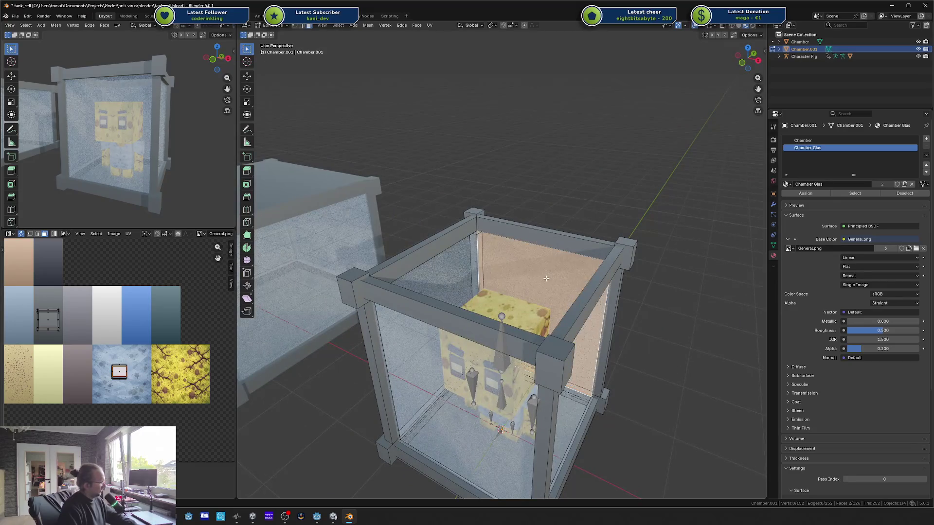
key(shift+d)
Step: Rotate the duplicated wall face 90° around X so it lies flat
text(zr)
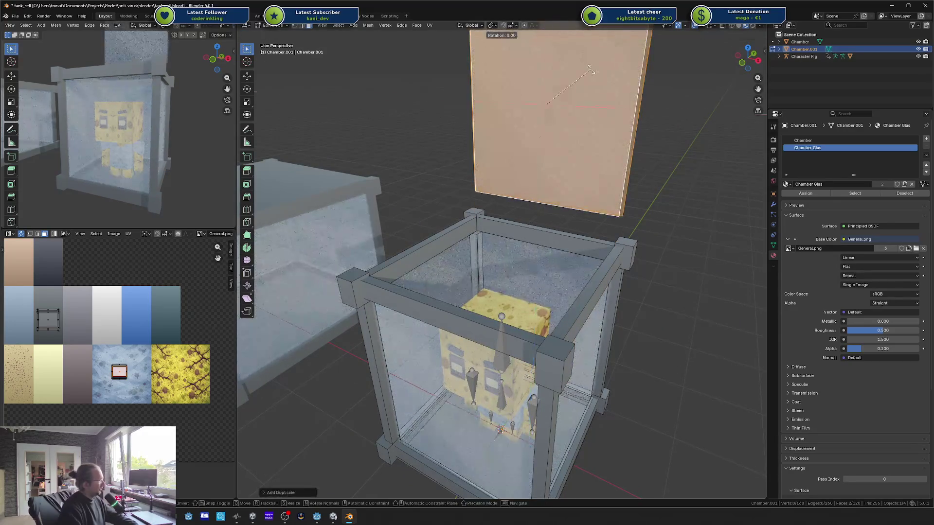
text(x90)
key(Return)
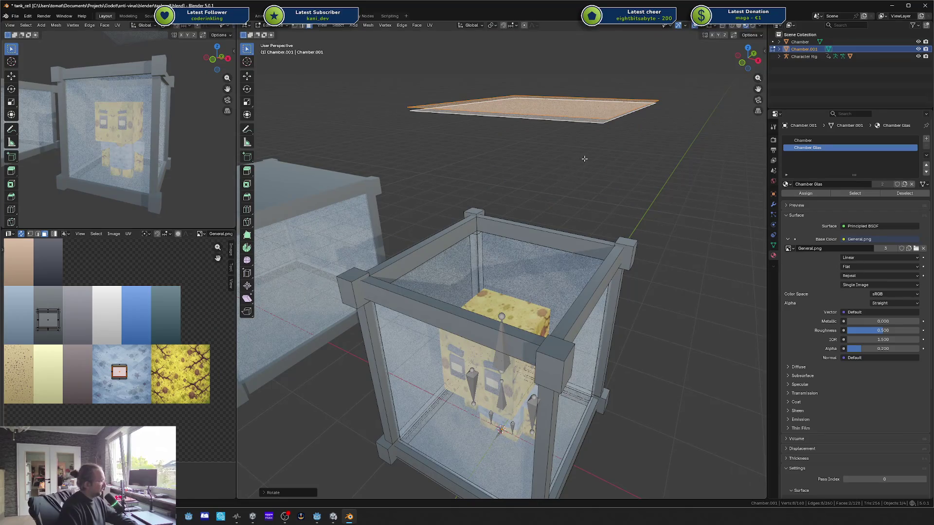
key(g)
key(Escape)
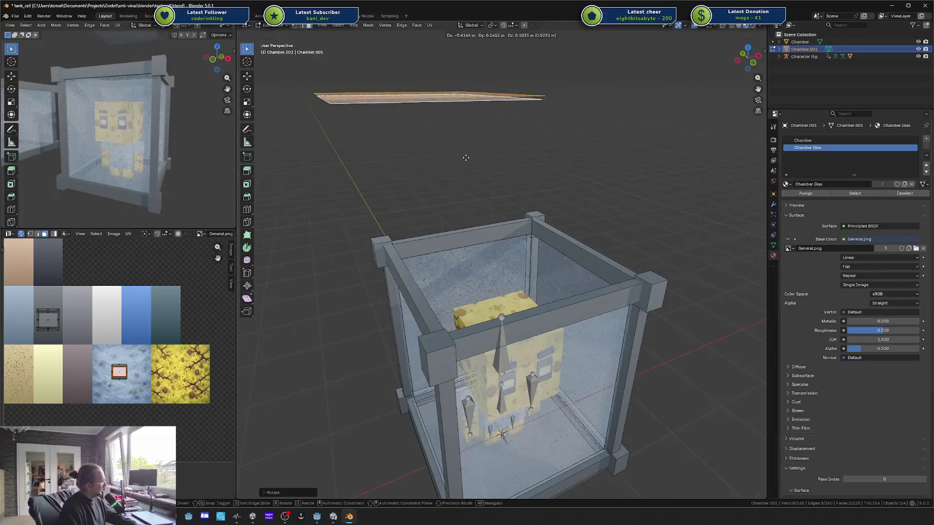
Step: Move the flat face over the chamber and lower it along Z just inside the top
key(g)
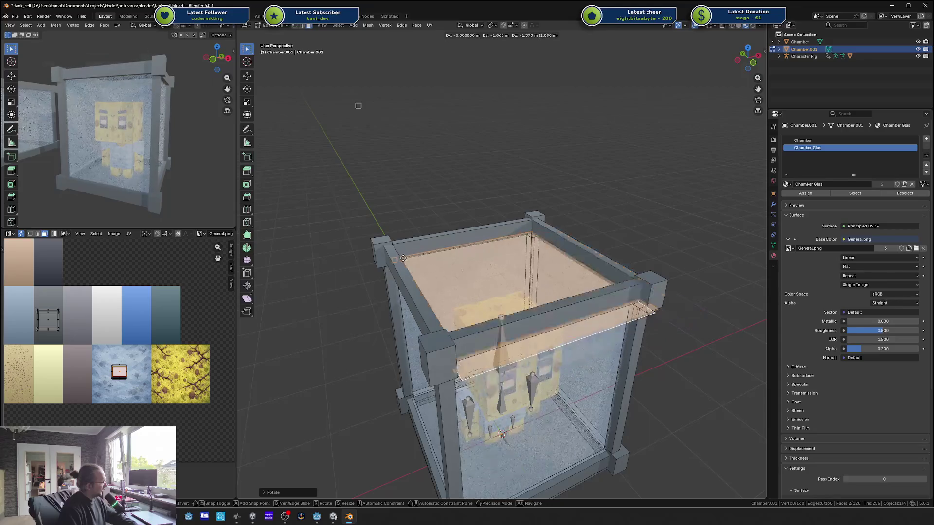
click(404, 259)
scroll(438, 253, up, 5)
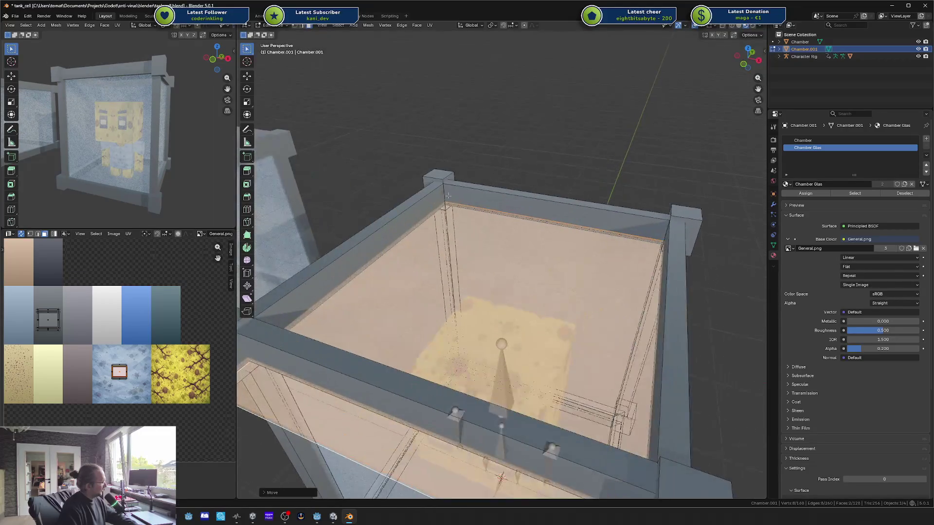
scroll(479, 238, up, 6)
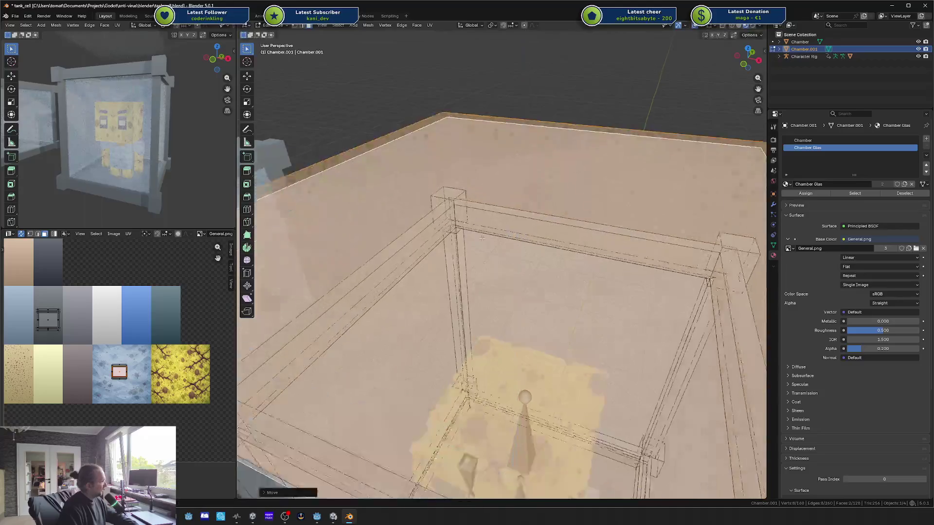
key(g)
key(z)
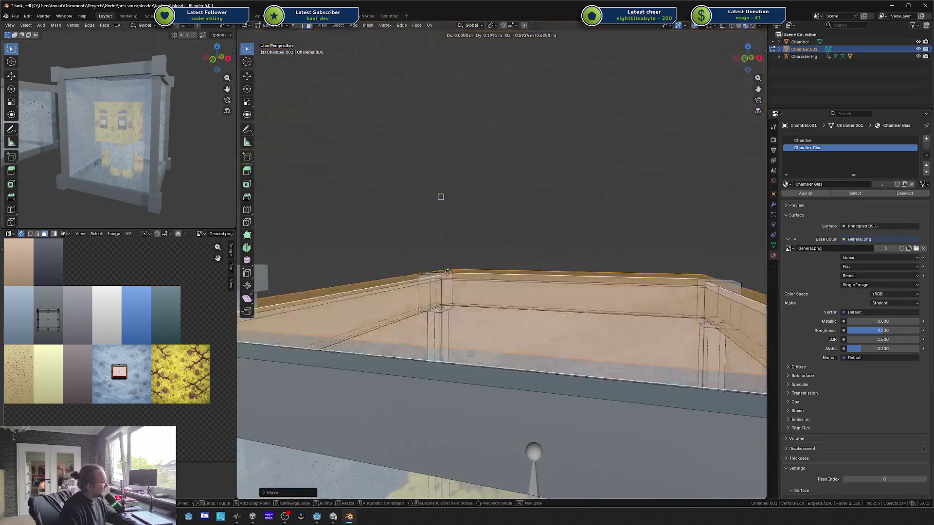
click(447, 302)
scroll(665, 322, down, 8)
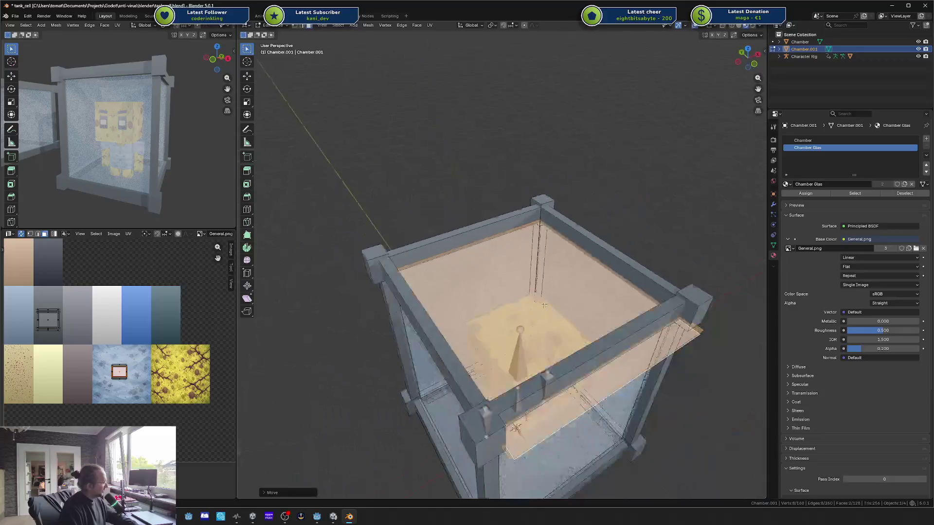
Step: Pull the lid's protruding edge vertices back inside the frame along Y, then exit Edit Mode
drag(665, 322, 645, 330)
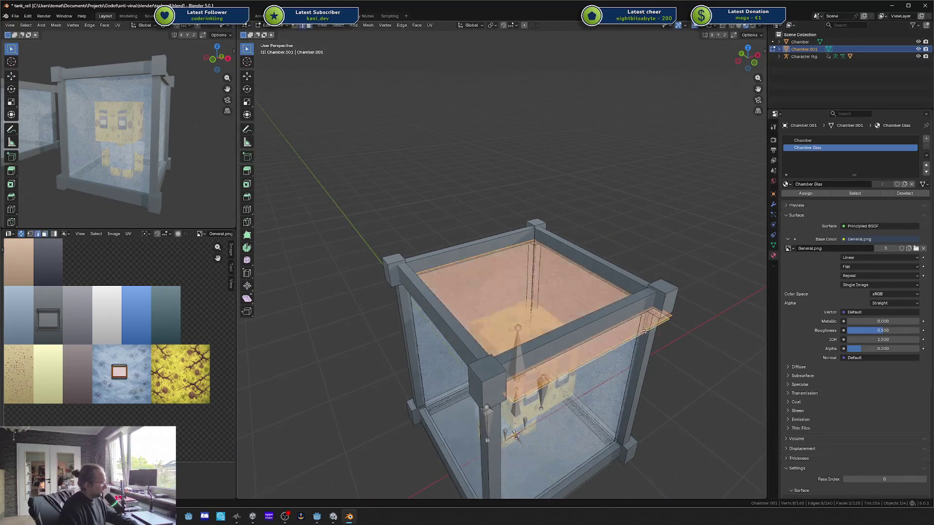
key(1)
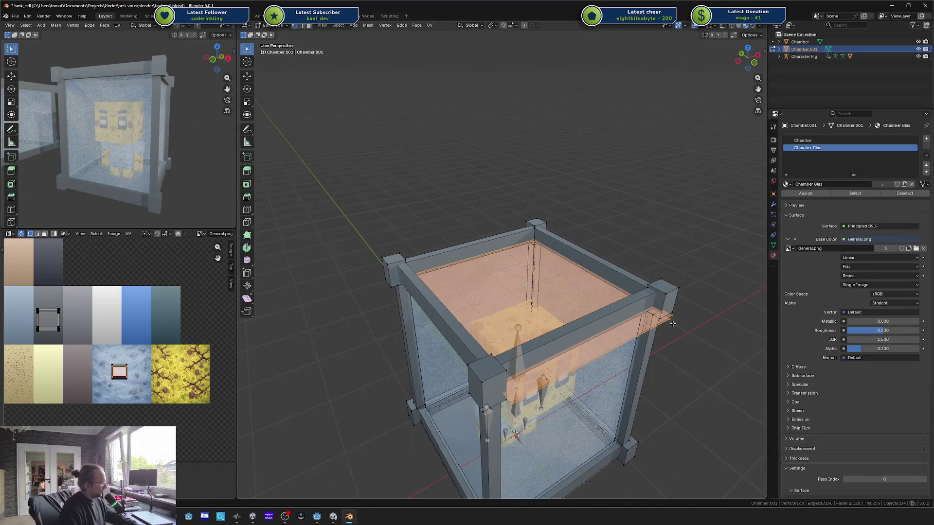
key(alt+a)
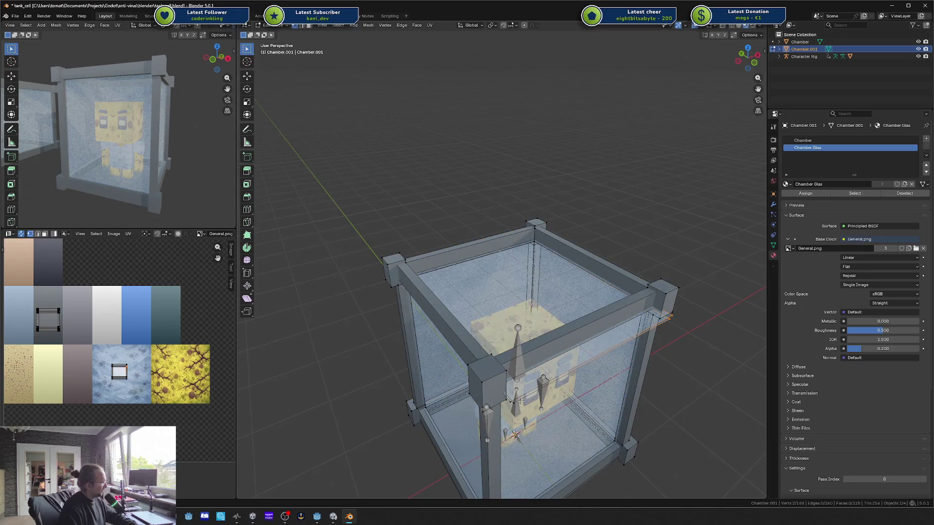
mouse_move(522, 402)
mouse_down()
mouse_move(632, 326)
mouse_move(657, 323)
mouse_up()
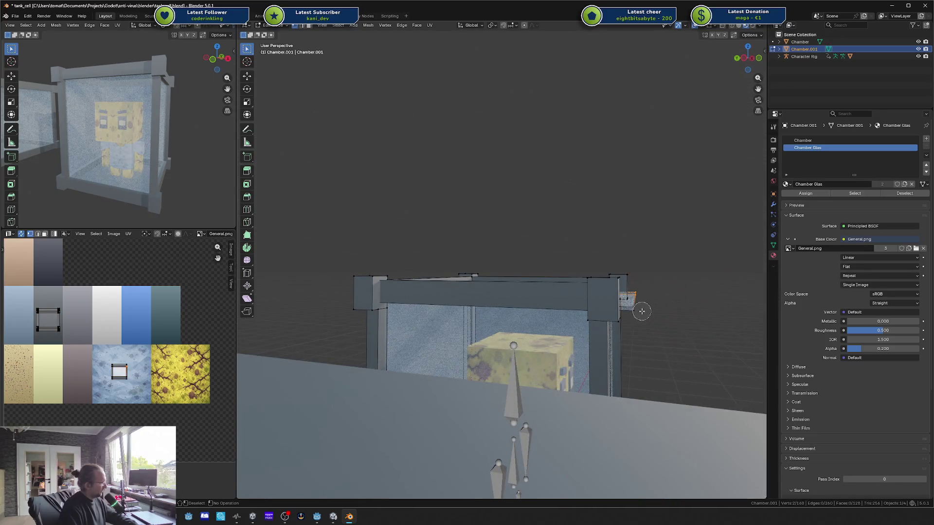
key(c)
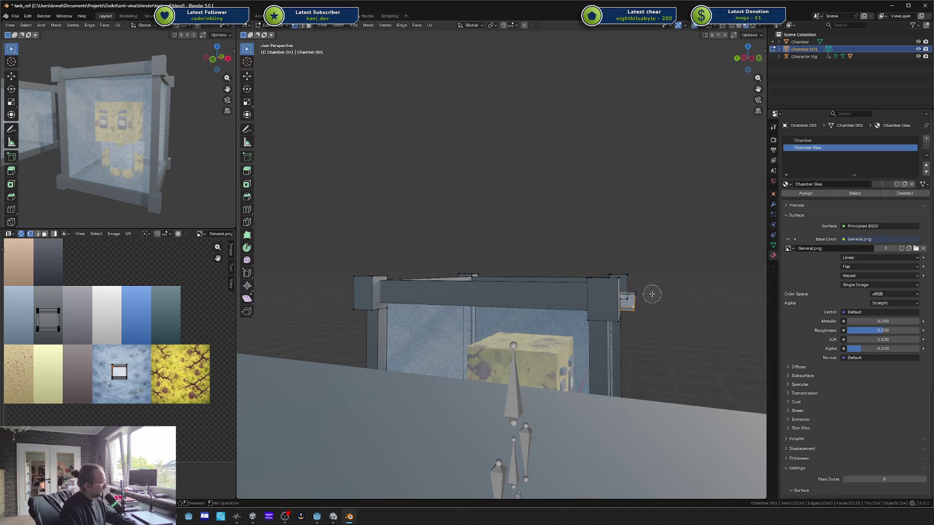
click(642, 294)
drag(641, 294, 625, 316)
key(g)
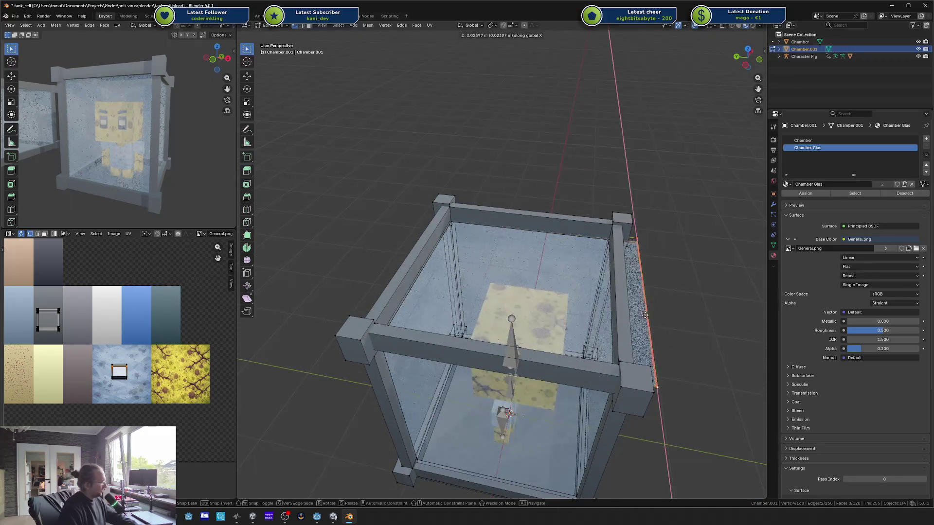
key(y)
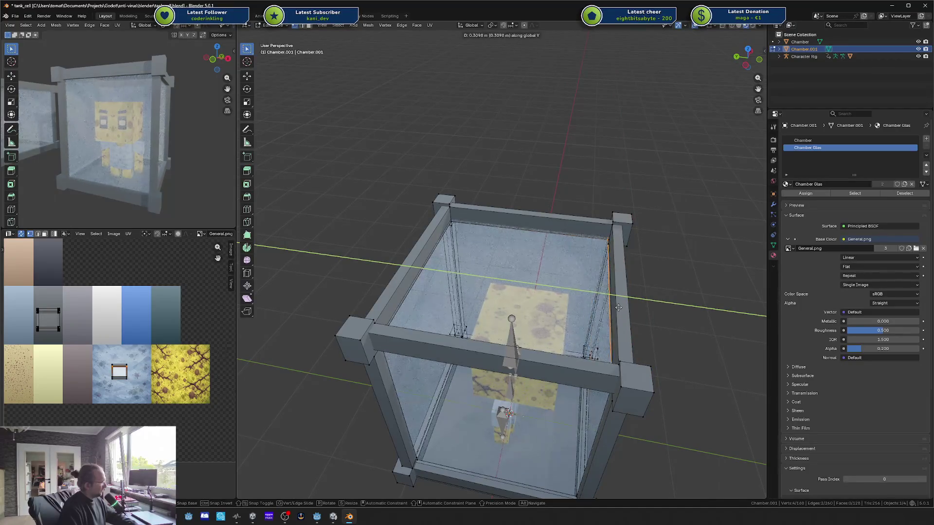
click(622, 307)
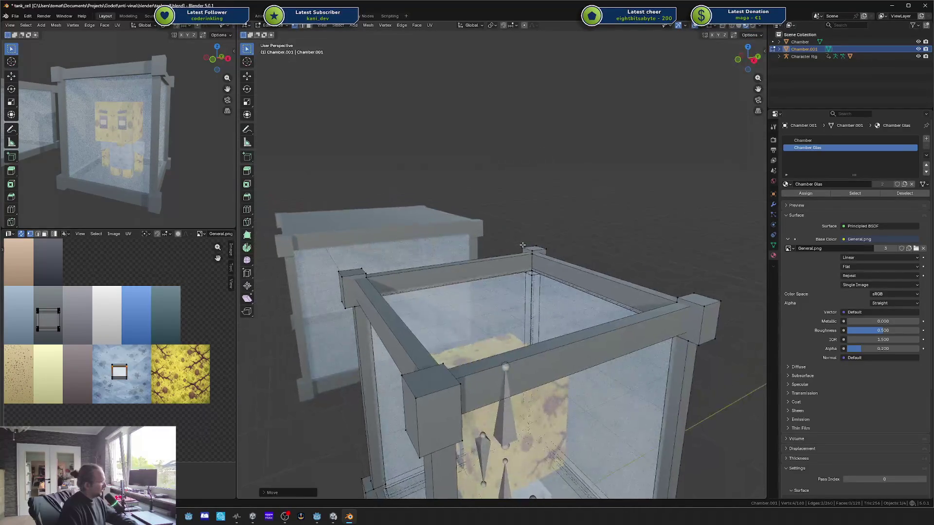
key(Tab)
scroll(633, 244, down, 3)
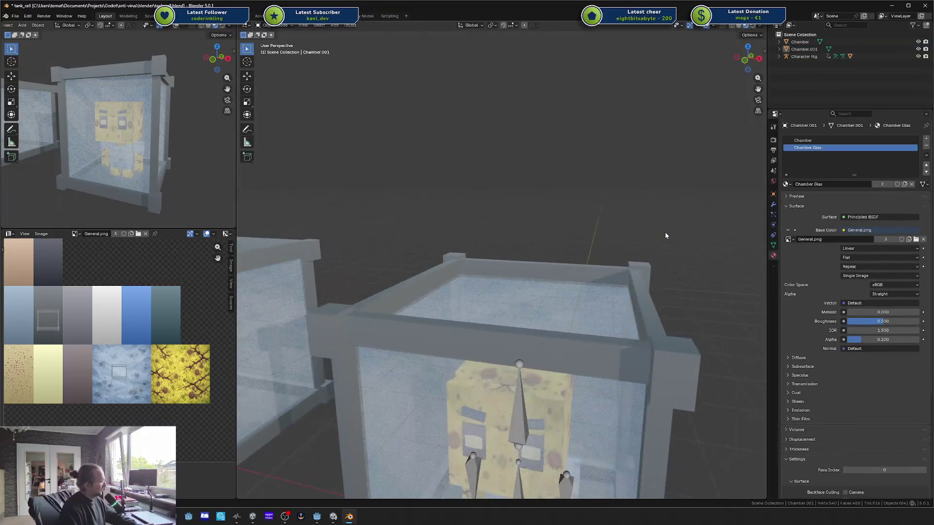
Step: Save the file and delete the old chamber on the left
key(ctrl+s)
mouse_move(651, 238)
mouse_down()
mouse_move(625, 271)
mouse_move(627, 308)
mouse_move(654, 247)
mouse_up()
mouse_move(483, 295)
mouse_down()
mouse_move(396, 266)
mouse_move(346, 300)
mouse_up()
click(371, 299)
key(x)
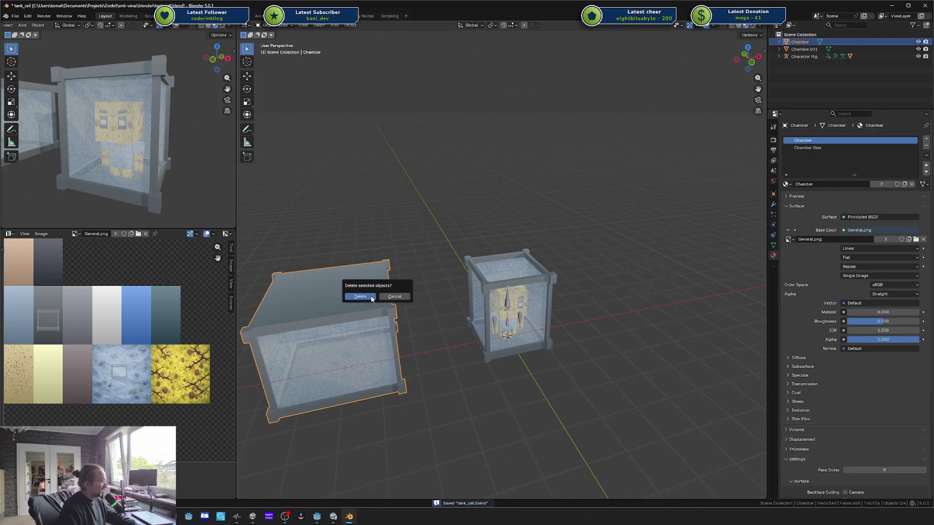
click(373, 297)
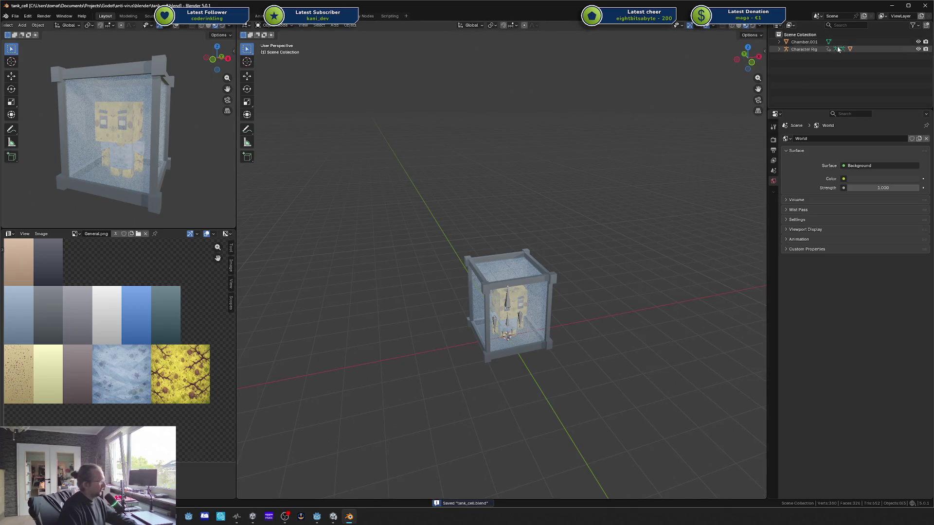
Step: Rename Chamber.001 and its mesh data to Chamber and save tank_cell.blend
double_click(814, 42)
key(BackSpace)
key(BackSpace)
key(BackSpace)
key(Return)
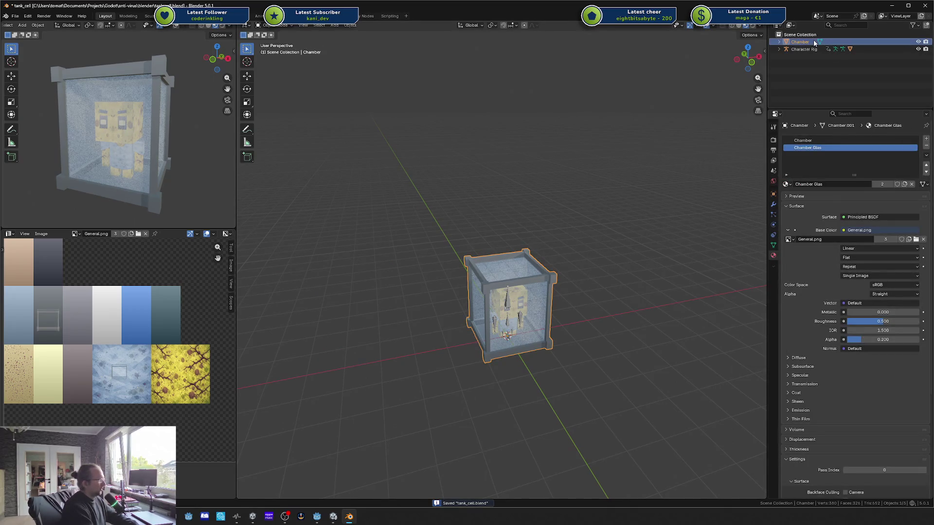
key(F2)
text(vc)
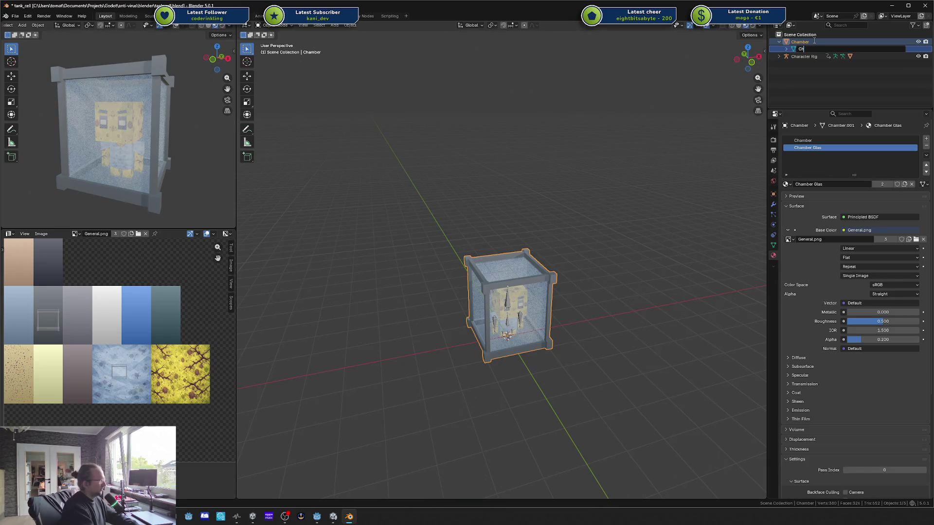
text(er)
key(Return)
key(ctrl+s)
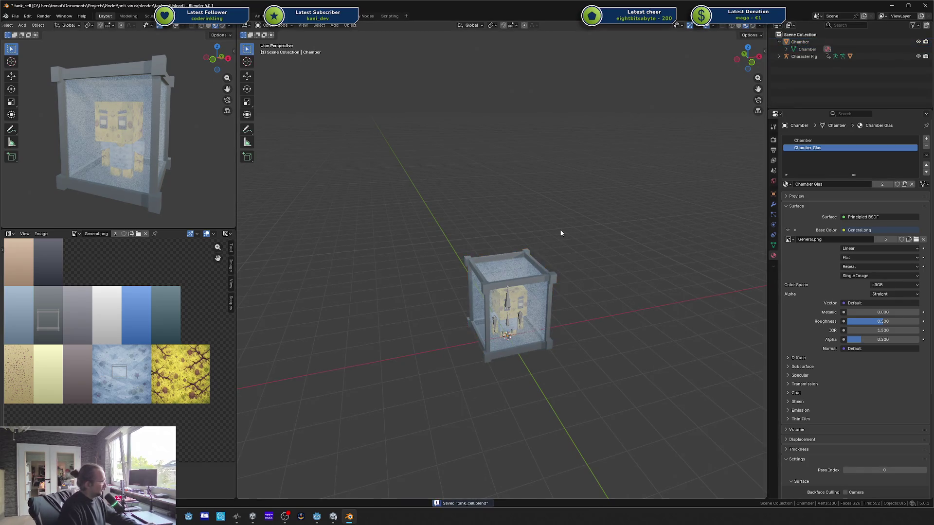
key(alt+Tab)
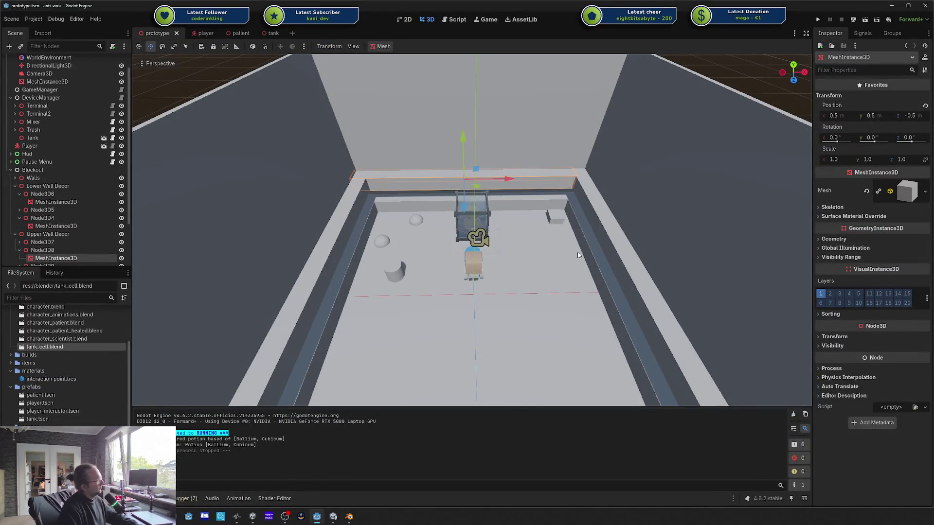
Step: Check the re-imported tank in Godot's viewport, then return to the Blender window
scroll(559, 244, left, 3)
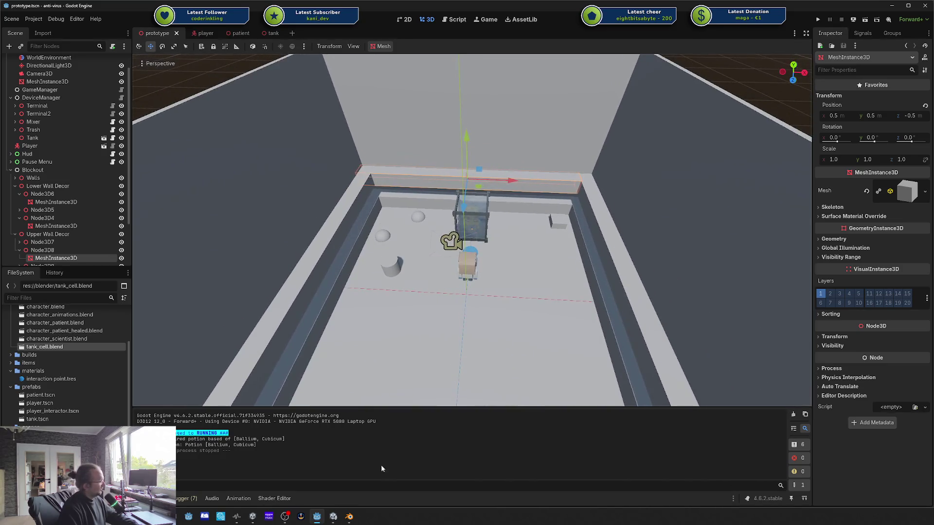
click(333, 517)
click(349, 517)
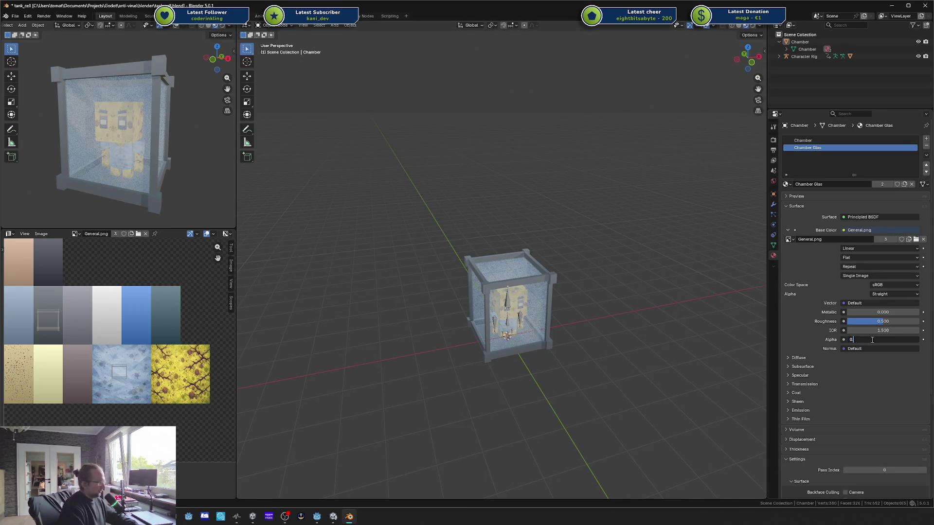
Step: Set the glass alpha to 0.1 and save tank_cell.blend
text(.1)
key(Return)
key(ctrl+s)
Step: Close the Unity editor without saving its scene changes
key(alt+Tab)
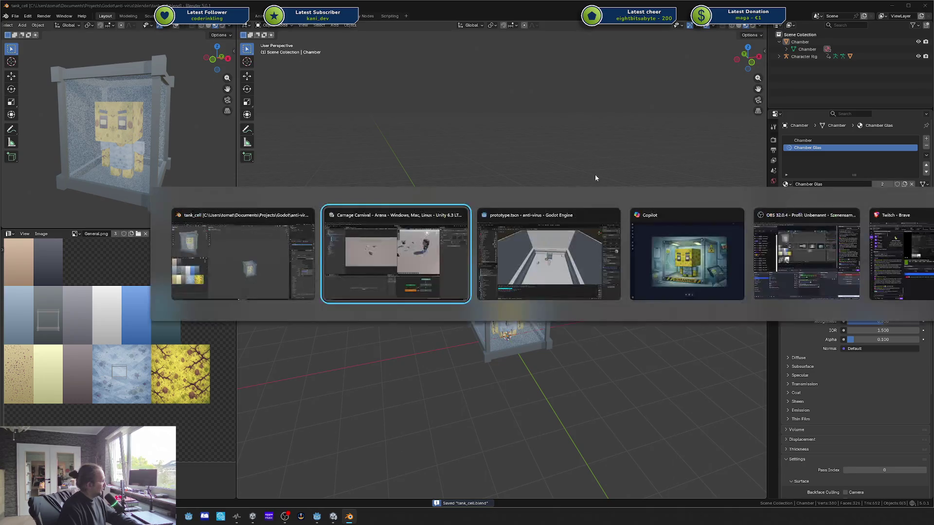
key(alt+Tab)
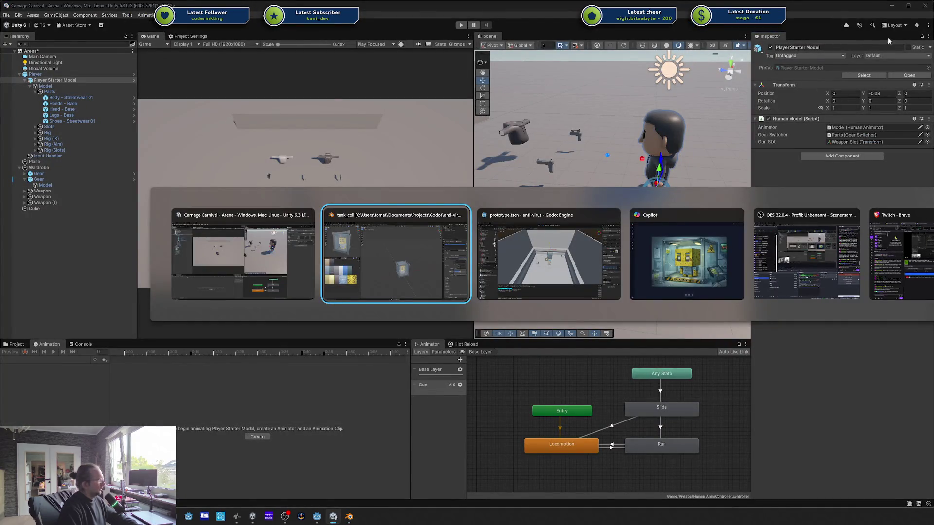
key(Escape)
click(922, 8)
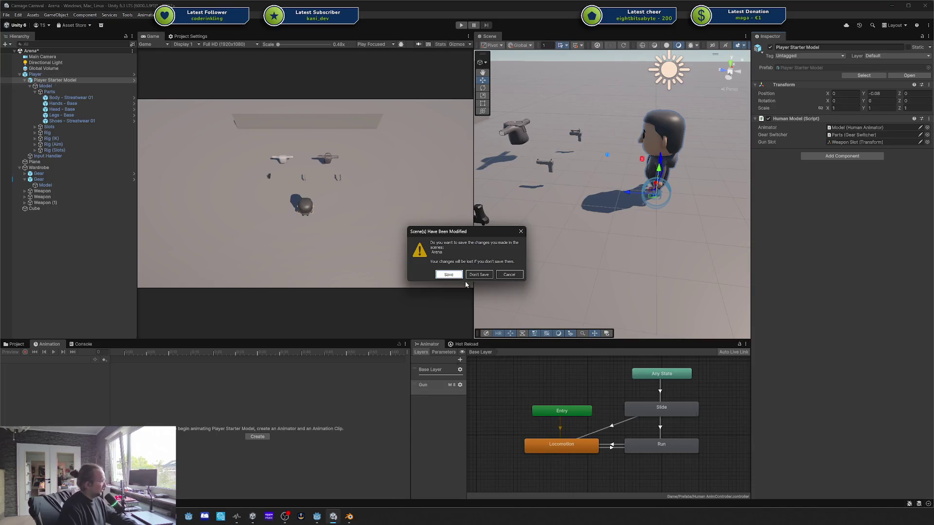
click(471, 276)
Step: Bring the Godot editor to the front
key(alt+Tab)
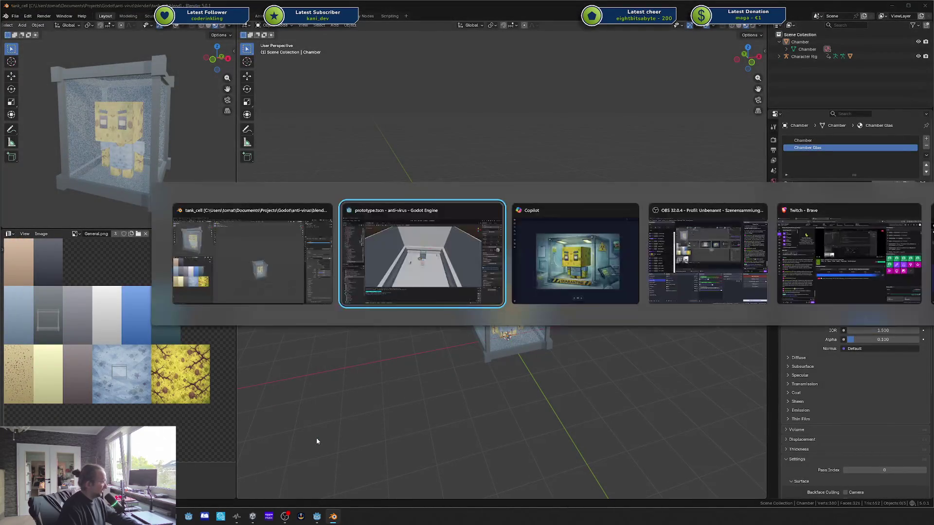
key(alt+Tab)
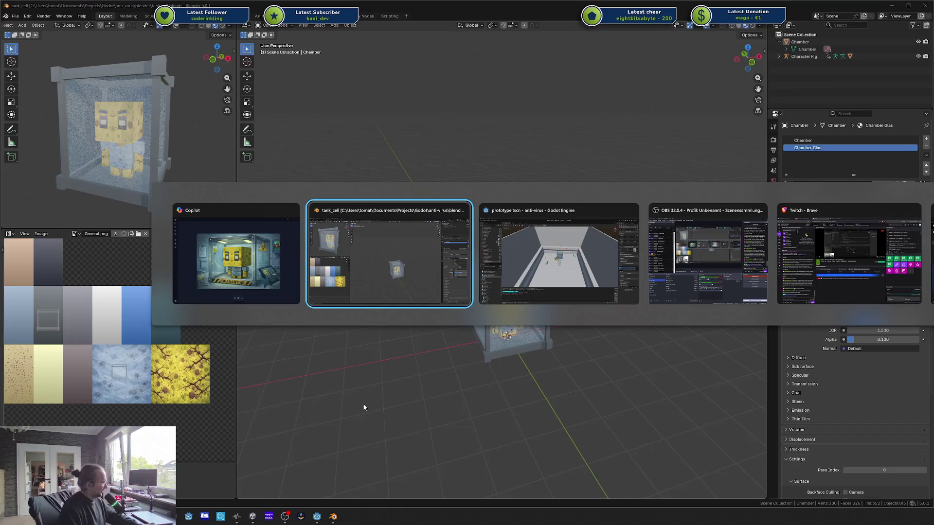
key(alt+Tab)
key(alt+Tab)
key(alt+Tab)
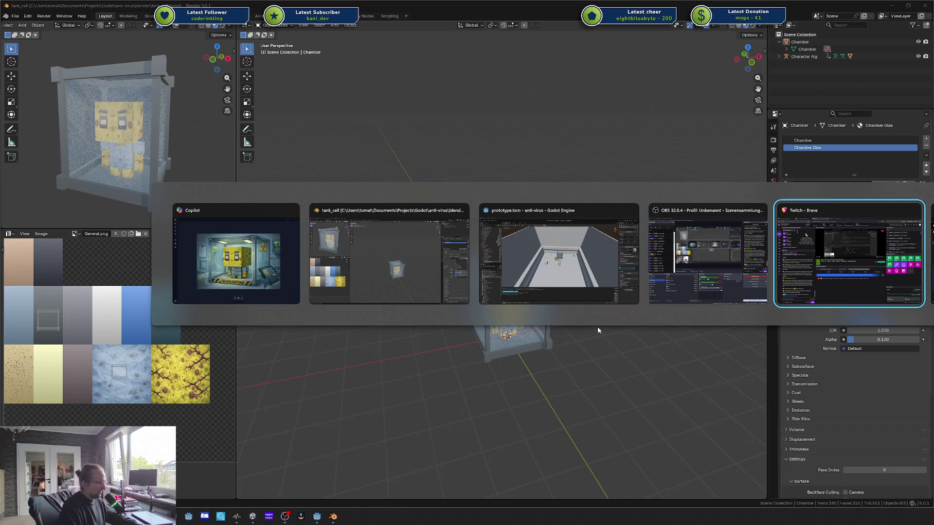
key(alt+Tab)
click(552, 273)
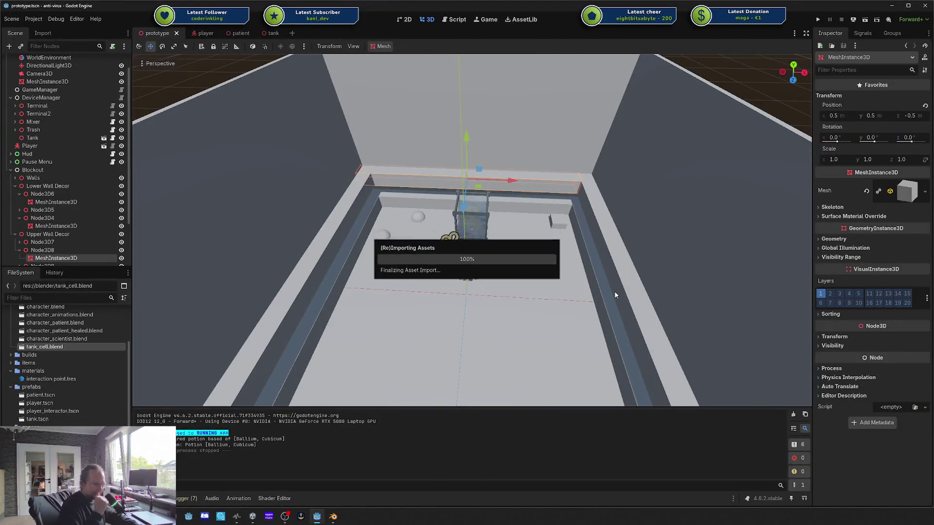
Step: Run the game and walk the player around the more transparent tank with W, A, D
drag(590, 147, 597, 139)
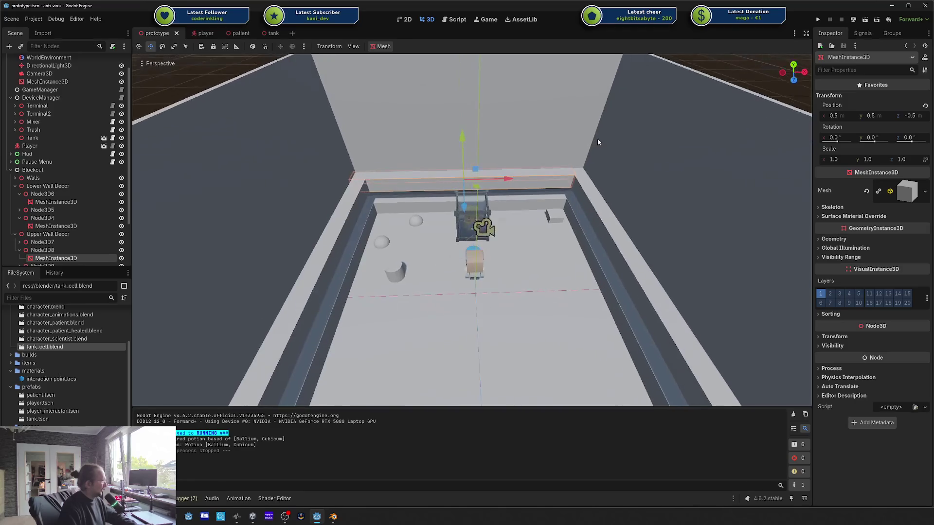
click(818, 20)
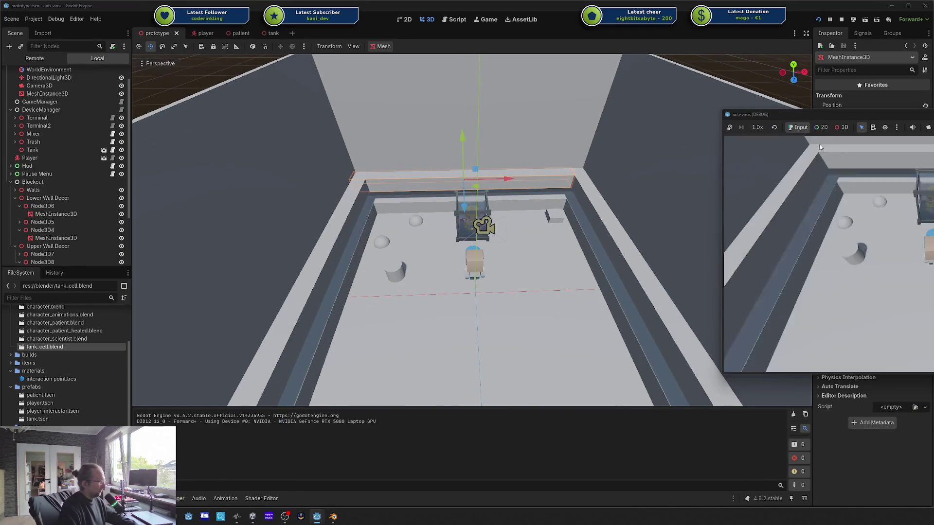
key(w)
key(a)
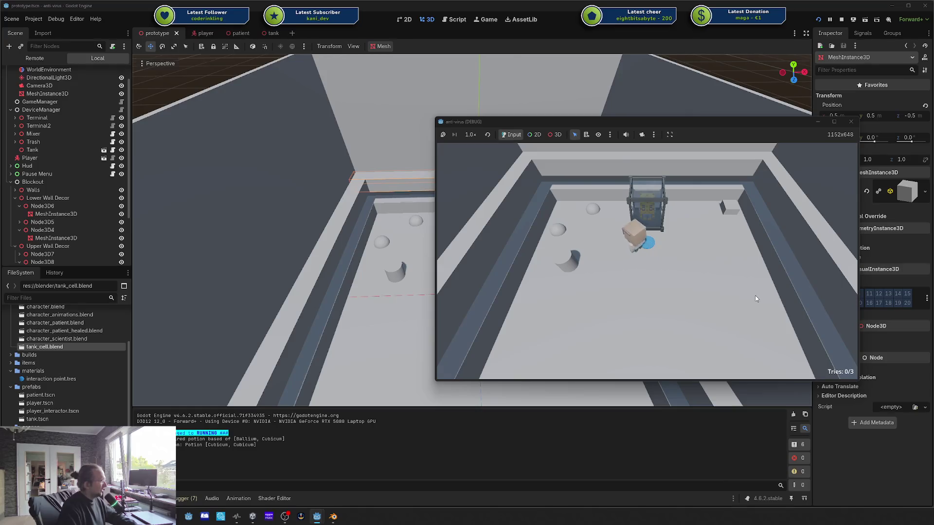
key(a)
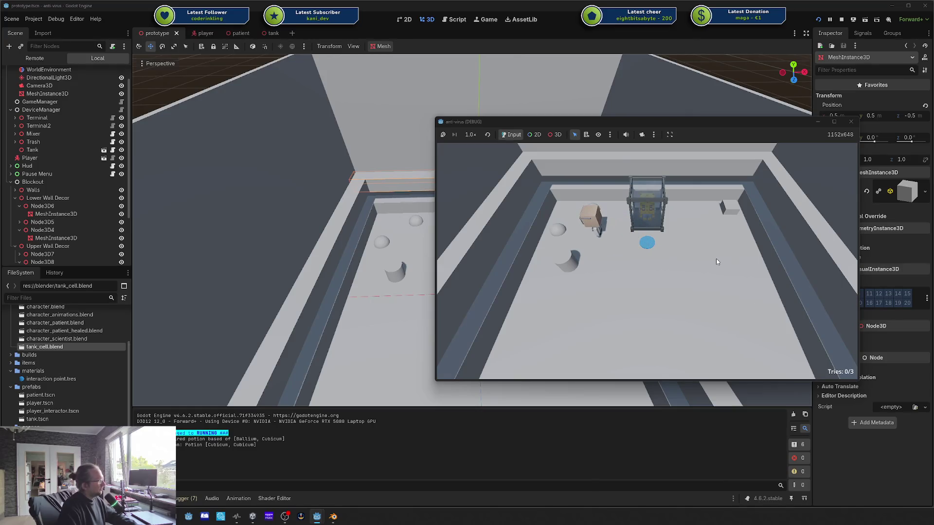
key(d)
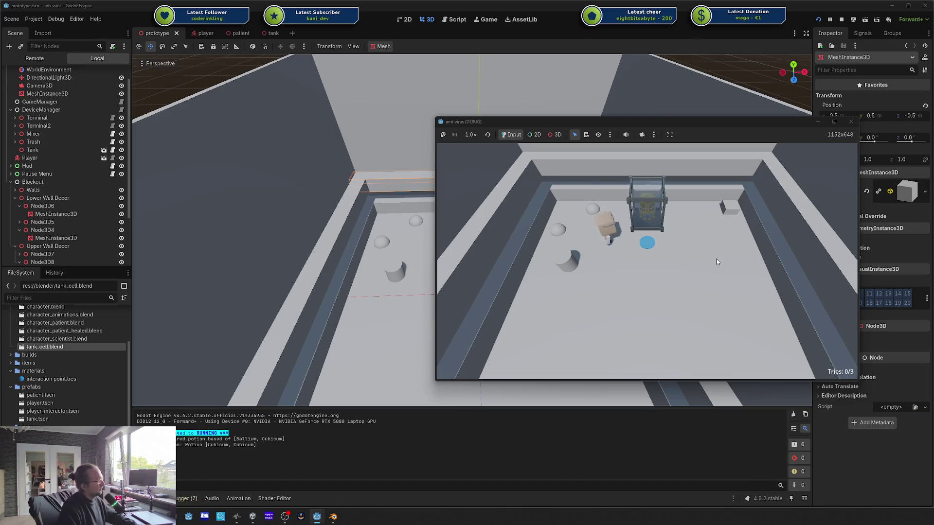
Step: Move and enlarge the game window, then stop the test run
drag(532, 123, 334, 89)
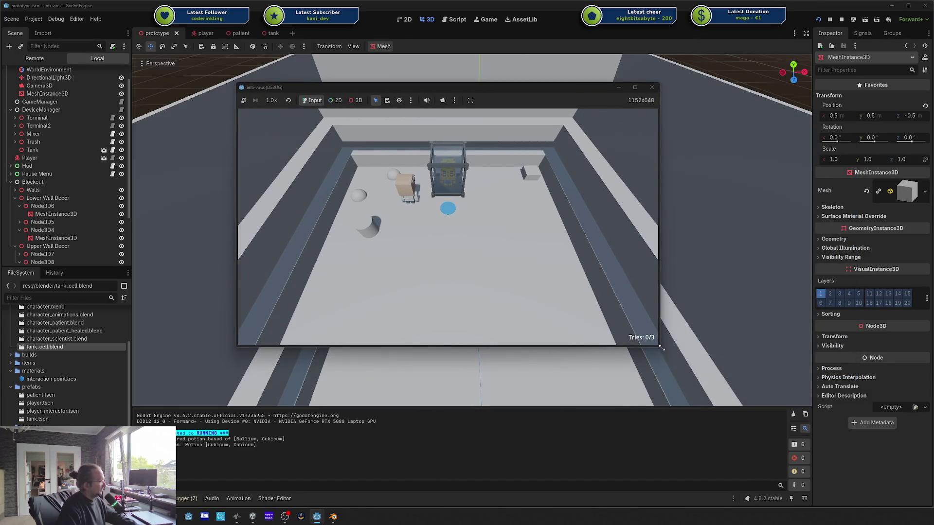
mouse_move(662, 347)
mouse_down()
mouse_move(762, 433)
mouse_move(815, 454)
mouse_up()
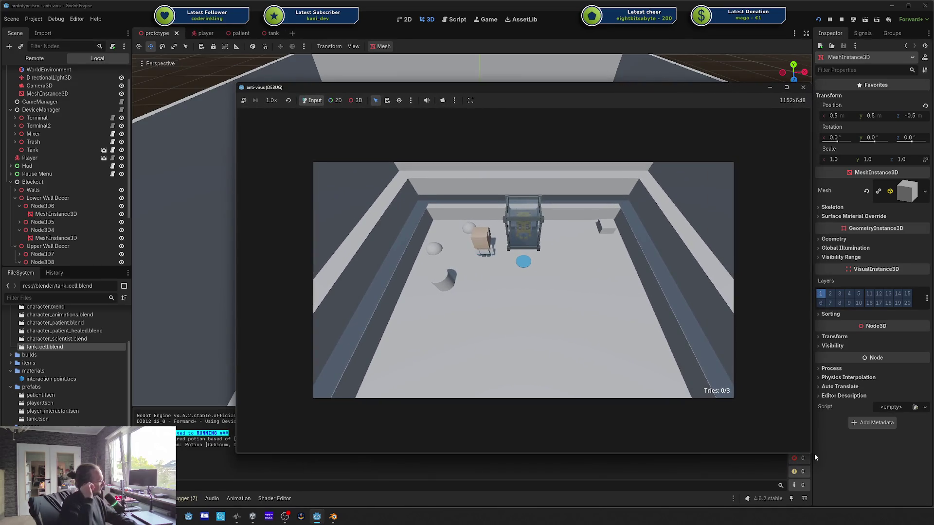
click(803, 87)
click(854, 20)
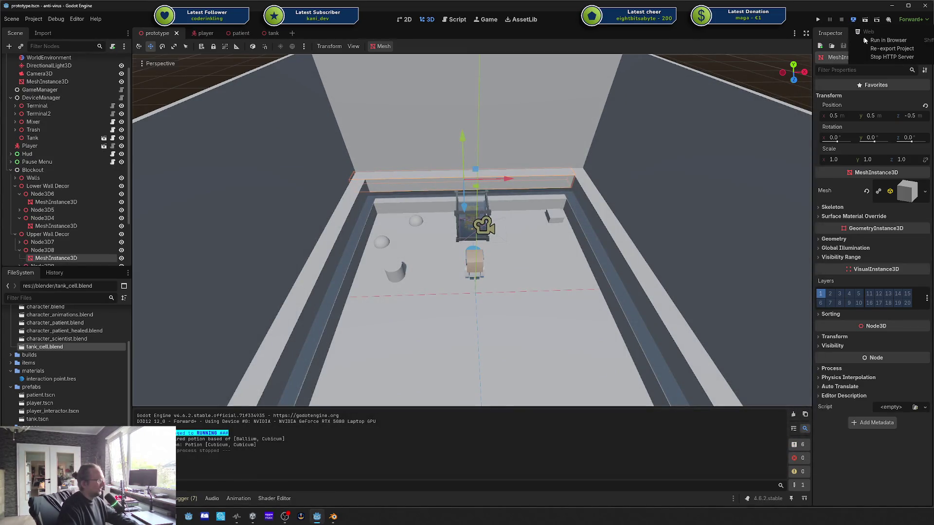
Step: Play the web build in Brave, walking the player around the glass tank with WASD, then close it
click(866, 41)
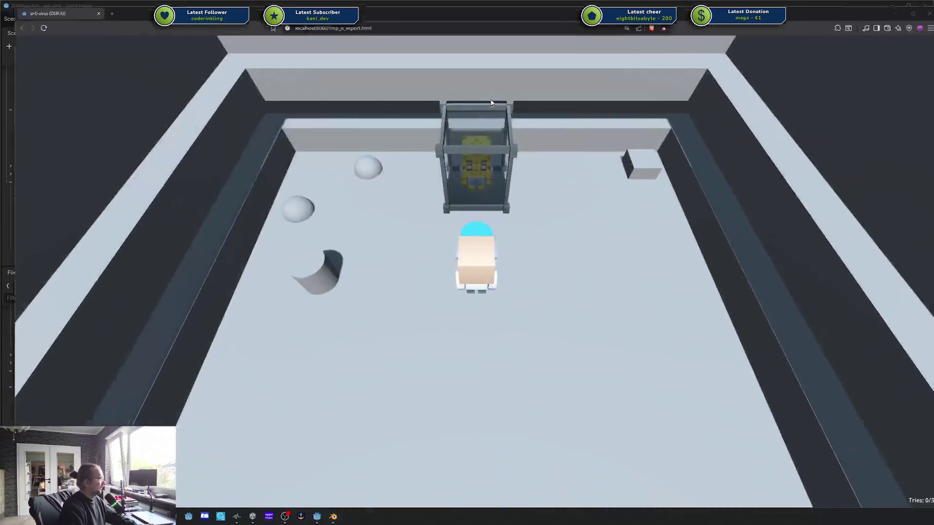
key(a)
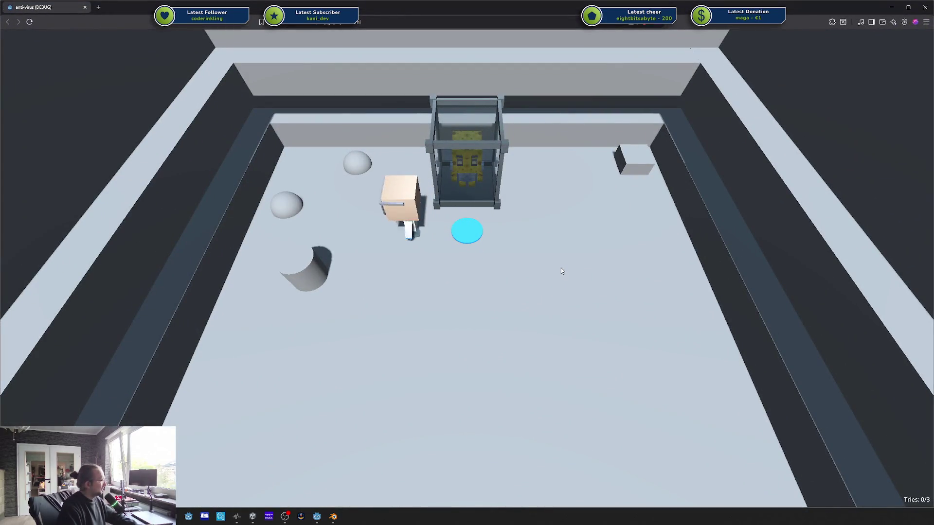
key(d)
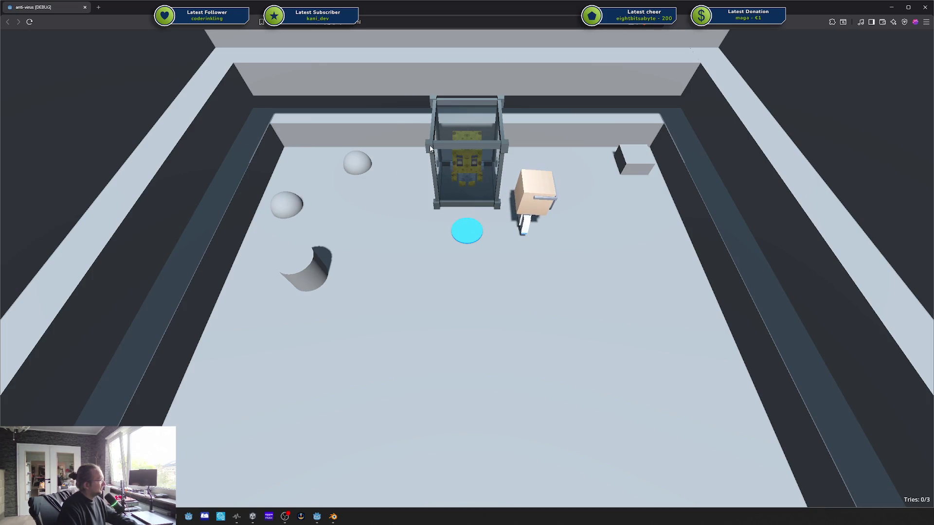
key(w)
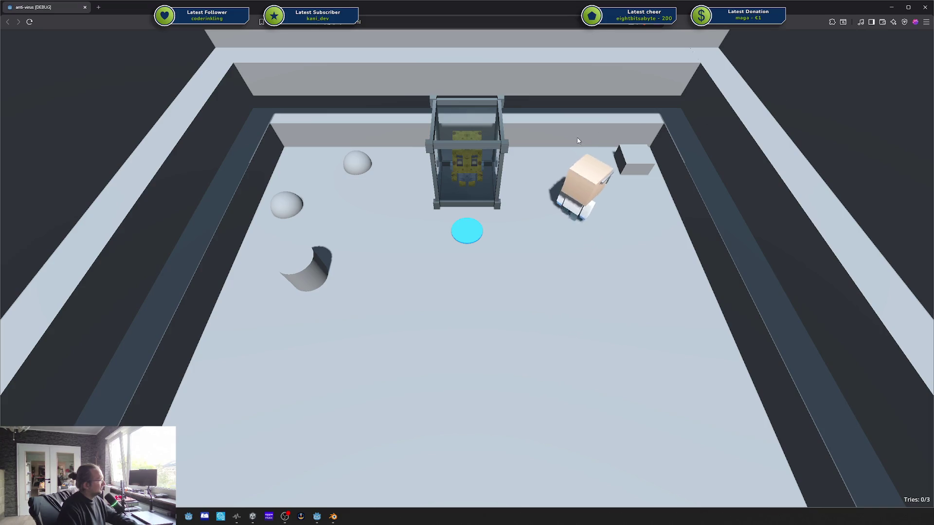
key(a)
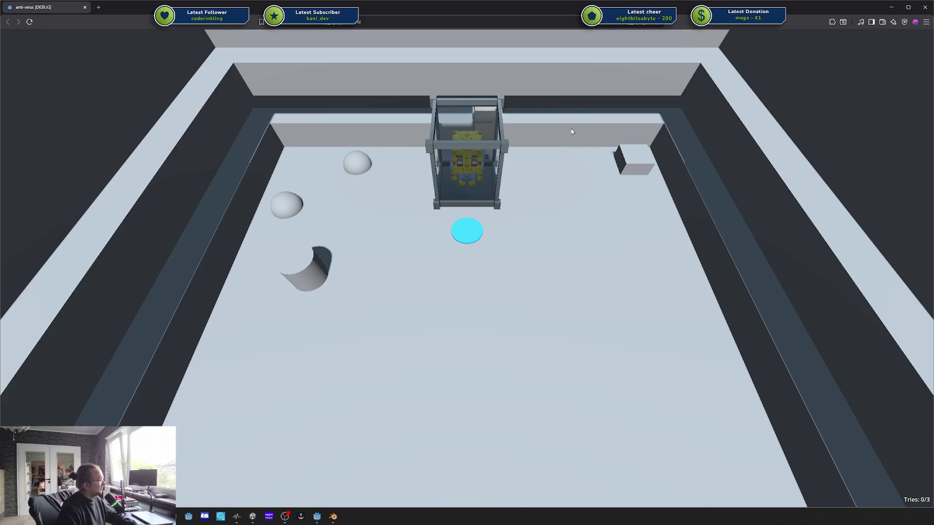
click(923, 9)
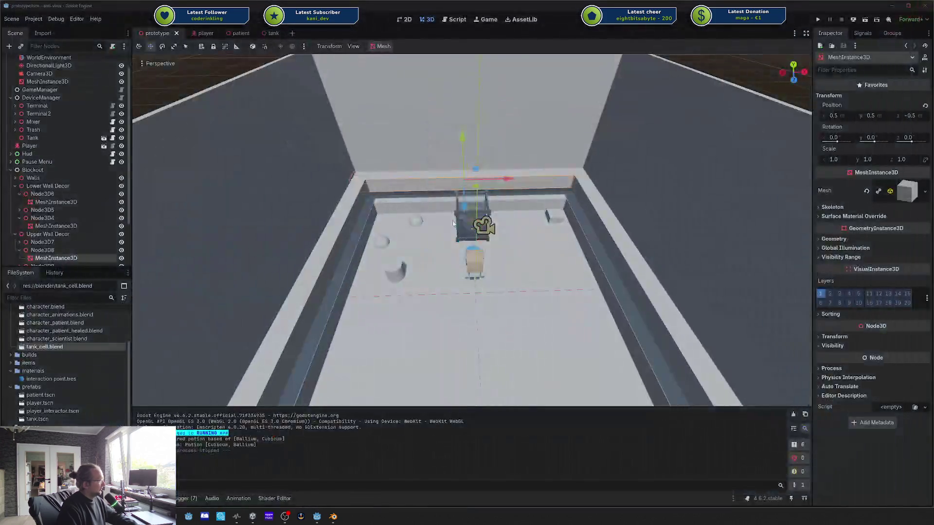
Step: Select the room's floor mesh, then switch from Godot to Blender's tank_cell and Affinity Designer's textures
click(431, 261)
click(332, 517)
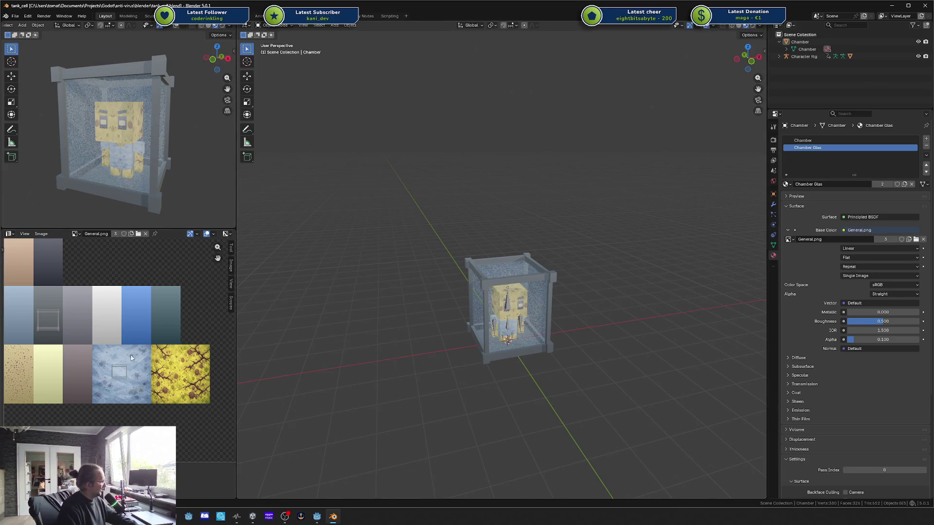
click(189, 517)
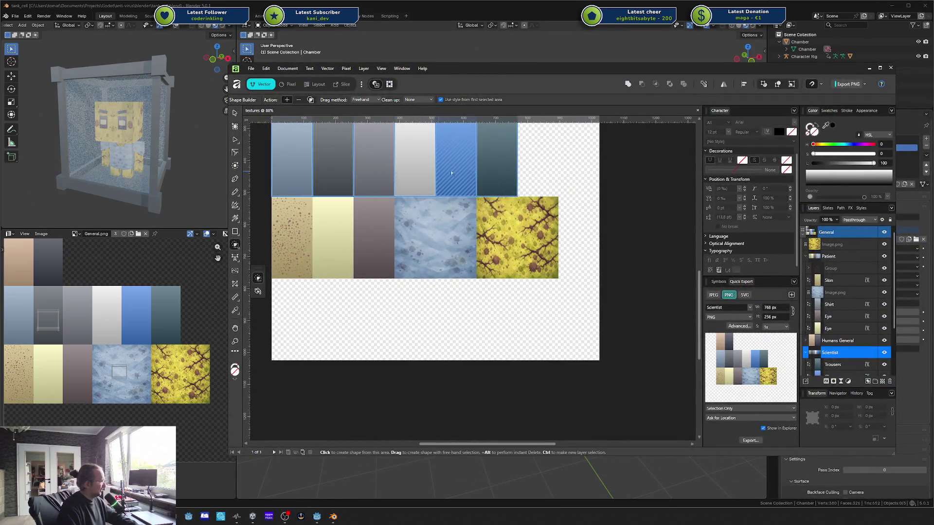
Step: Turn the blue tile into its own shape and move the yellow texture image into the Patient group
click(451, 173)
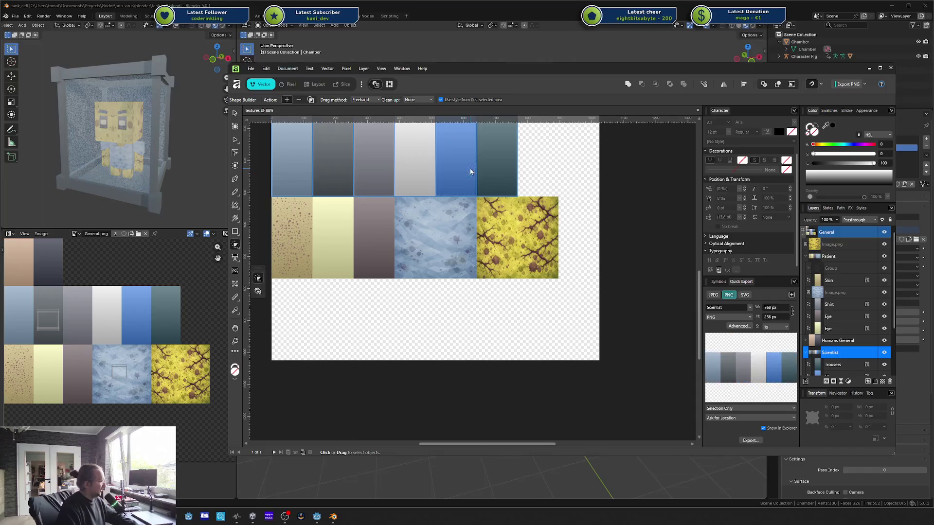
click(806, 257)
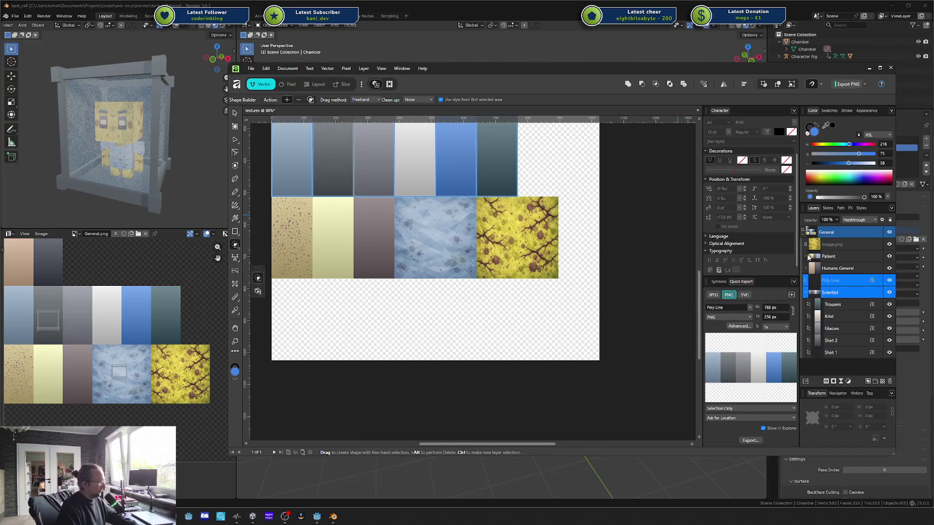
drag(827, 244, 840, 261)
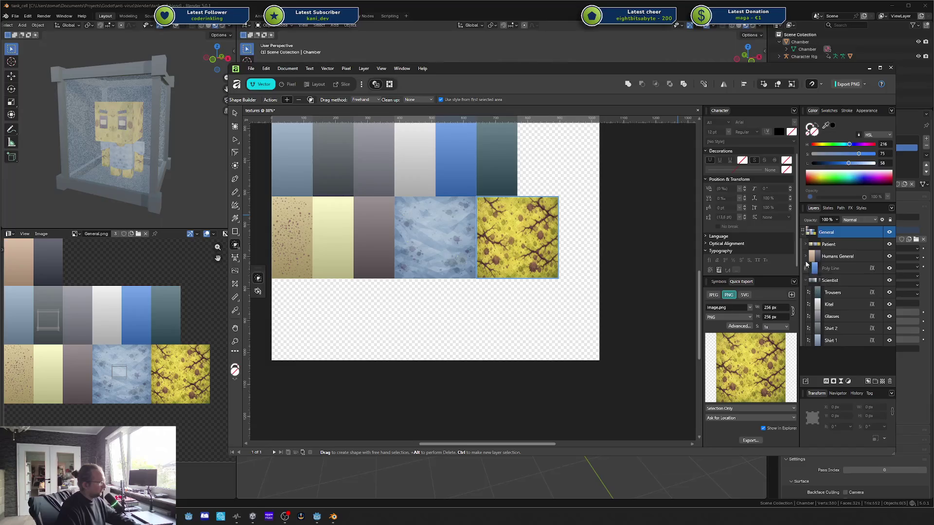
Step: Move the new Poly Line layer inside the Scientist group
click(807, 280)
click(820, 311)
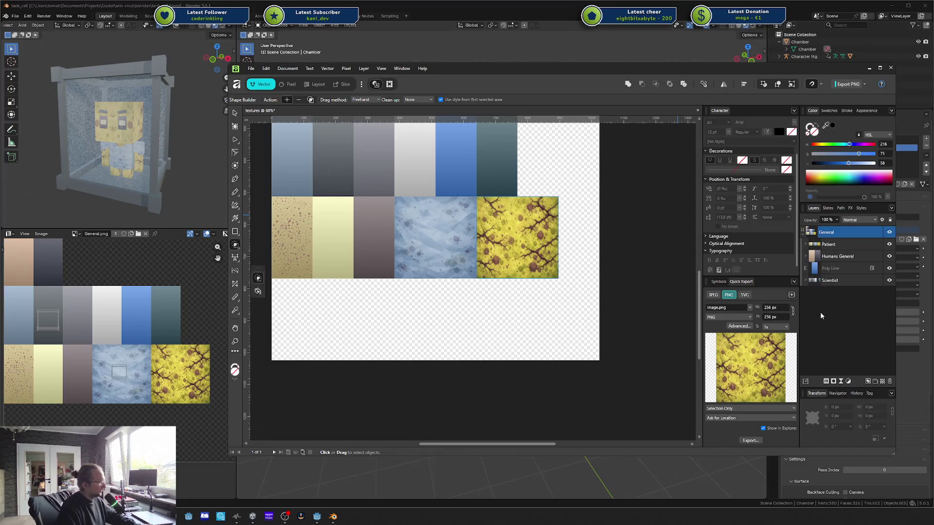
click(836, 271)
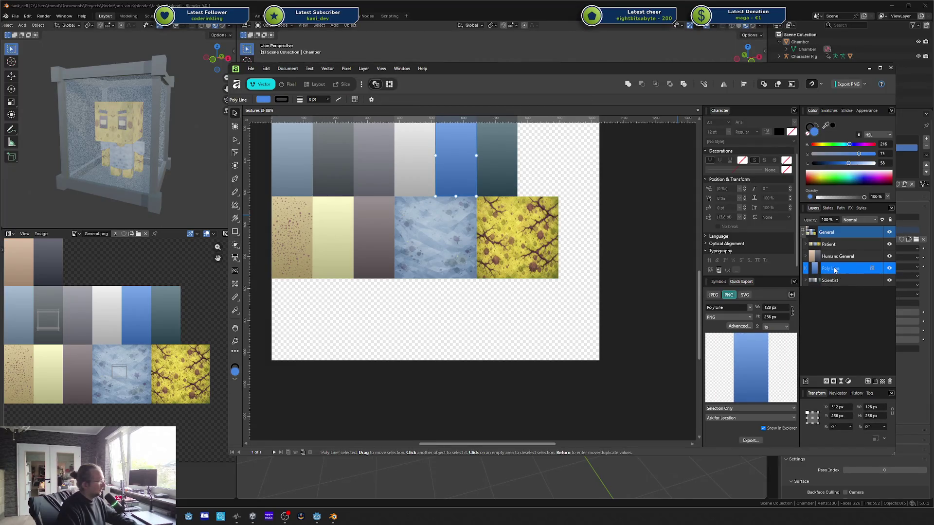
mouse_move(809, 241)
mouse_down()
mouse_move(830, 268)
mouse_move(826, 285)
mouse_up()
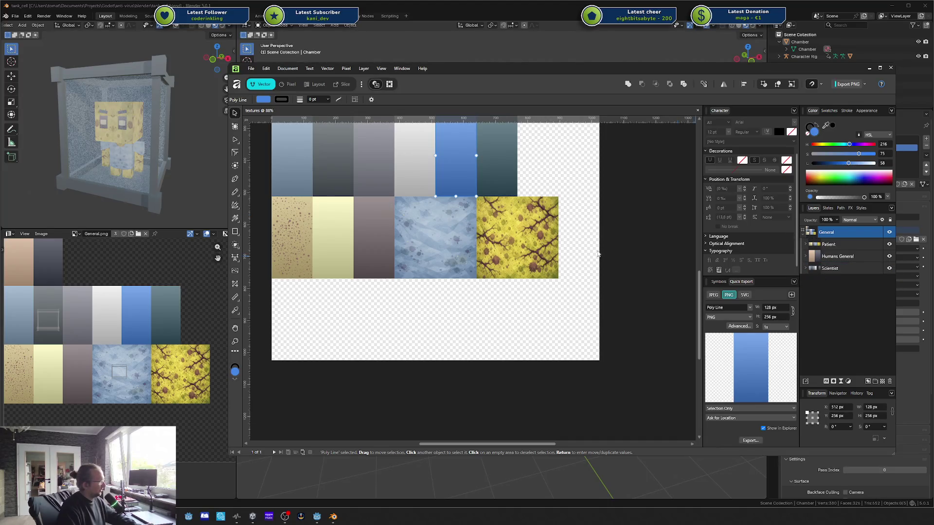
Step: Select the light-blue Shirt 1 tile and view its Layer Effects, then close them
click(286, 166)
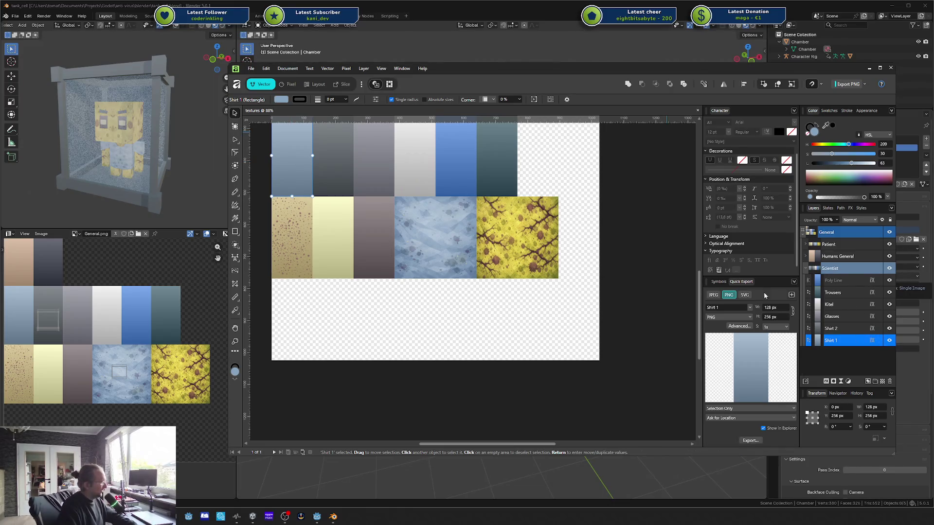
click(873, 341)
drag(840, 224, 564, 185)
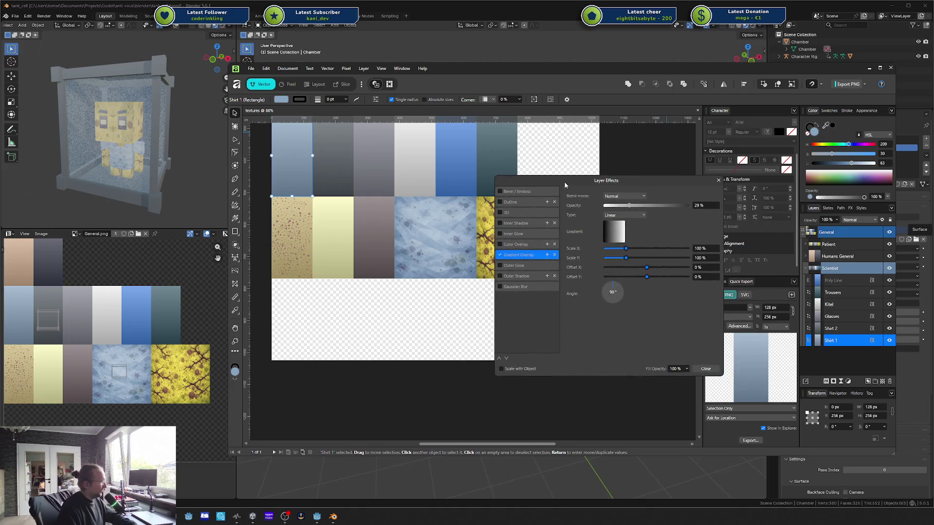
click(718, 181)
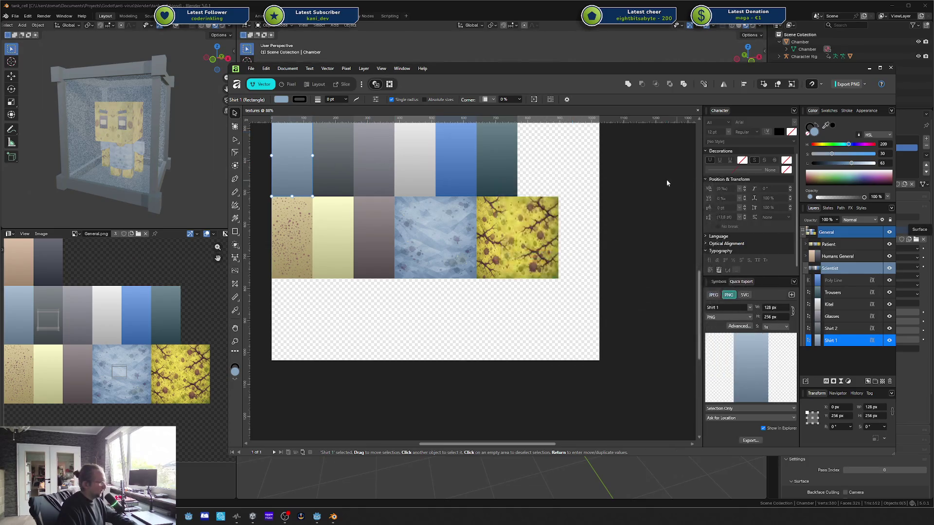